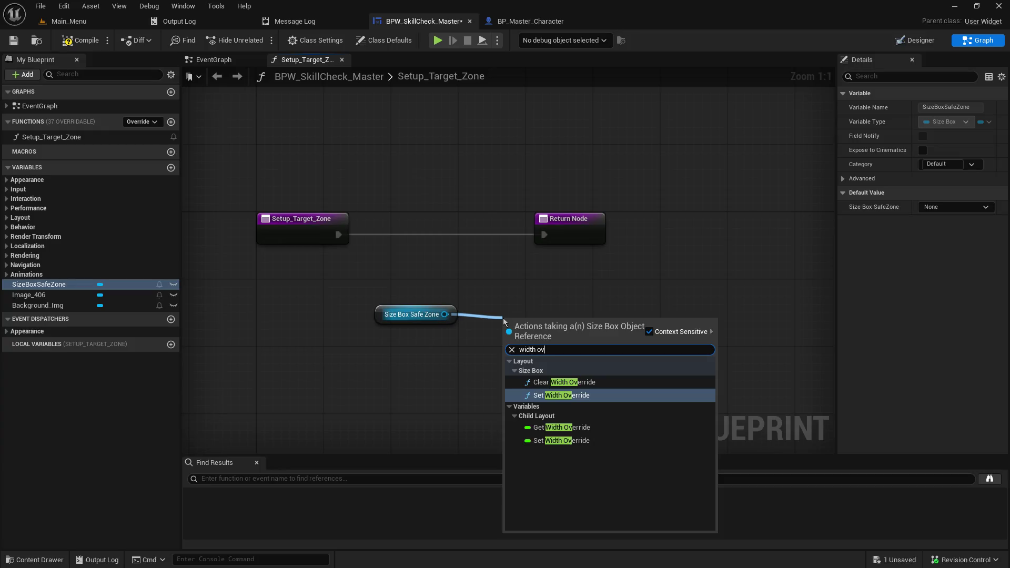
- Add a Set Width Override node for Size Box Safe Zone right after Setup_Target_Zone's entry
left_click(580, 394)
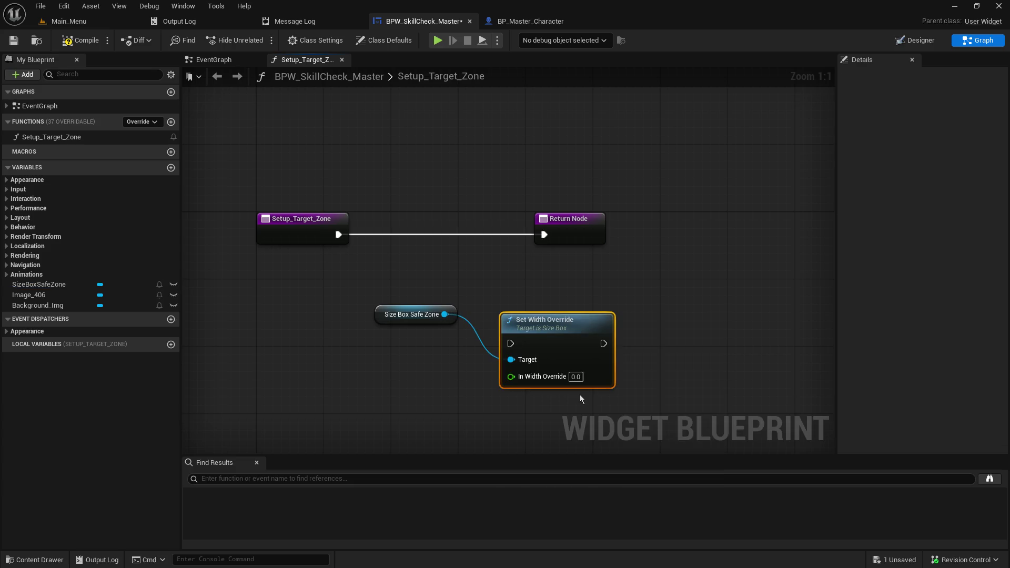
mouse_move(558, 335)
left_mouse_down()
mouse_move(441, 237)
mouse_move(441, 224)
left_mouse_up()
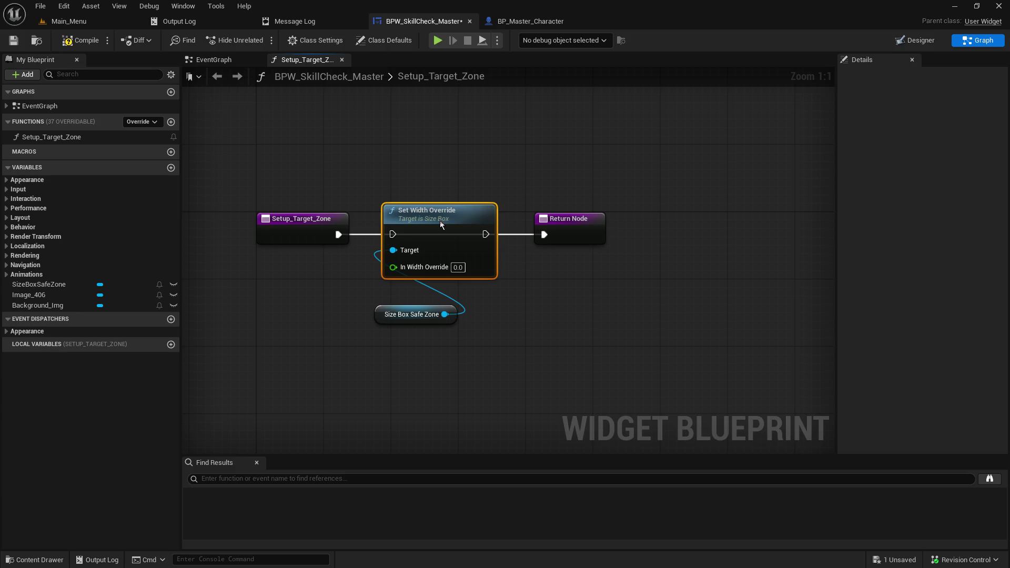
left_click_drag(339, 235, 393, 234)
left_click(460, 269)
type("25")
key("Return")
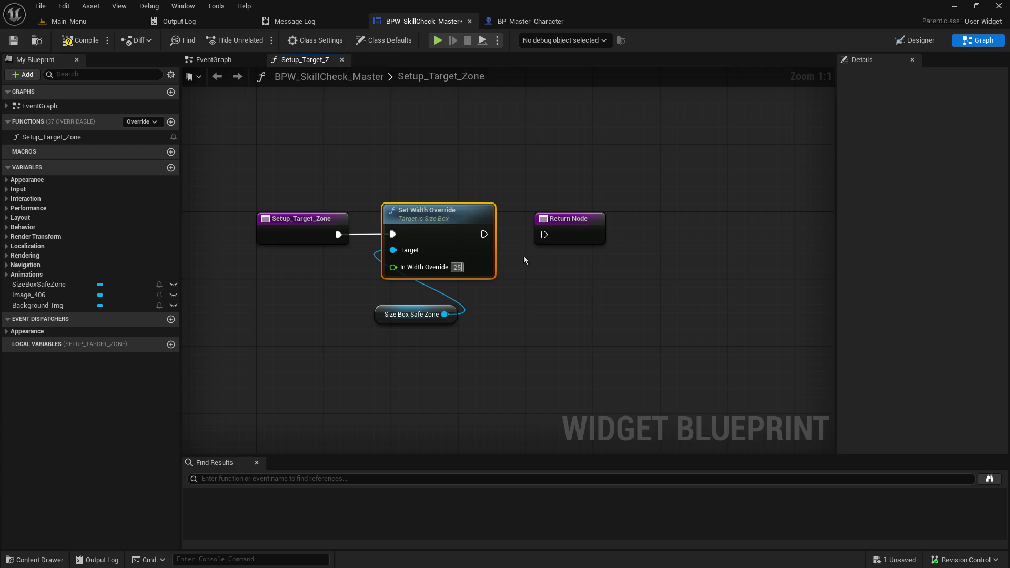
- Set In Width Override to 500, connect it to the Return Node, and switch to Designer
key("BackSpace")
type("500")
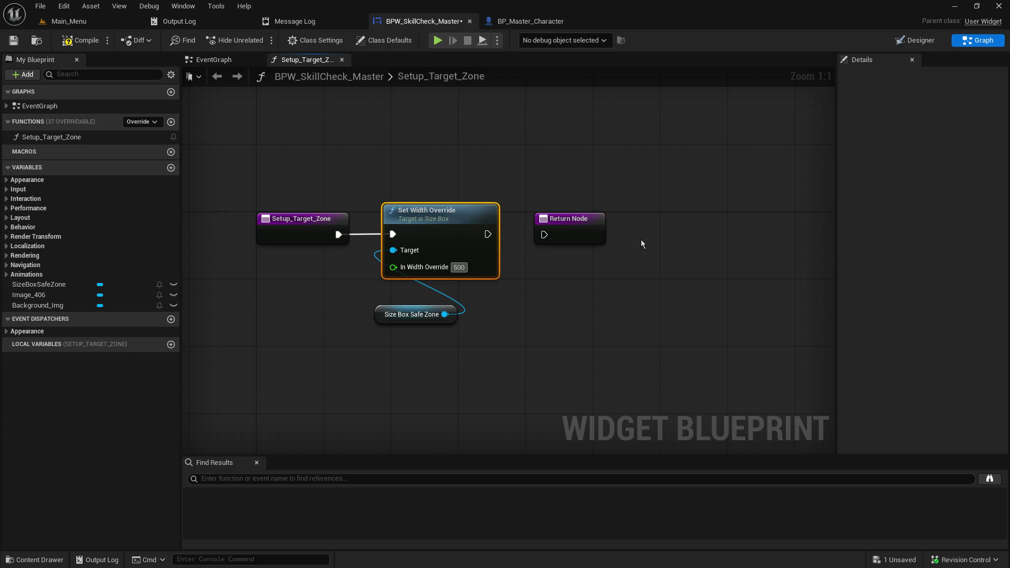
left_click(543, 303)
left_click_drag(378, 317, 273, 316)
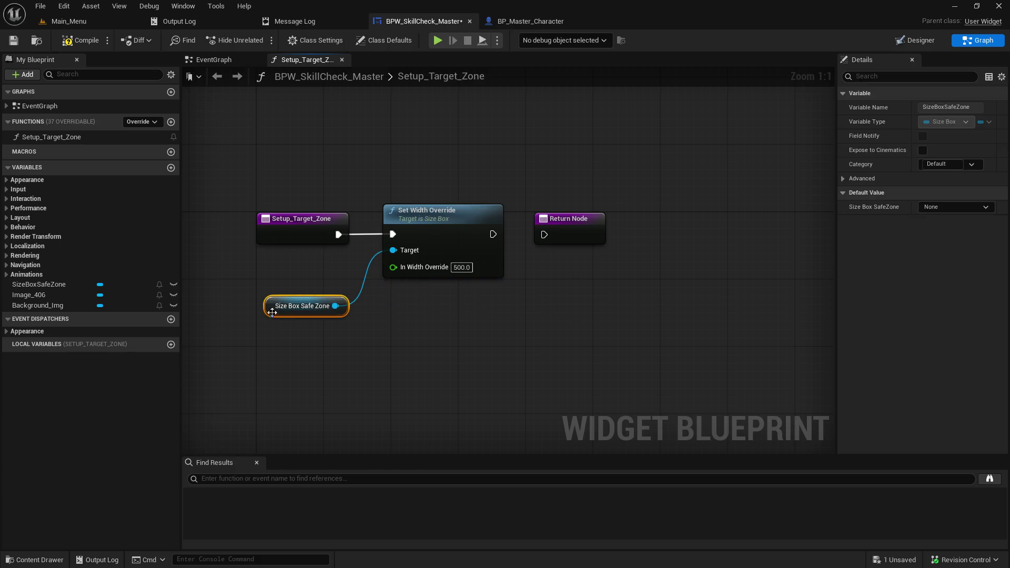
left_click_drag(492, 234, 544, 236)
left_click(918, 40)
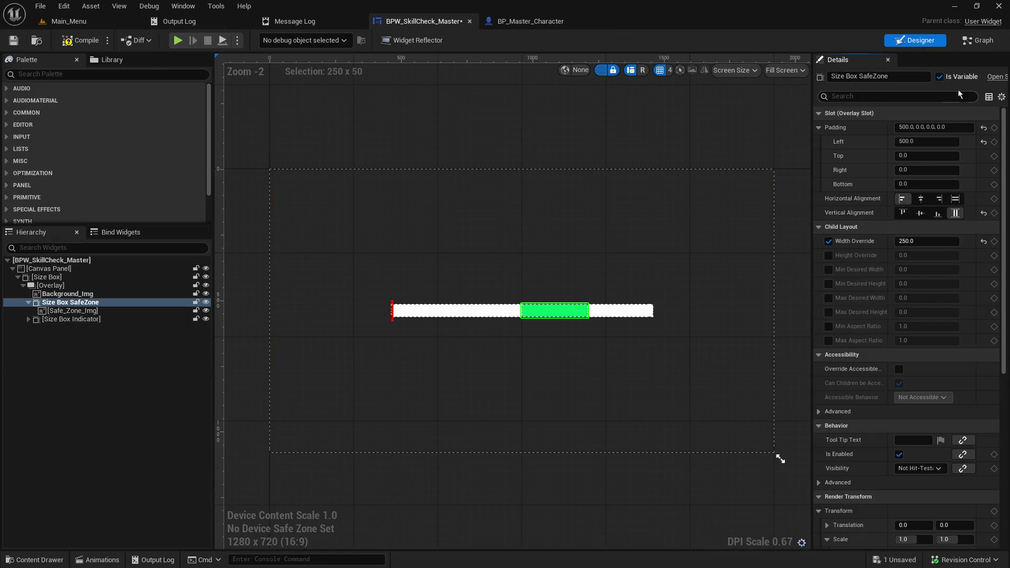
- In the EventGraph, add a 5-second Delay node after Play Animation
left_click(978, 40)
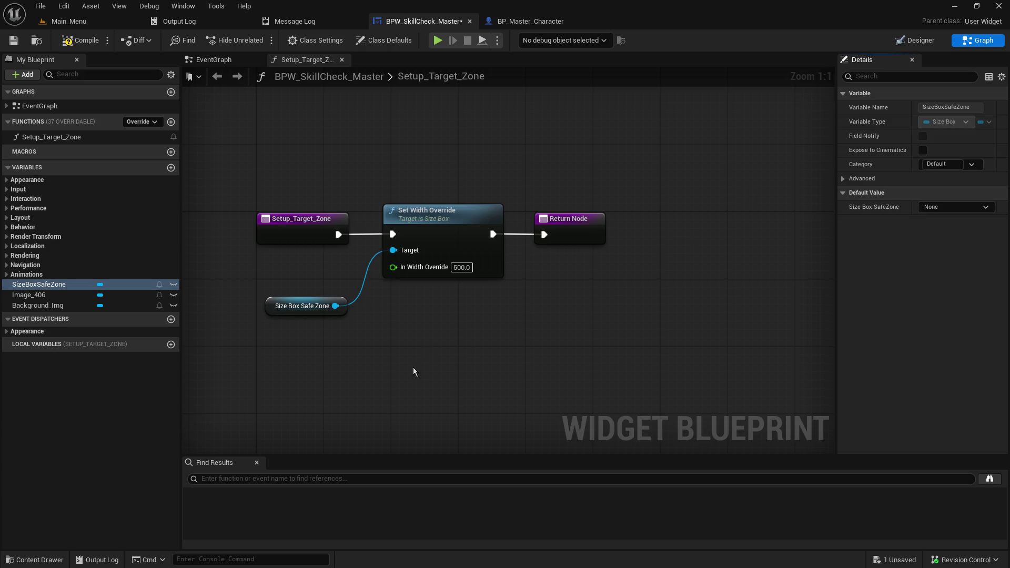
left_click_drag(414, 370, 618, 373)
left_click(214, 59)
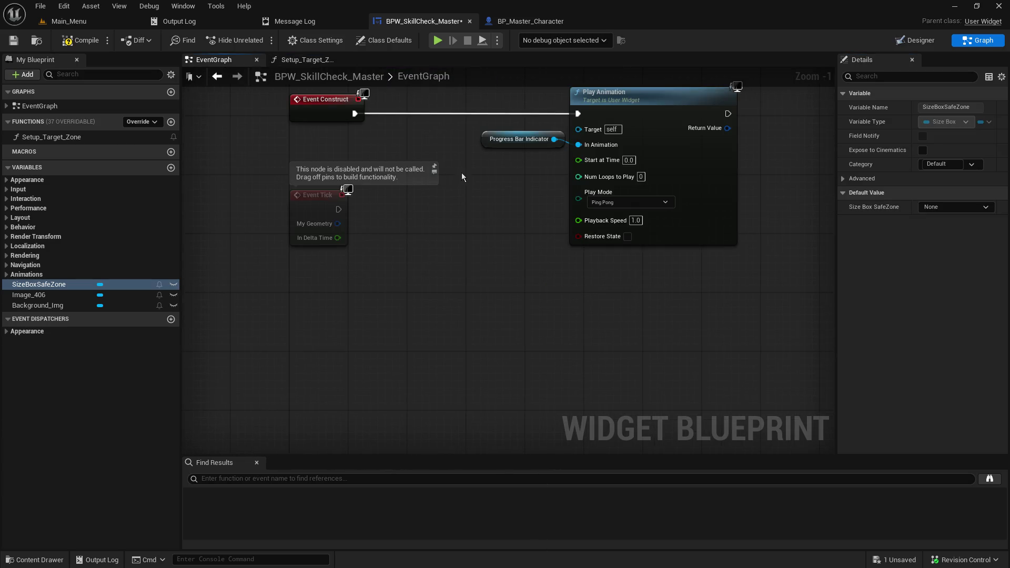
left_click_drag(461, 165, 270, 289)
left_click_drag(619, 204, 723, 201)
type("delay")
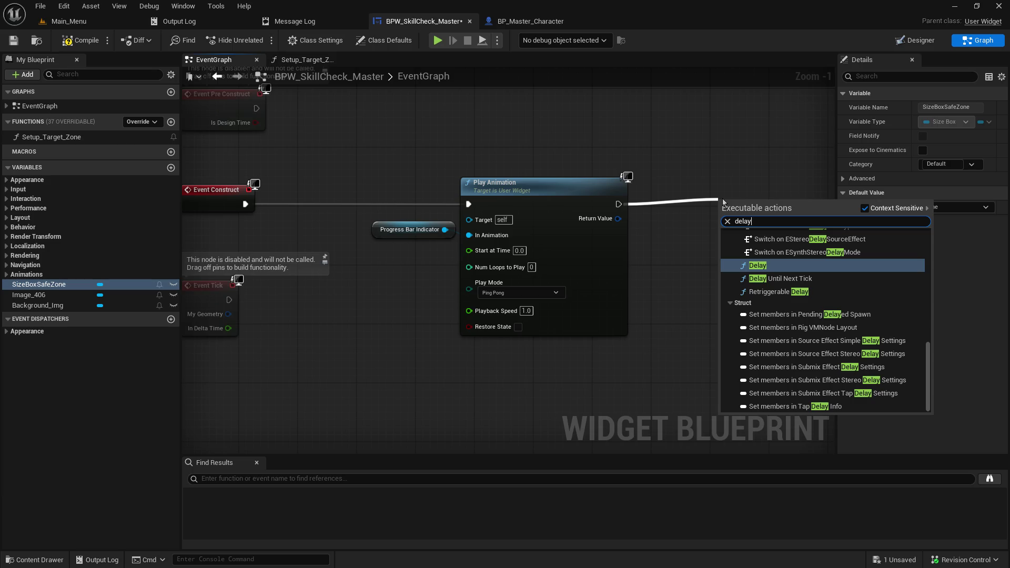
key("Return")
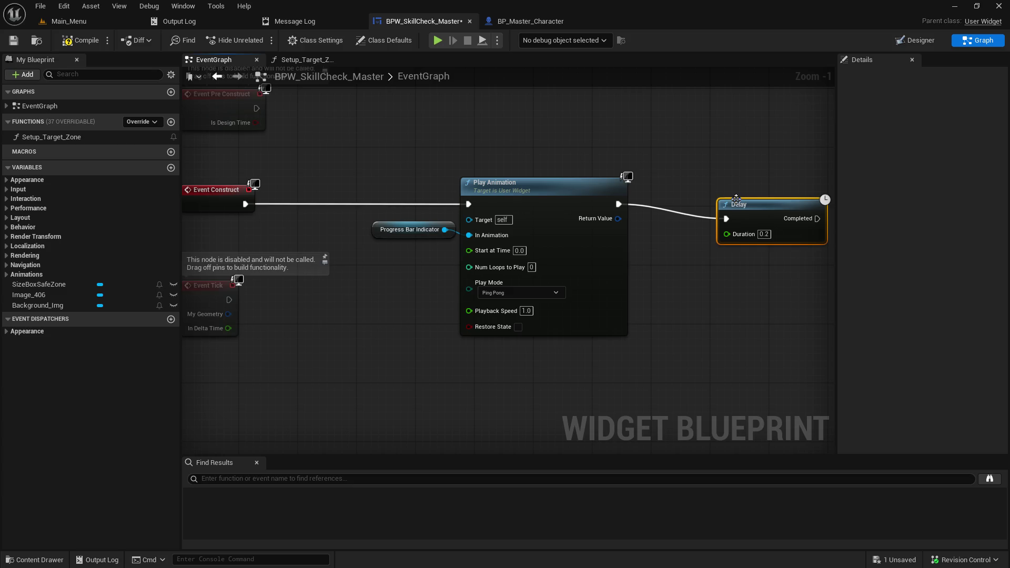
left_click_drag(736, 198, 683, 184)
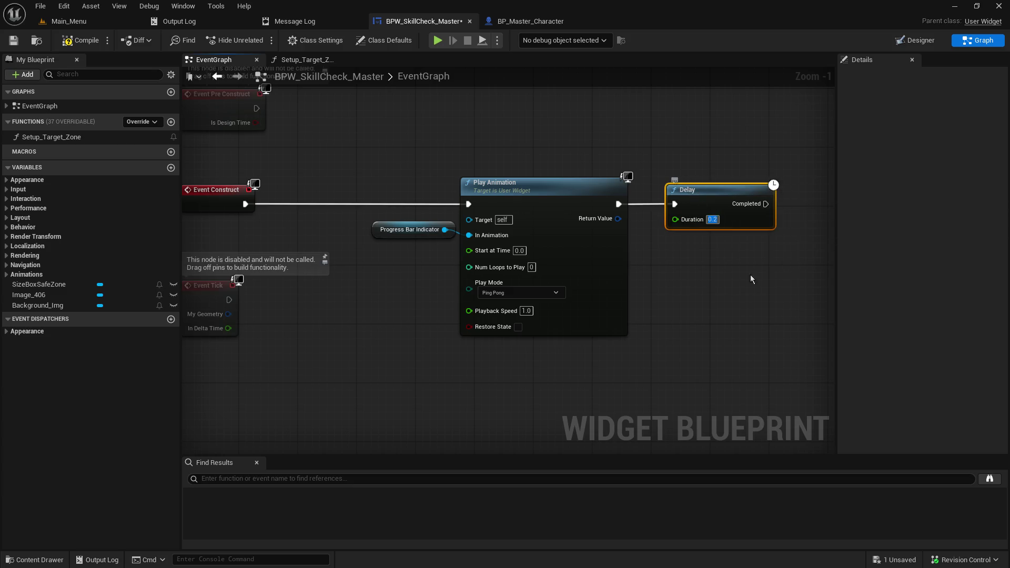
type("5")
key("Return")
- Call Setup Target Zone from the Delay's Completed pin and compile the blueprint
left_click_drag(766, 327, 659, 328)
left_click_drag(631, 265, 676, 269)
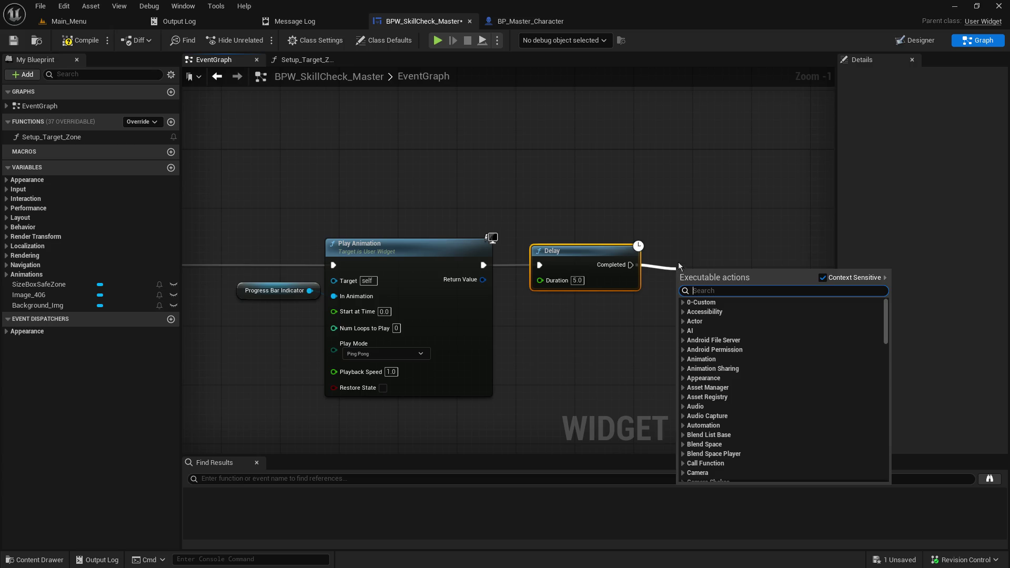
type("set")
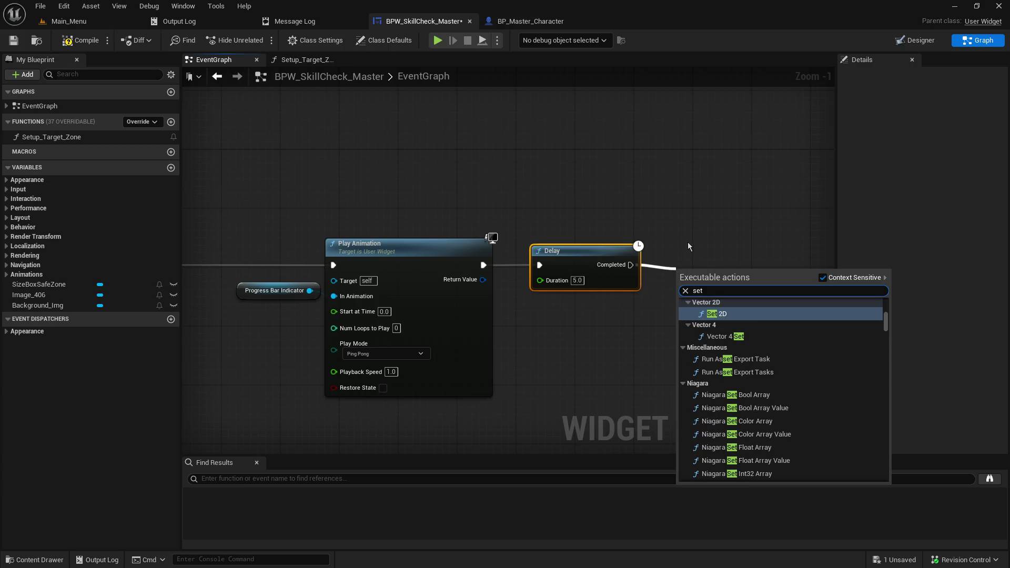
type("up_")
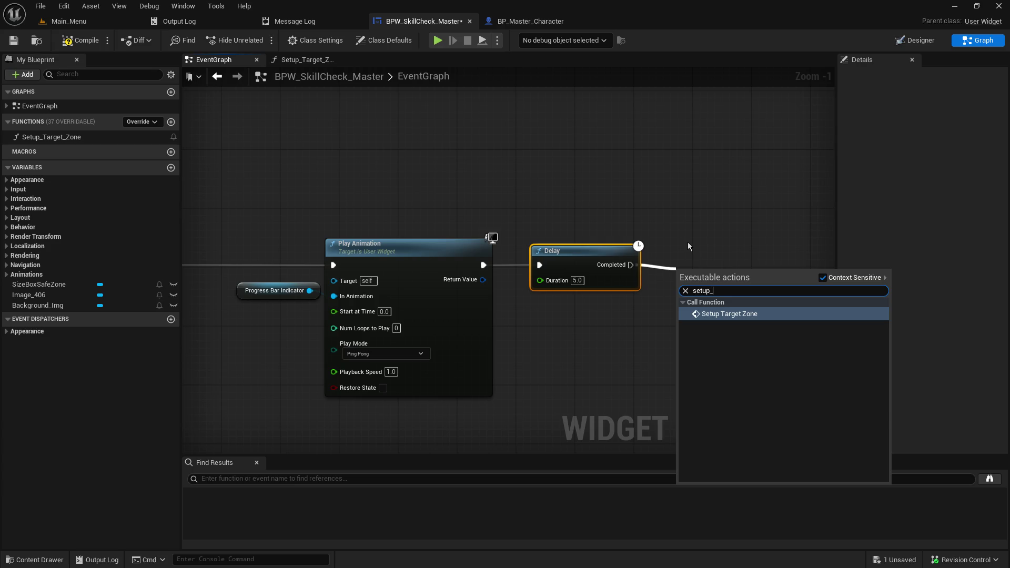
key("Return")
left_click_drag(700, 274, 684, 244)
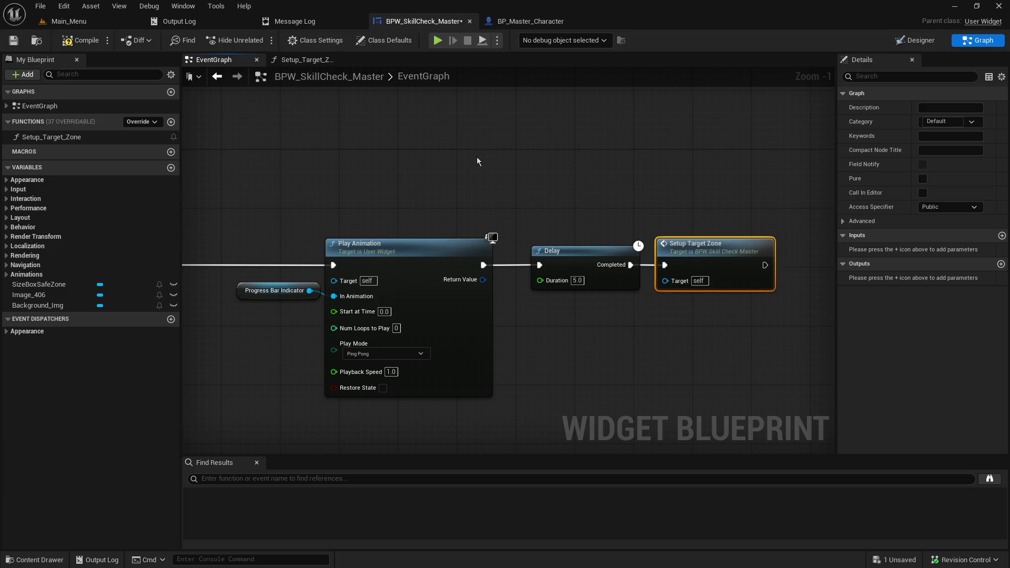
left_click(88, 45)
left_click(72, 24)
left_click(261, 40)
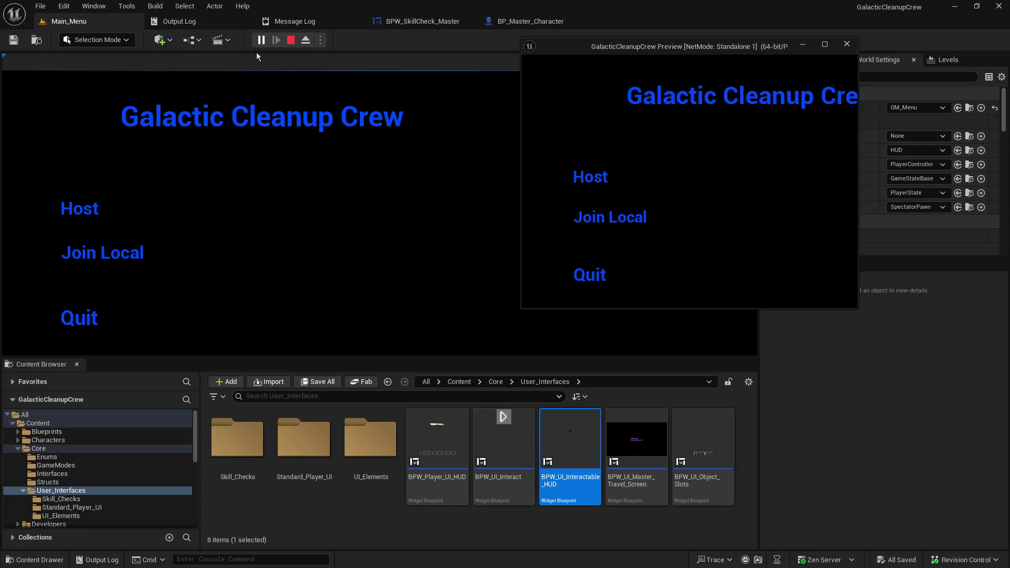
left_click(84, 207)
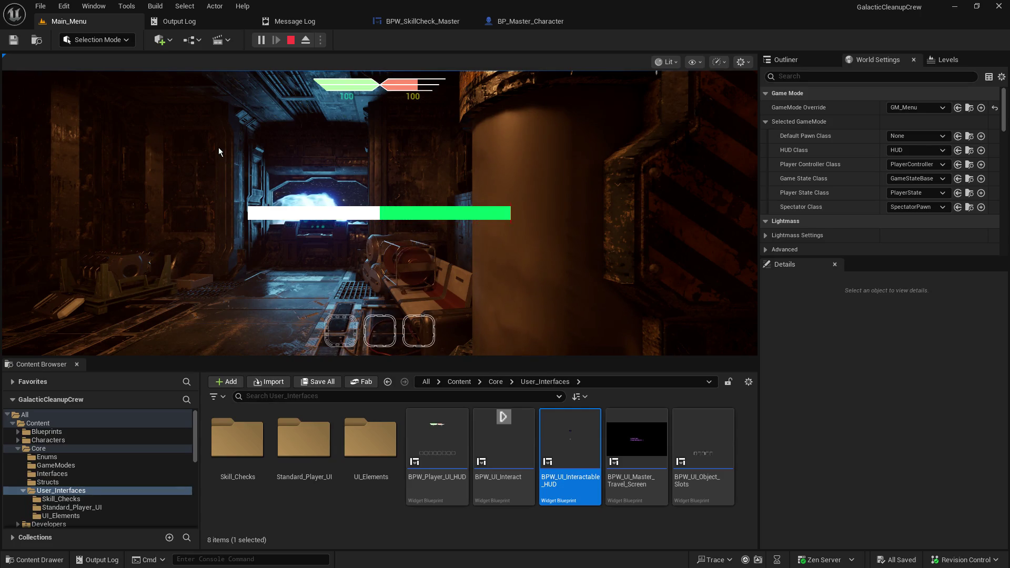
left_click(291, 41)
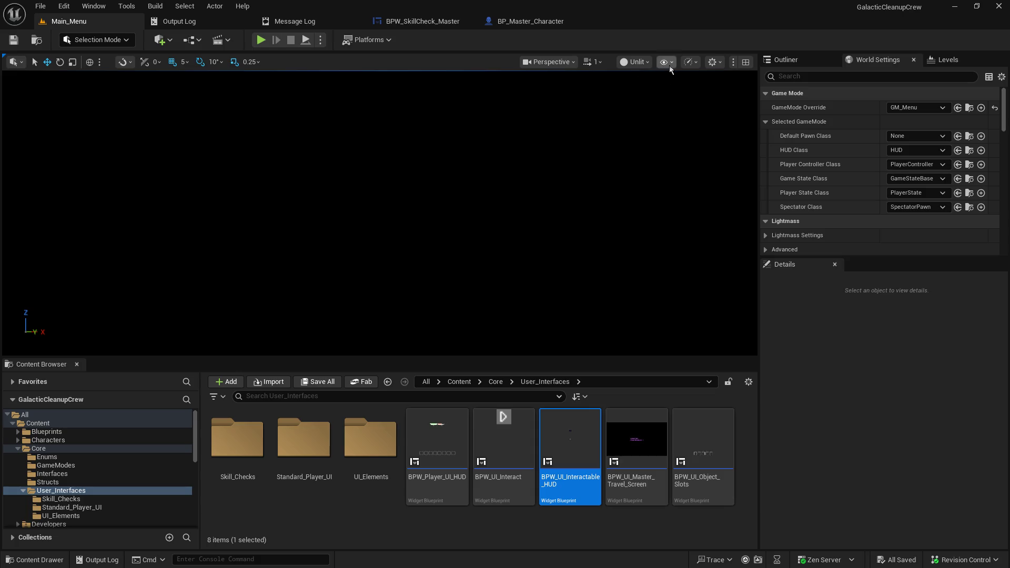
left_click(421, 21)
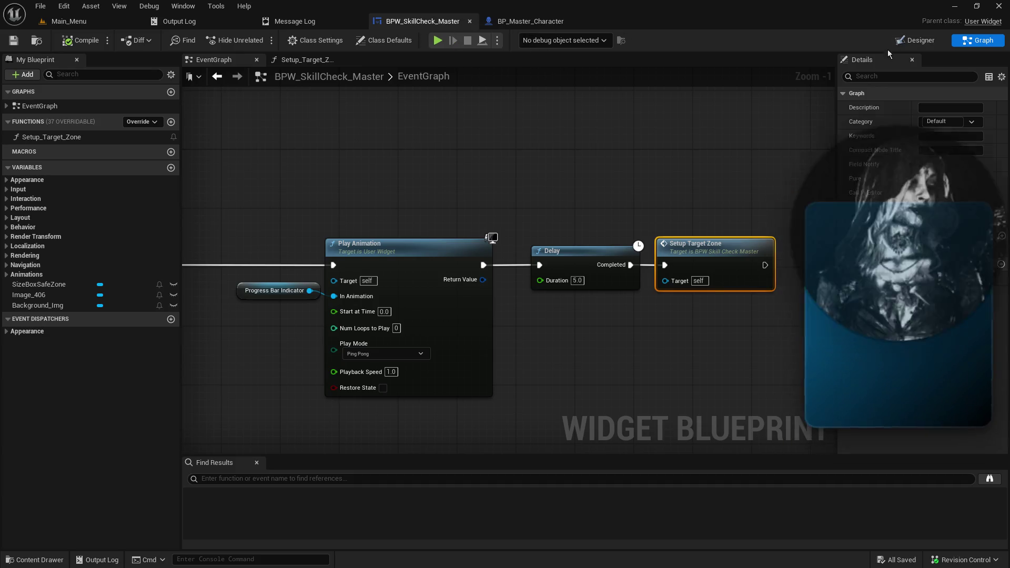
- In the Designer, select Size Box SafeZone in the Hierarchy and widen the Details panel
left_click(915, 41)
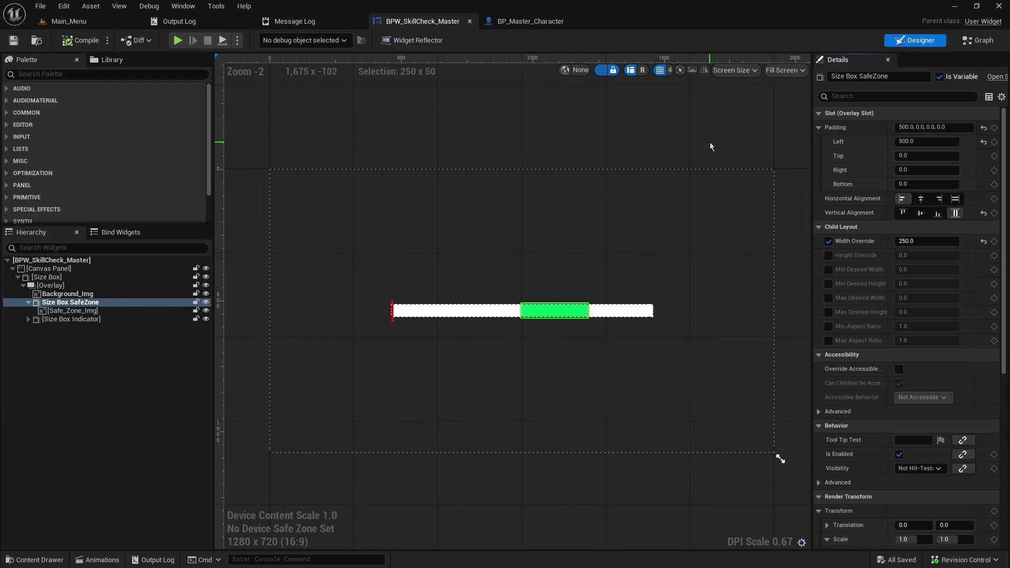
left_click(49, 304)
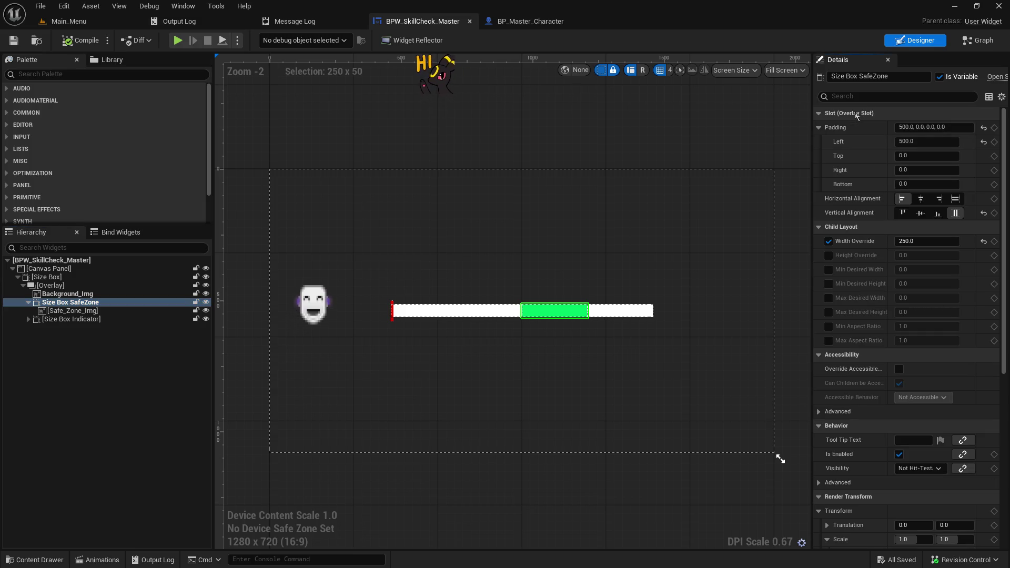
left_click_drag(812, 116, 771, 118)
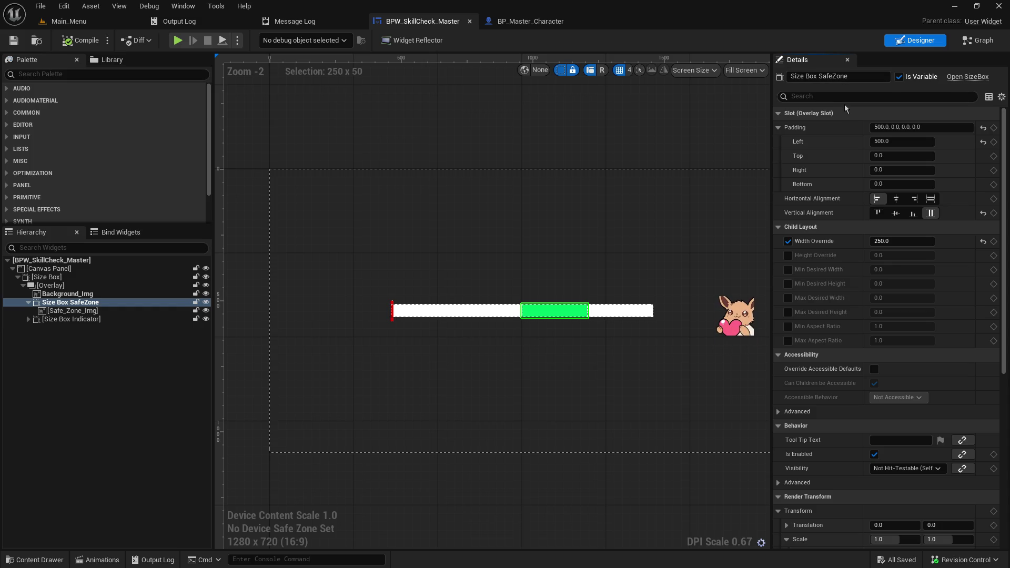
scroll(828, 285, "down", 3)
scroll(830, 285, "down", 5)
scroll(832, 284, "down", 3)
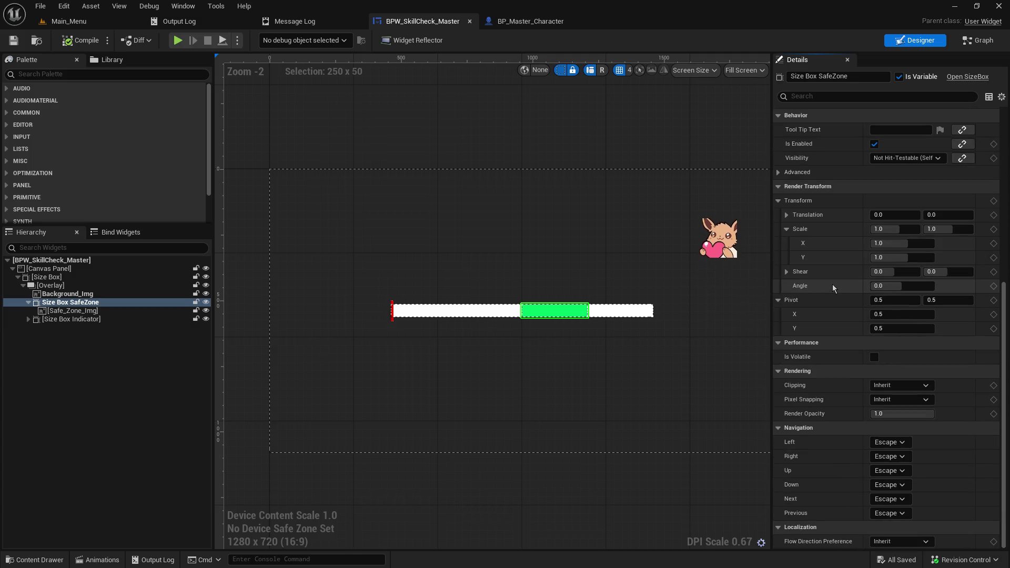
scroll(832, 284, "up", 11)
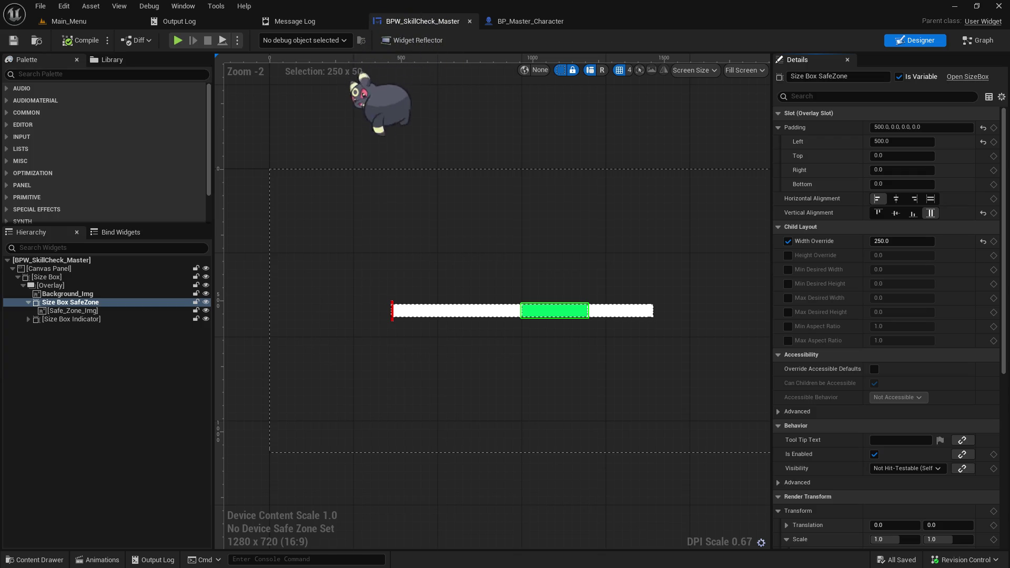
left_click(987, 45)
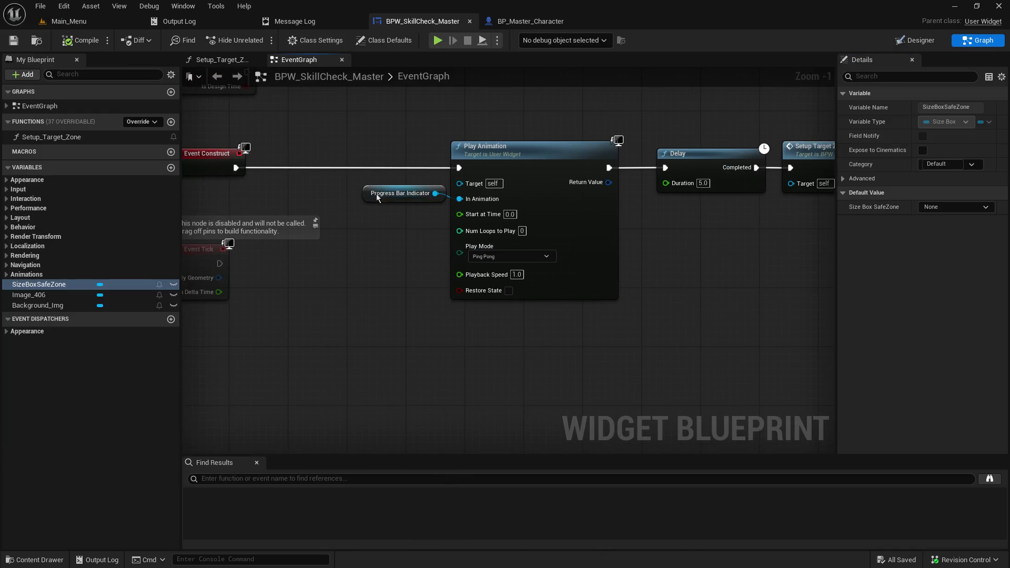
- Duplicate the Progress Bar Indicator node and search its actions for 'get slot' without adding anything
left_click(377, 198)
left_click(386, 194)
key("ctrl+c")
key("ctrl+v")
mouse_move(640, 291)
left_mouse_down()
mouse_move(786, 280)
mouse_move(450, 268)
mouse_move(575, 248)
left_mouse_up()
type("get slot")
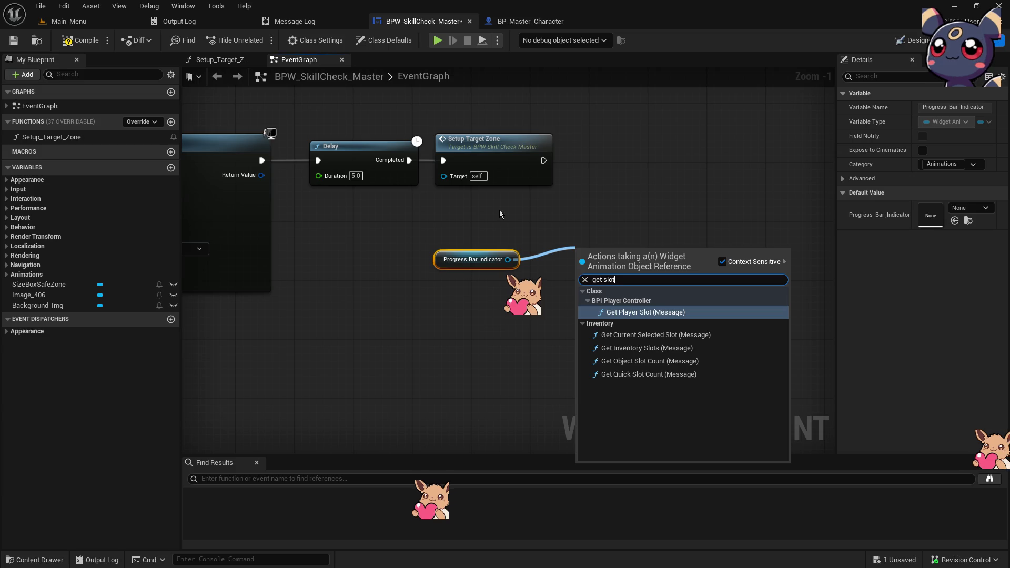
left_click(500, 210)
mouse_move(557, 253)
left_mouse_down()
mouse_move(497, 280)
mouse_move(532, 276)
left_mouse_up()
- Browse the User Interface and Animation action categories for the copied indicator node, adding nothing
left_click(455, 292)
scroll(608, 398, "down", 3)
scroll(608, 398, "down", 5)
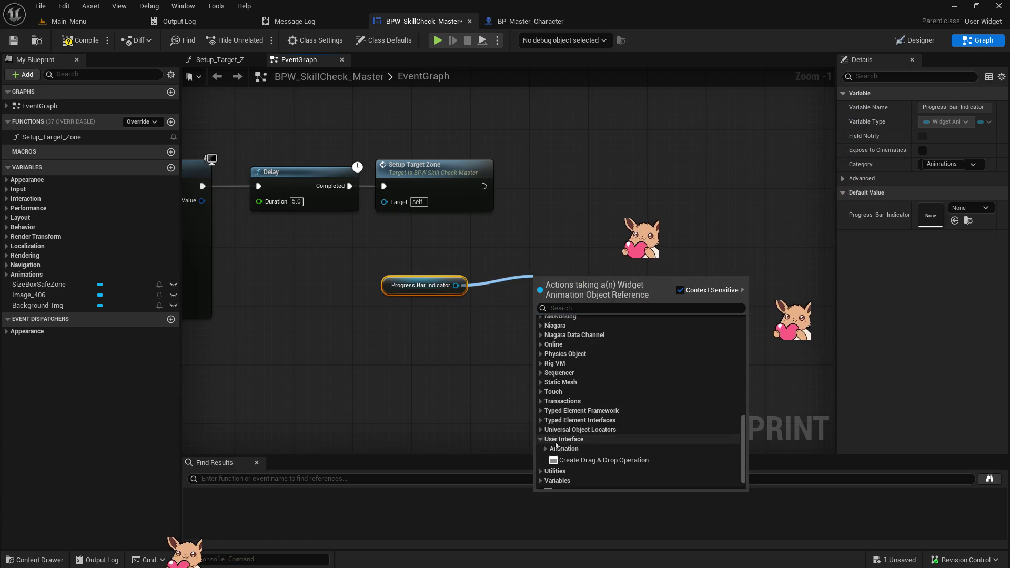
left_click(540, 440)
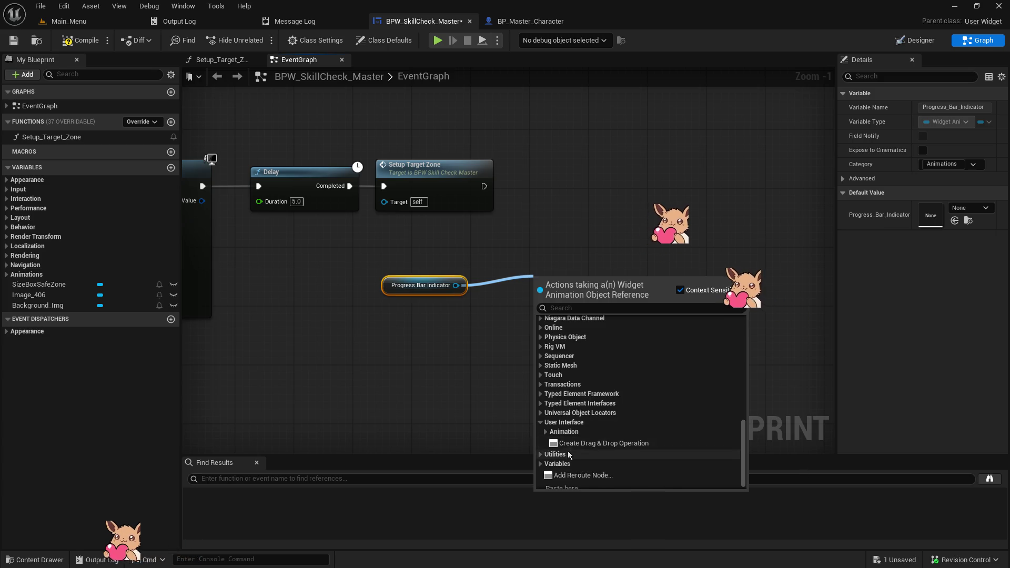
scroll(587, 452, "down", 1)
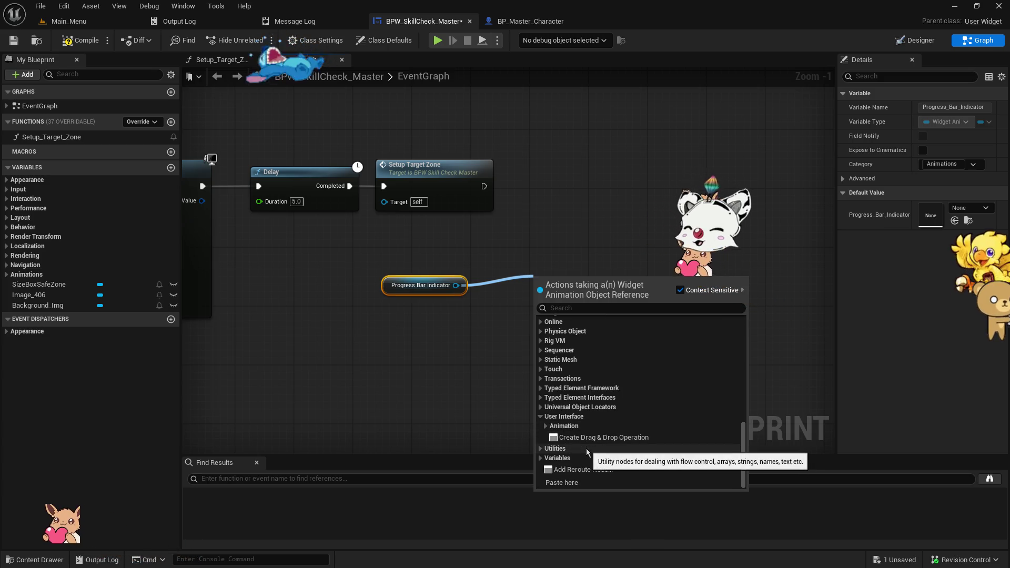
left_click(546, 427)
scroll(605, 463, "down", 5)
scroll(563, 451, "up", 6)
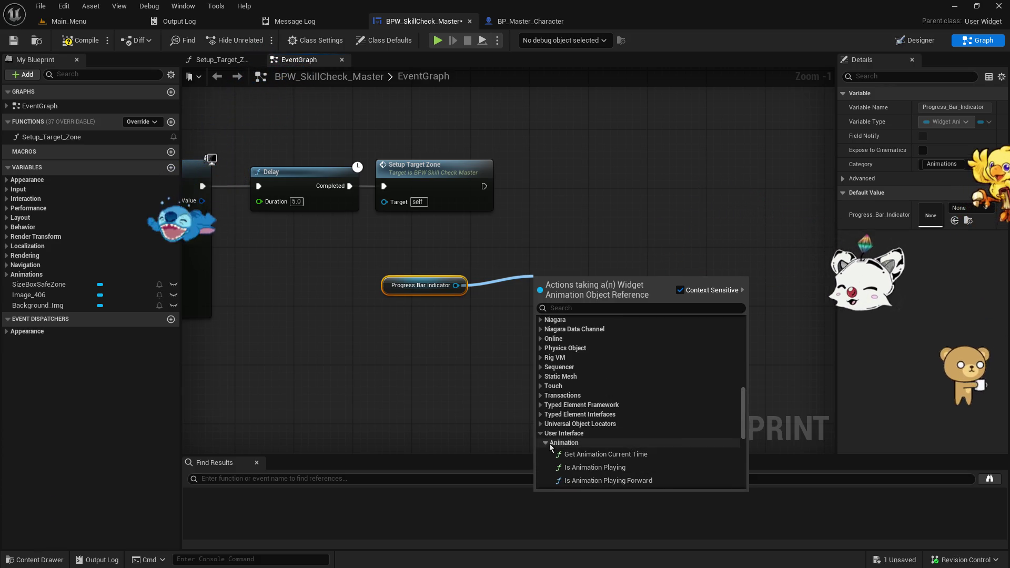
left_click(563, 432)
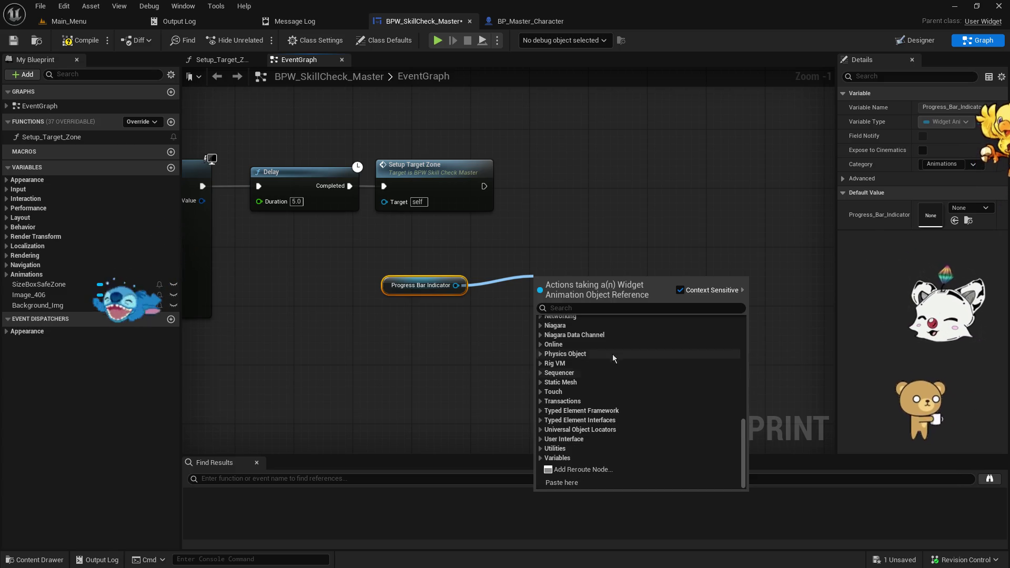
left_click(607, 309)
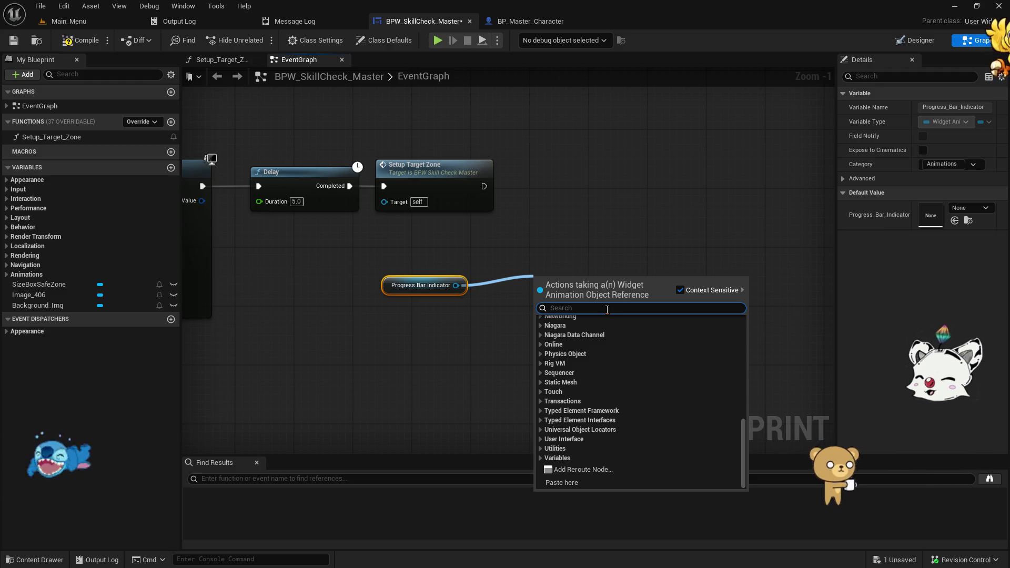
left_click(538, 241)
- Delete the Progress Bar Indicator node and select Size Box Safe Zone in the Setup_Target_Zone graph
left_click(425, 285)
key("Delete")
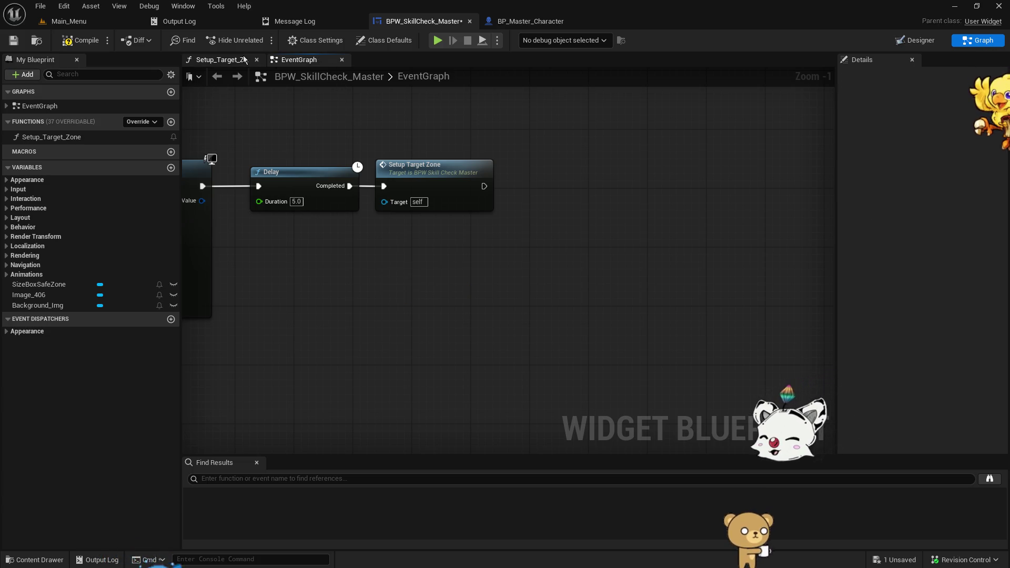
left_click(221, 60)
left_click(321, 271)
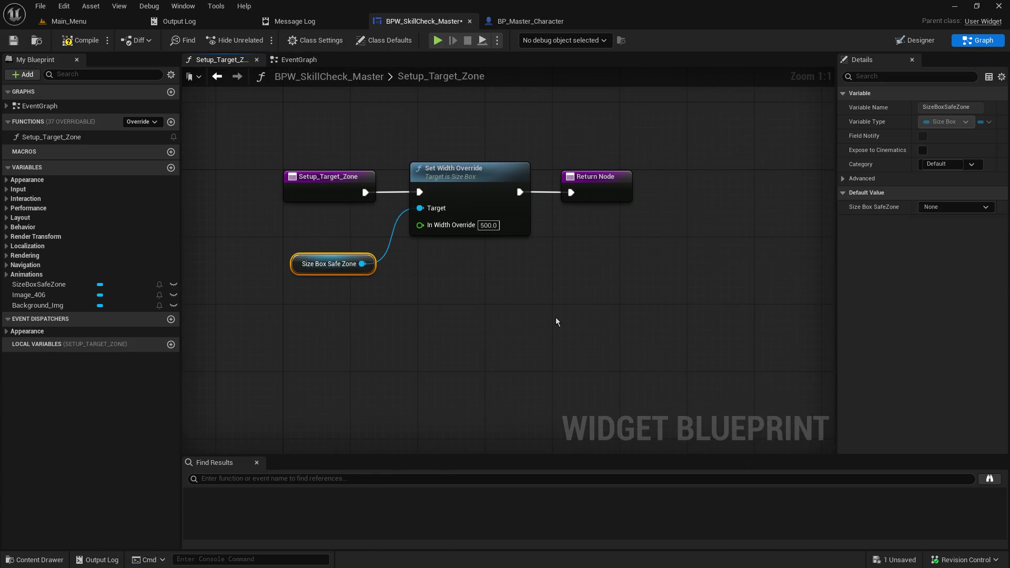
- Duplicate the Size Box Safe Zone getter and add a Get Slot node from it
key("ctrl+c")
key("ctrl+v")
left_click_drag(553, 326, 561, 276)
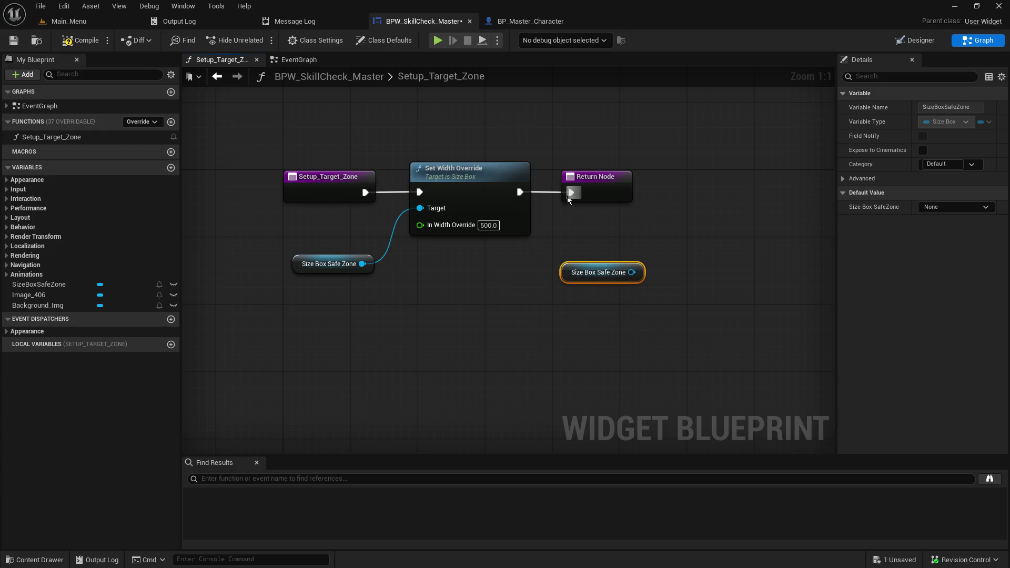
left_click_drag(589, 181, 699, 181)
left_click_drag(471, 329, 405, 348)
left_click_drag(566, 294, 610, 298)
type("get slot")
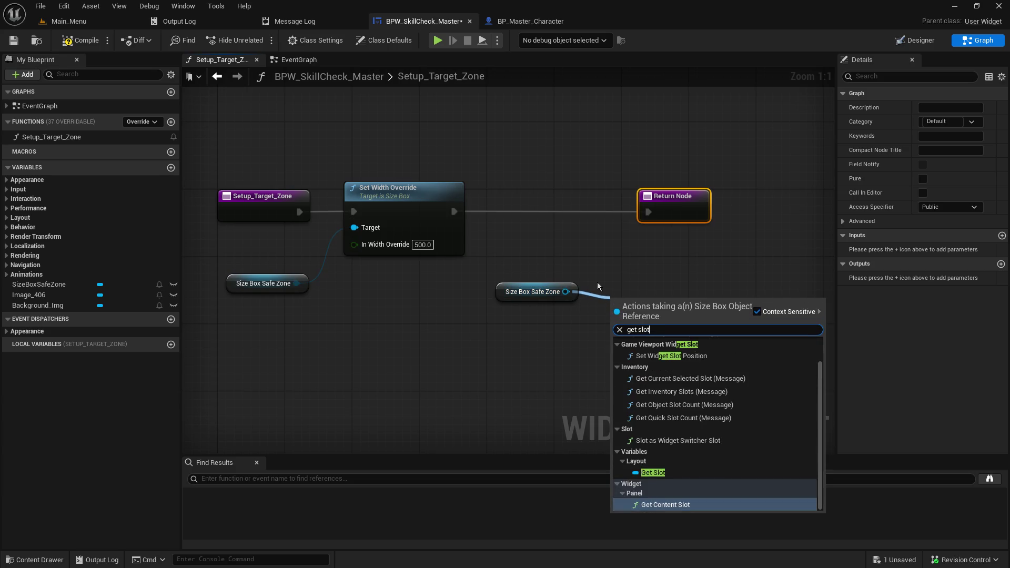
left_click(652, 472)
mouse_move(642, 304)
left_mouse_down()
mouse_move(552, 242)
mouse_move(522, 340)
mouse_move(543, 337)
left_mouse_up()
left_click(526, 289, "ctrl")
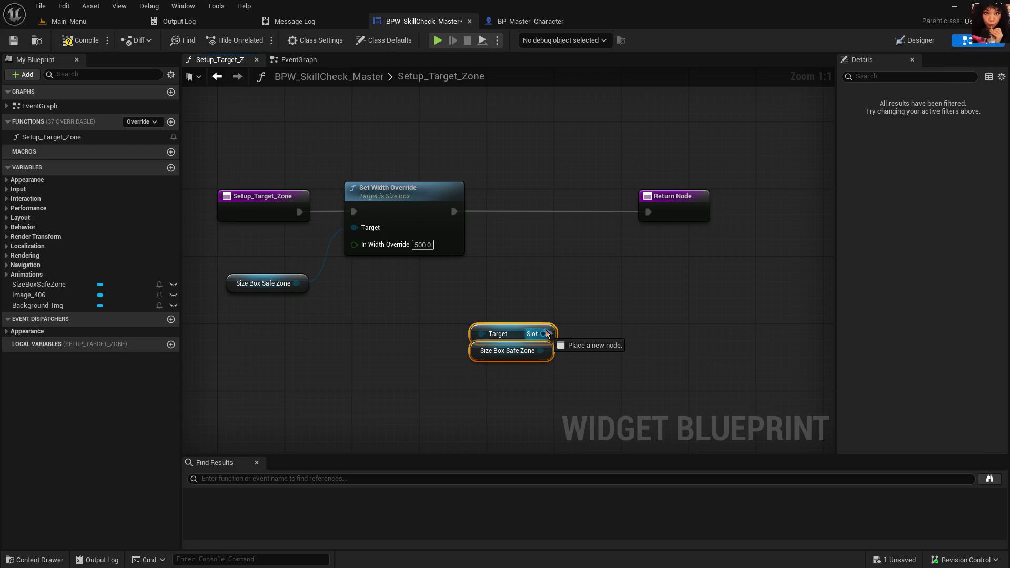
left_click_drag(547, 333, 547, 333)
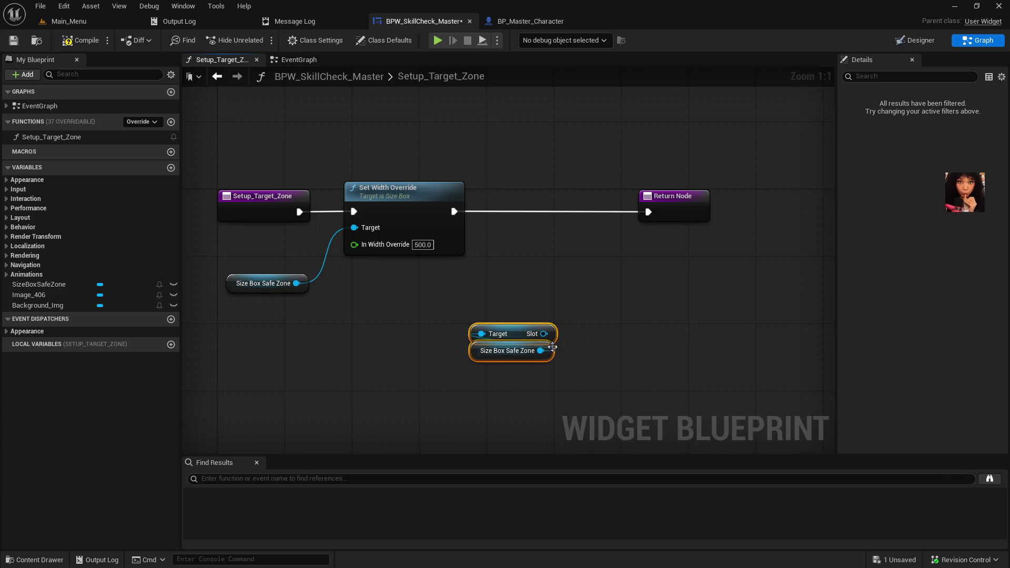
- Search the Slot output for a 'set padd' action, then close the menu without adding one
left_click_drag(544, 333, 612, 304)
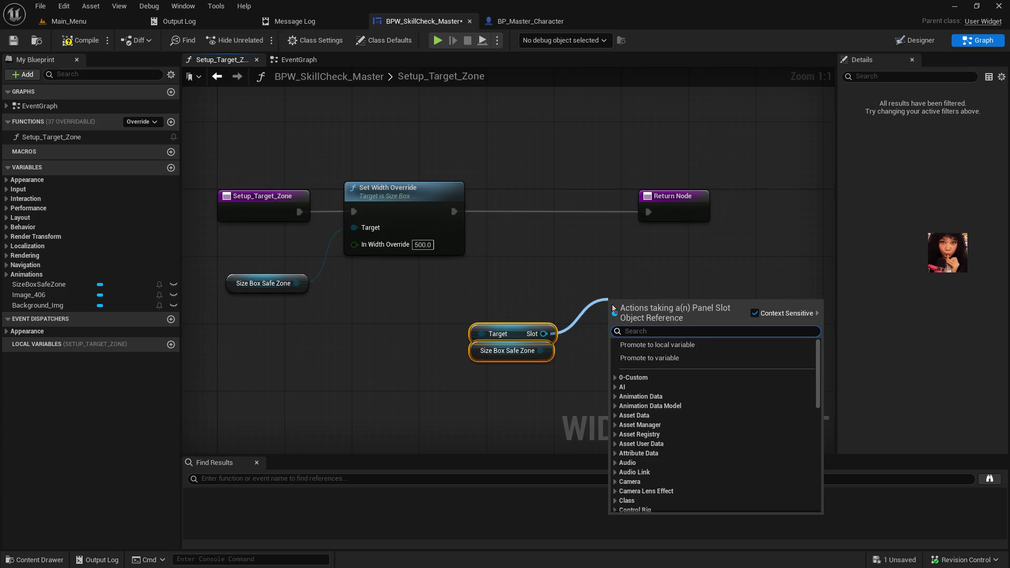
type("padd")
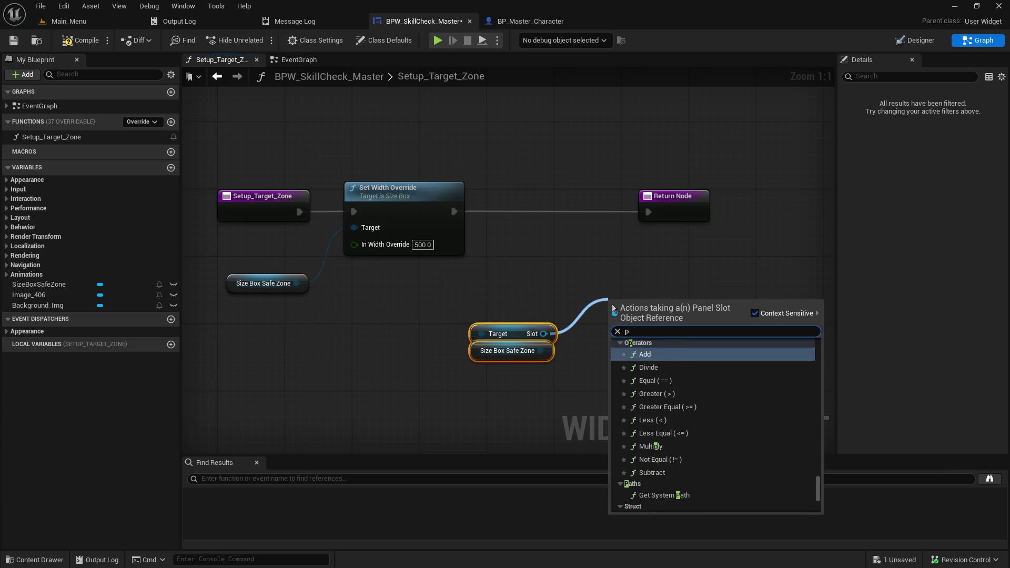
key("BackSpace")
key("BackSpace")
key("BackSpace")
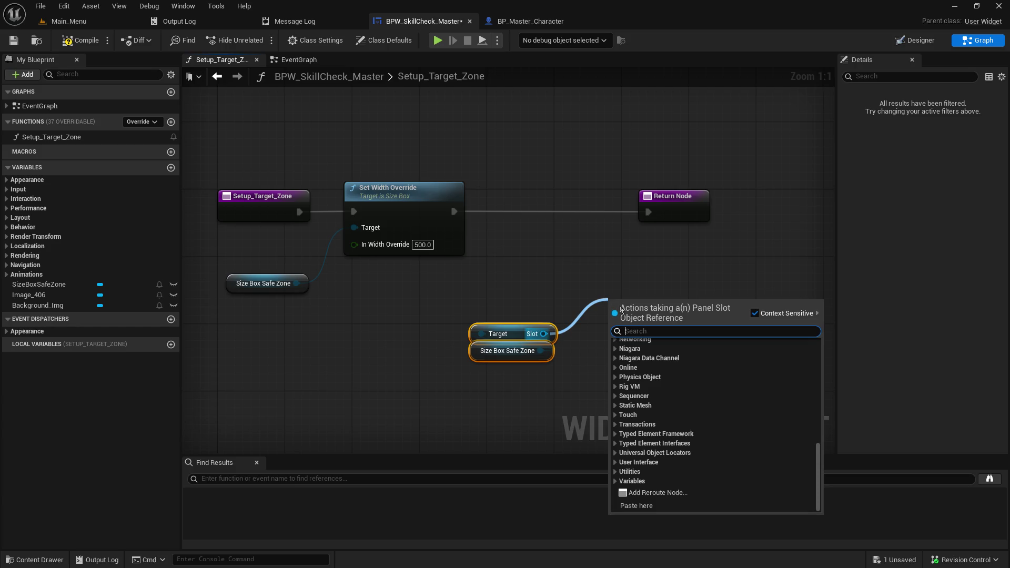
type("set padd")
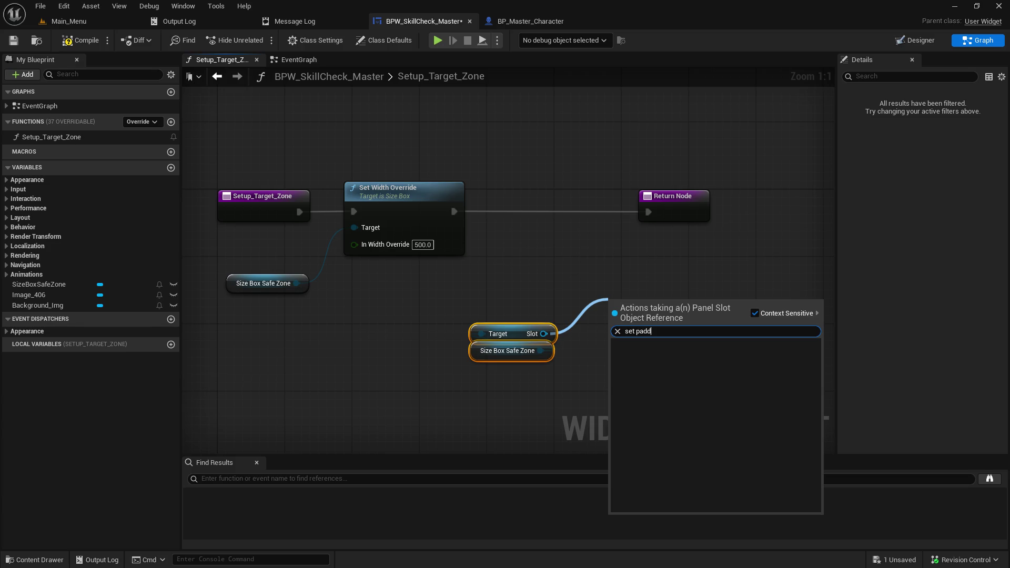
left_click(521, 208)
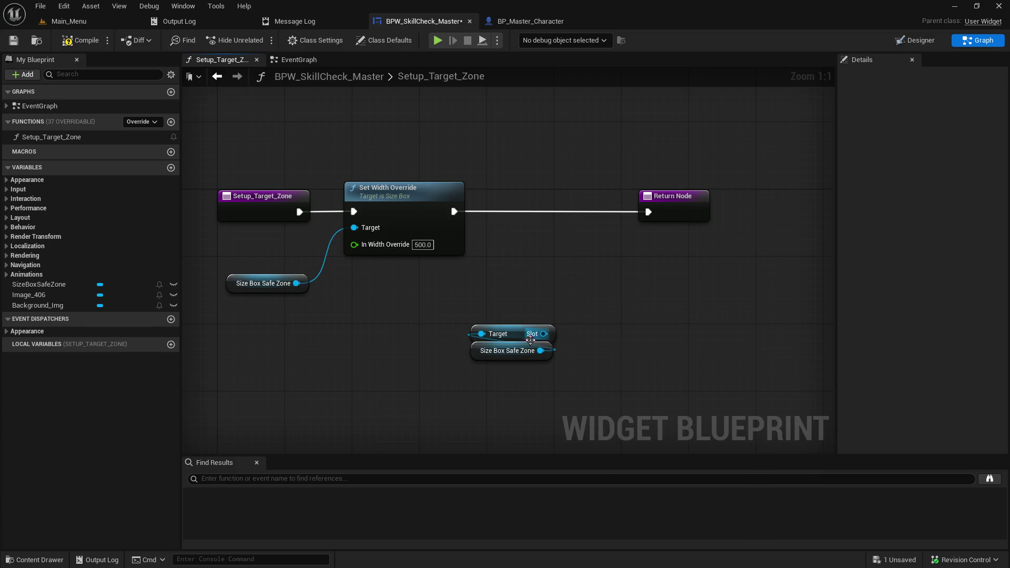
- Add a Slot as Size Box Slot cast from Size Box Safe Zone and delete the unused Get Slot
mouse_move(541, 350)
left_mouse_down()
mouse_move(642, 356)
mouse_move(628, 349)
left_mouse_up()
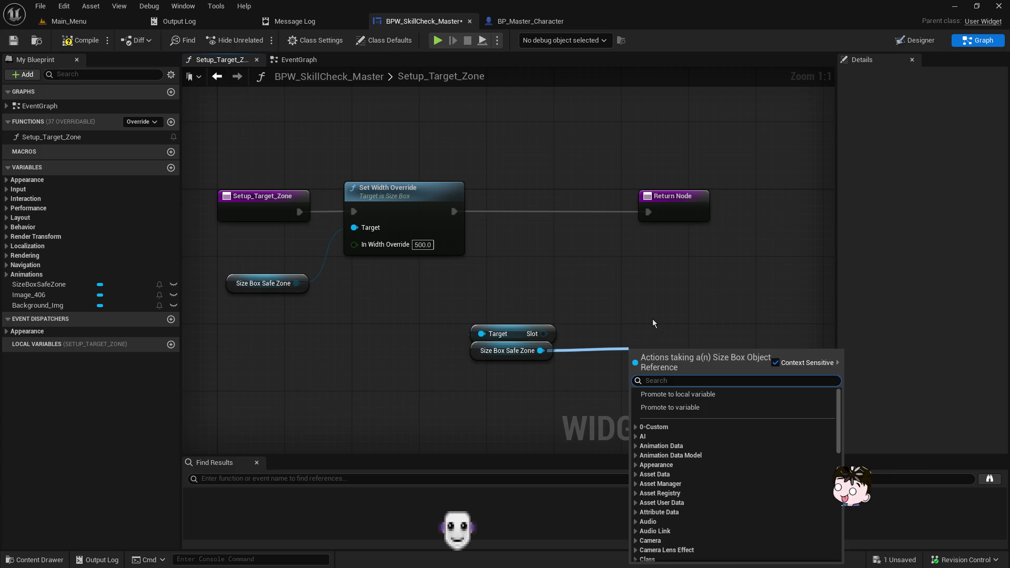
type("slot")
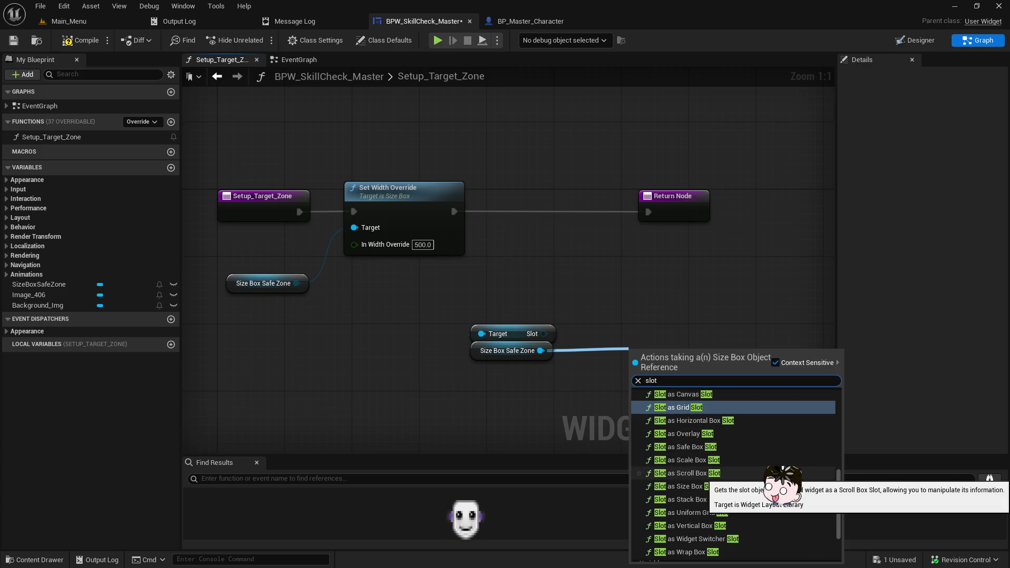
left_click(699, 486)
left_click(505, 334)
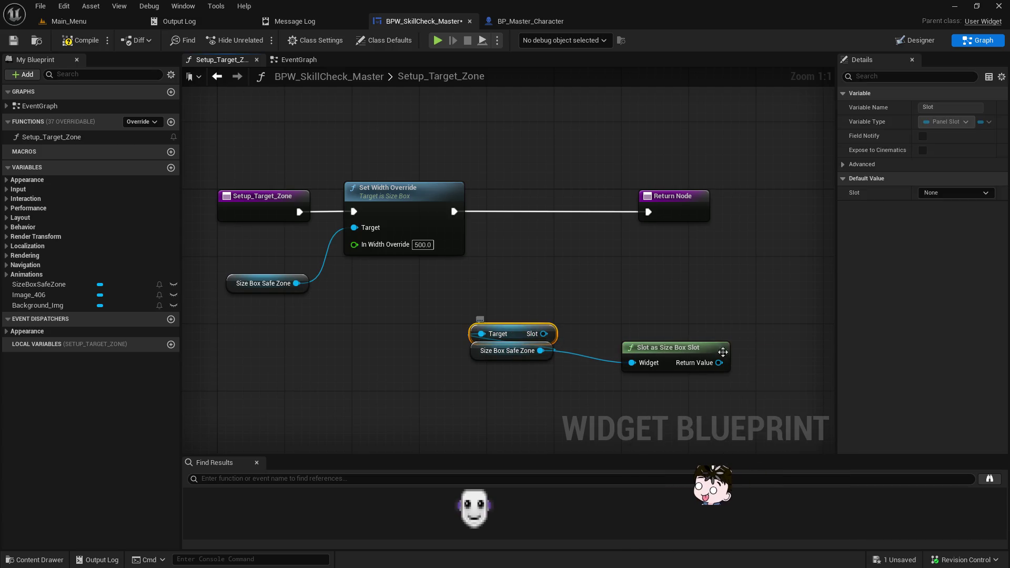
key("Delete")
- Add a Set Padding node from the cast's Return Value
left_click_drag(718, 362, 727, 322)
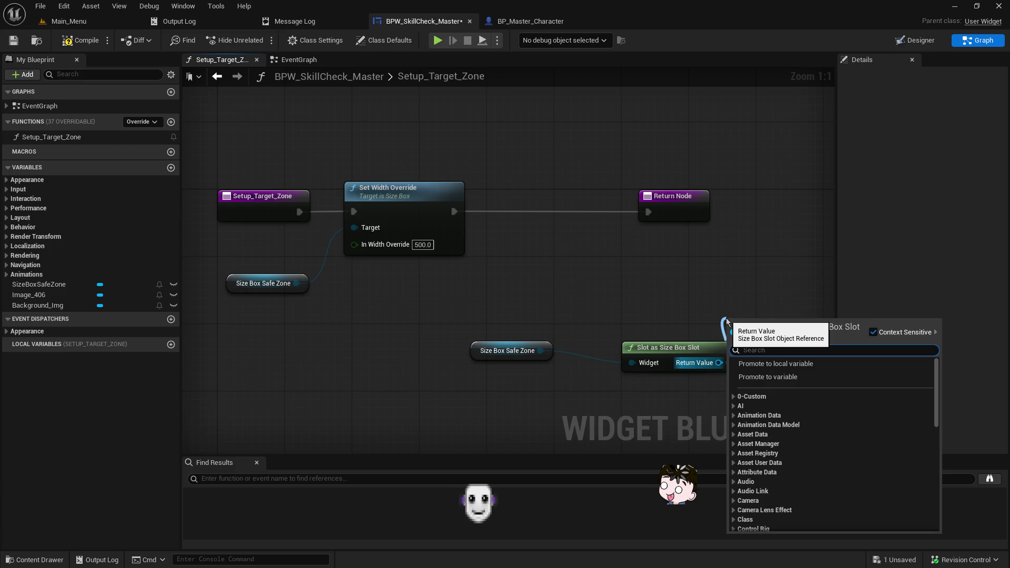
type("paddi")
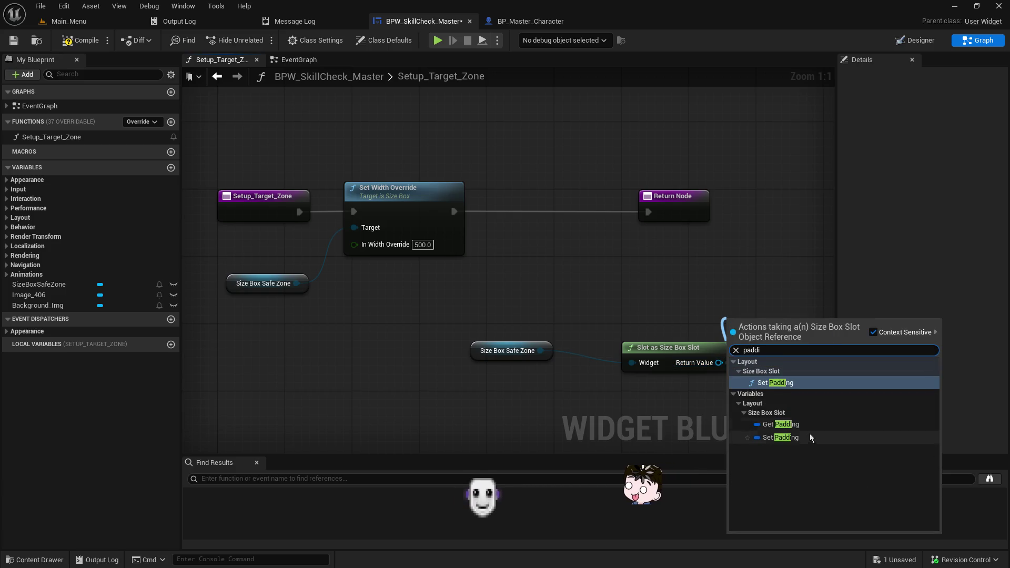
left_click(801, 437)
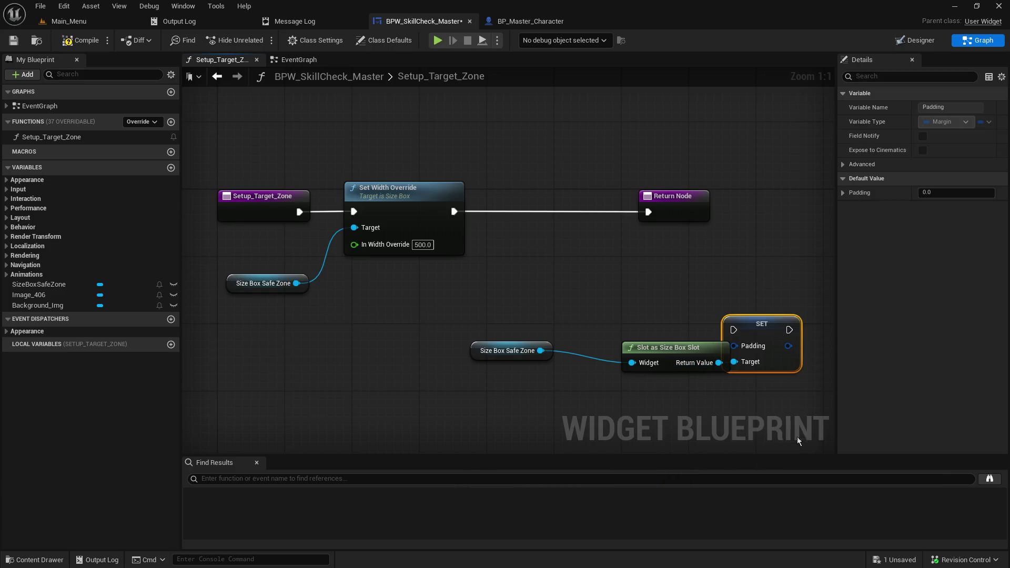
- Feed SET Padding's Padding input from a new Make Margin node with Left 250
mouse_move(678, 356)
left_mouse_down()
mouse_move(627, 347)
mouse_move(531, 379)
left_mouse_up()
left_click(505, 350, "shift")
mouse_move(734, 346)
left_mouse_down()
mouse_move(731, 311)
mouse_move(584, 306)
mouse_move(636, 285)
left_mouse_up()
left_click(654, 436)
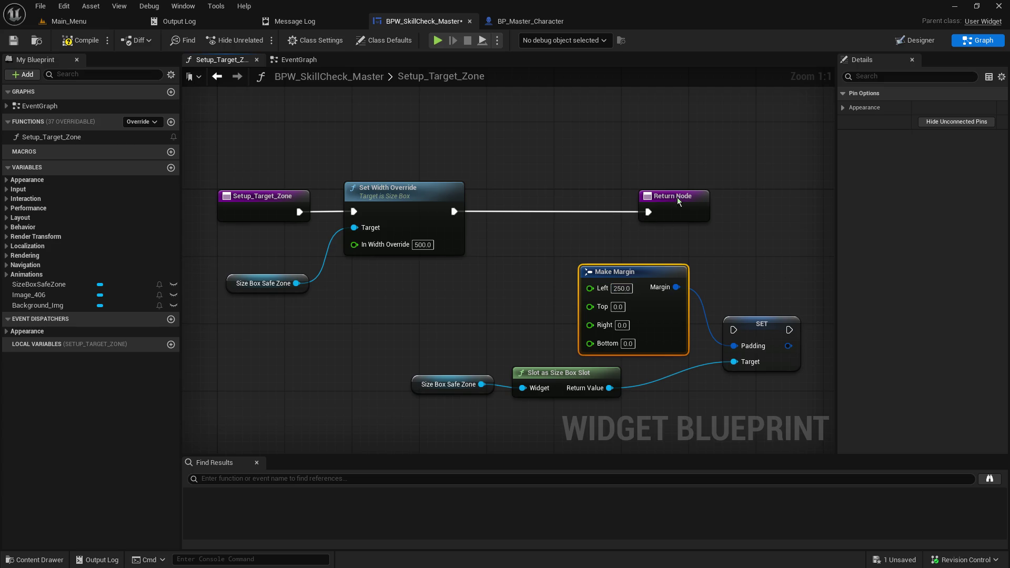
- Chain SET between Set Width Override and Return Node, set the width override to 100, and save
left_click_drag(677, 197, 702, 206)
mouse_move(757, 325)
left_mouse_down()
mouse_move(463, 217)
mouse_move(572, 199)
left_mouse_up()
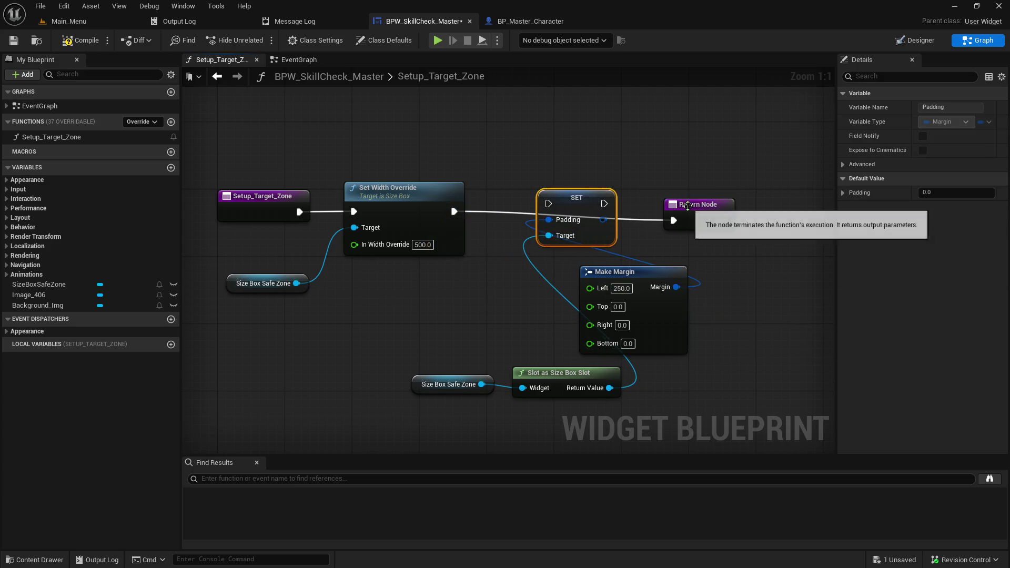
left_click_drag(687, 205, 687, 198)
left_click_drag(452, 211, 674, 212)
mouse_move(649, 273)
left_mouse_down()
mouse_move(559, 274)
mouse_move(581, 275)
left_mouse_up()
mouse_move(450, 374)
left_mouse_down()
mouse_move(525, 391)
mouse_move(382, 381)
left_mouse_up()
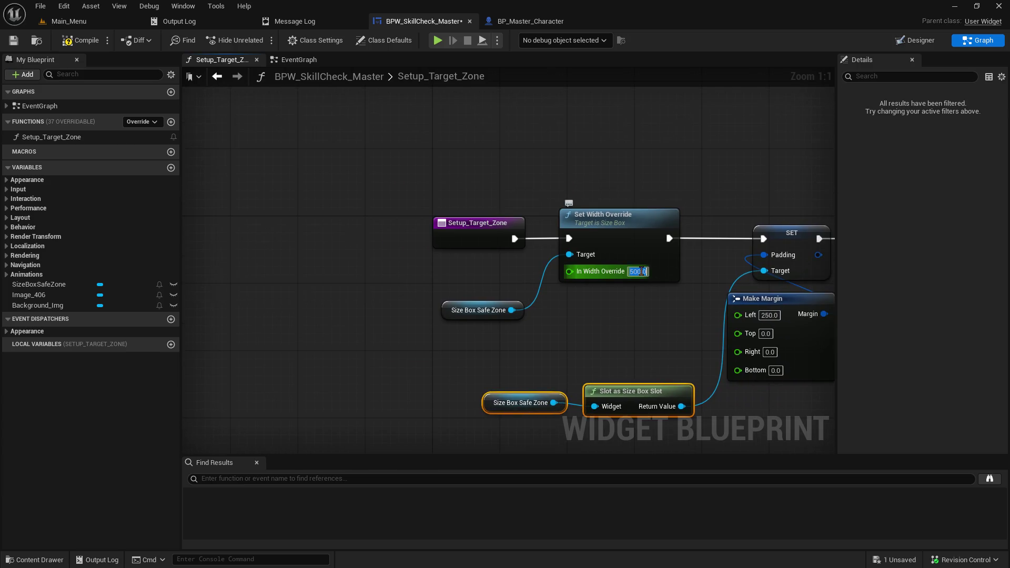
type("1")
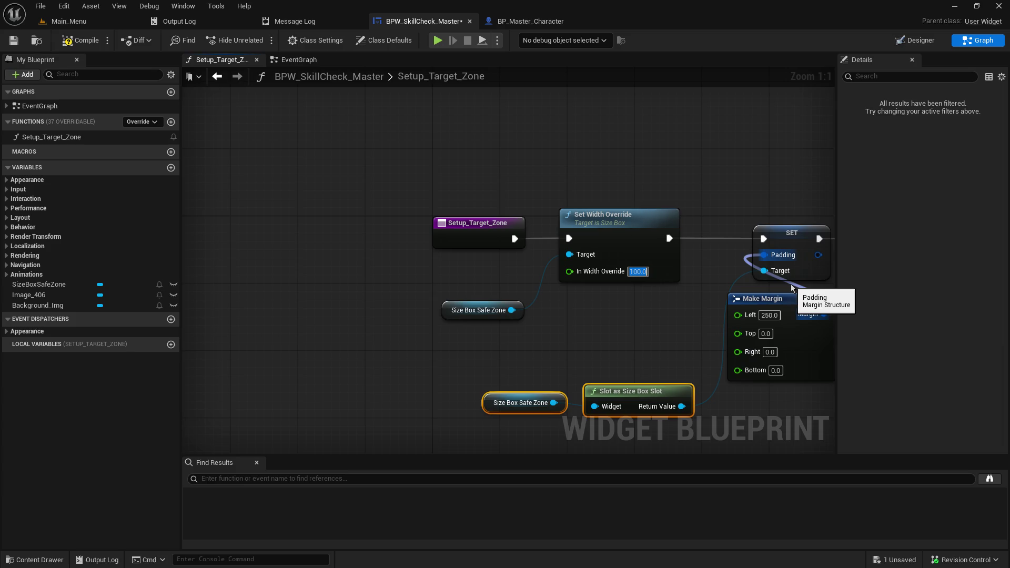
left_click(18, 39)
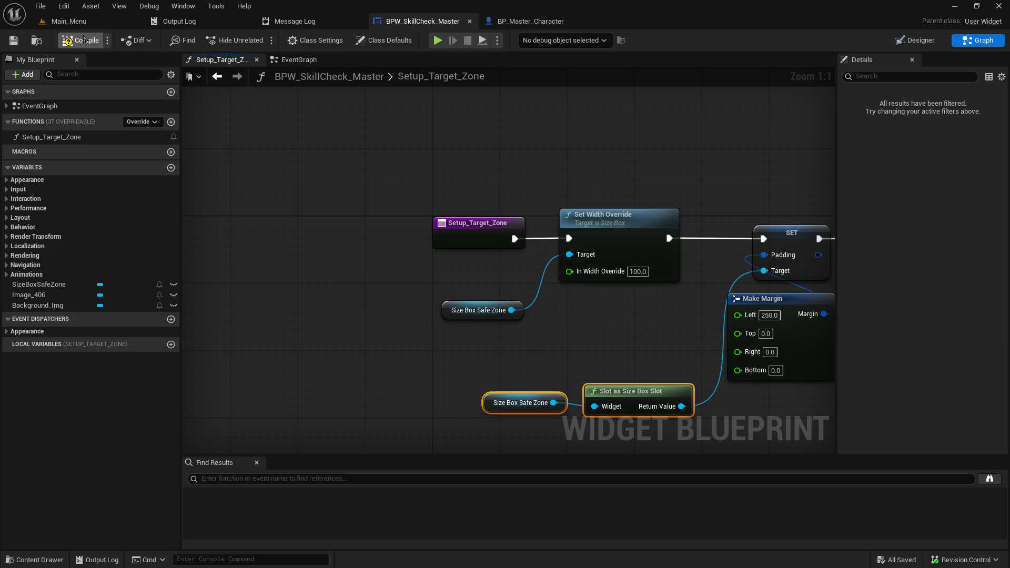
- Play-test the Main_Menu level as host to watch the skill-check bar, then return to BPW_SkillCheck_Master
left_click(71, 21)
left_click(262, 40)
left_click(71, 211)
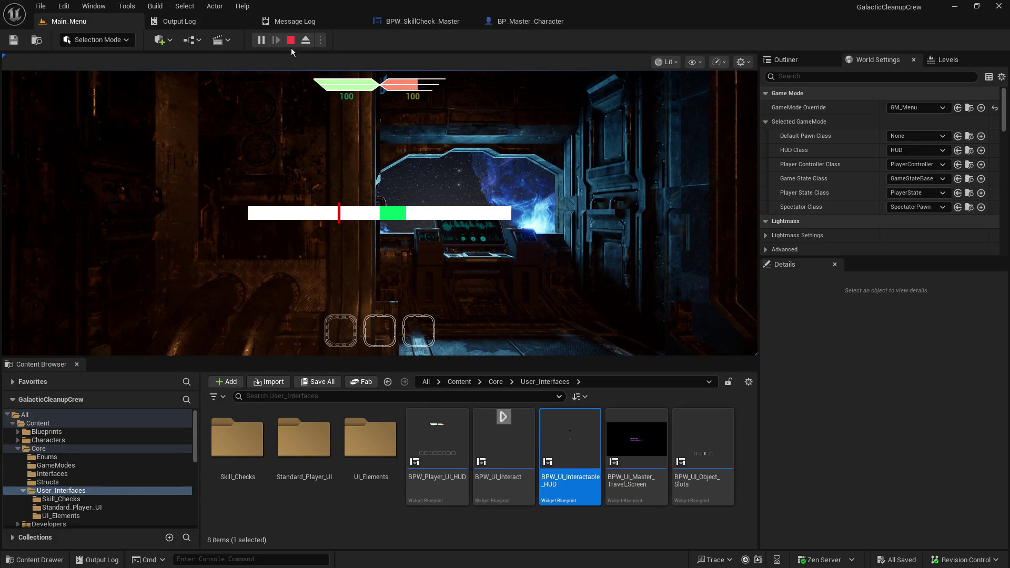
key("Escape")
left_click(421, 21)
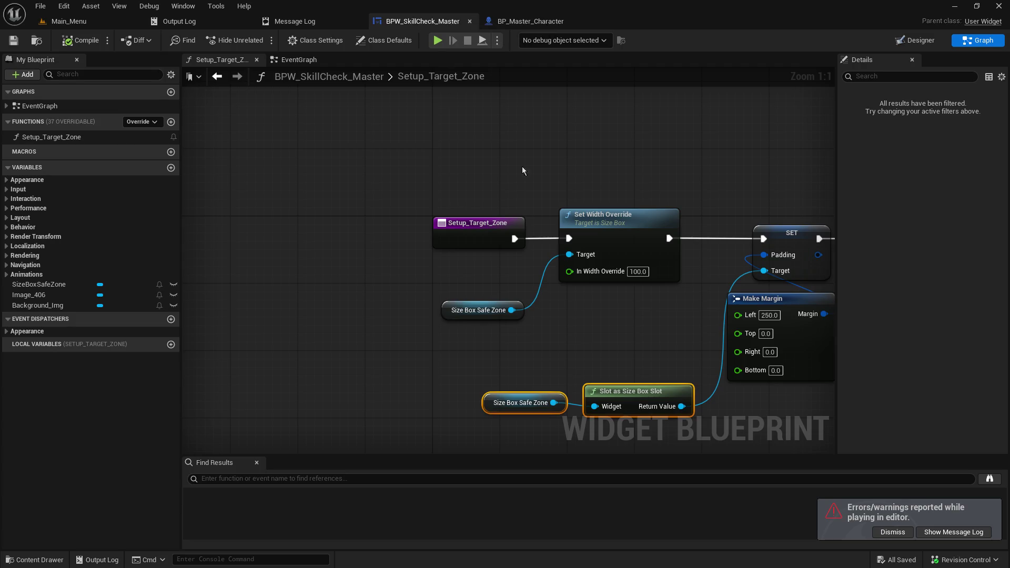
- Check the Setup_Target_Zone graph and Designer, then pull a wire from the Size Box Slot output
left_click_drag(633, 333, 378, 315)
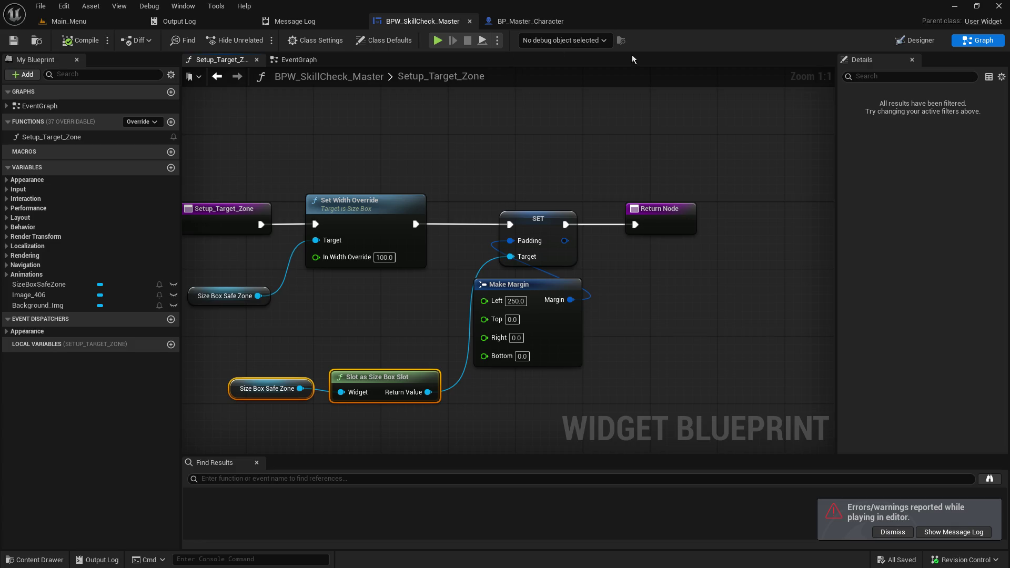
left_click(907, 41)
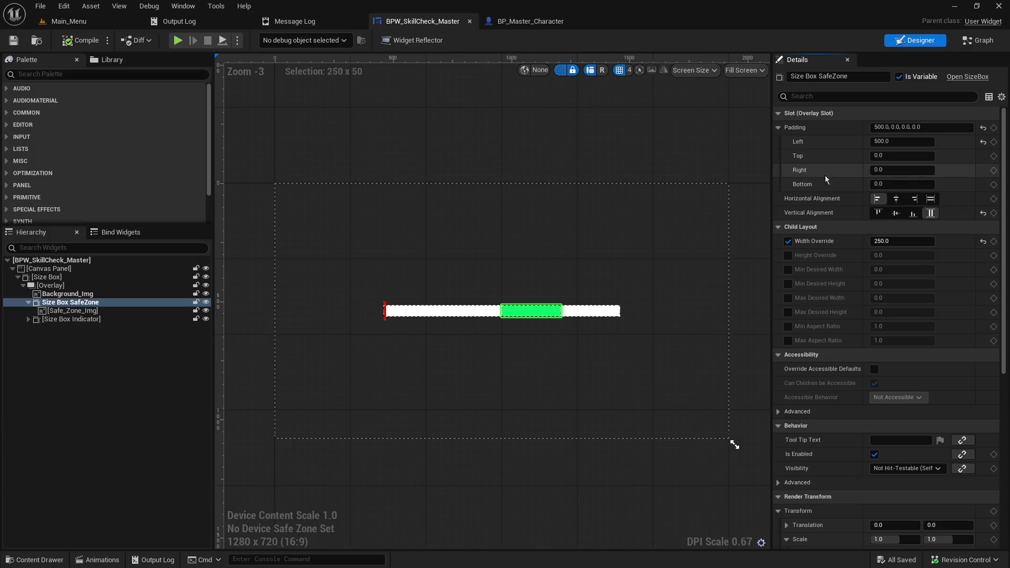
left_click(981, 42)
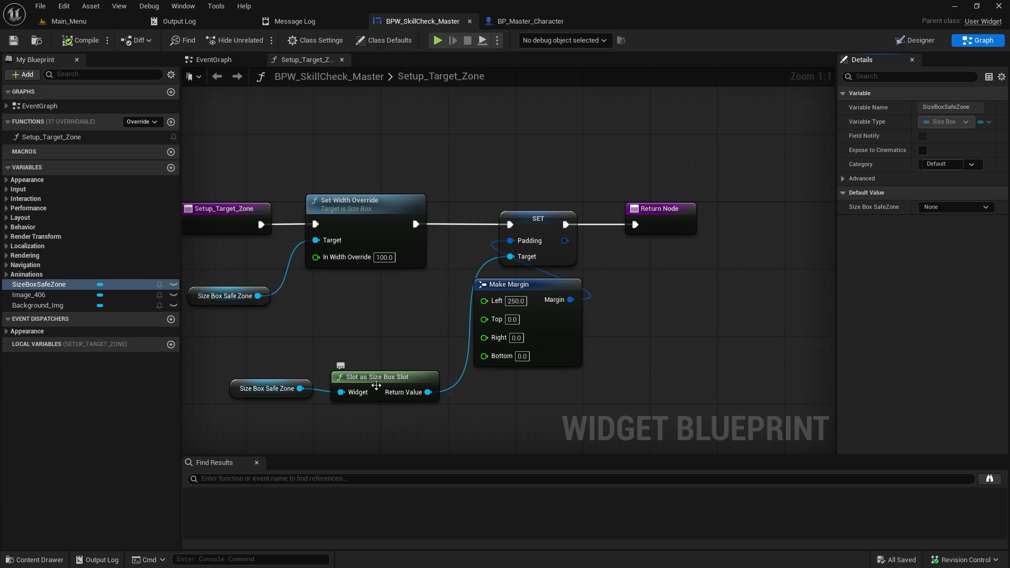
left_click_drag(424, 392, 491, 396)
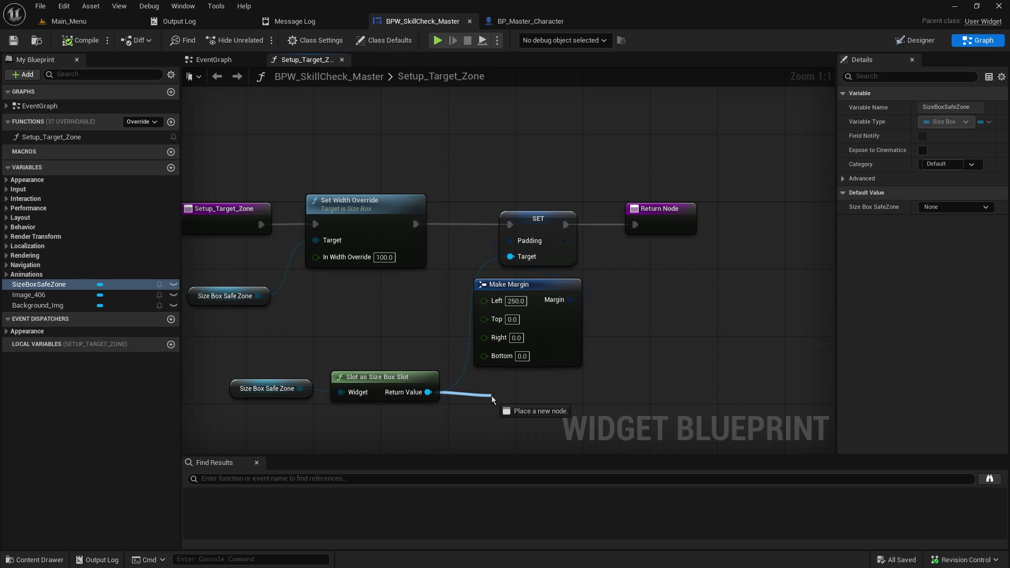
- Add a Set Padding call on the Size Box Slot fed by the Make Margin, removing the spare margin
type("padding")
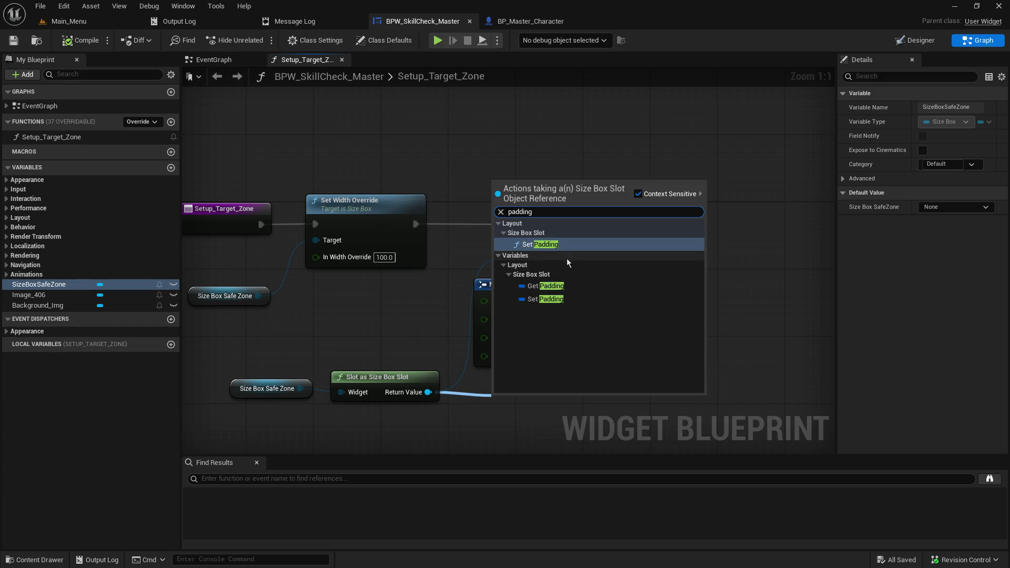
left_click(556, 246)
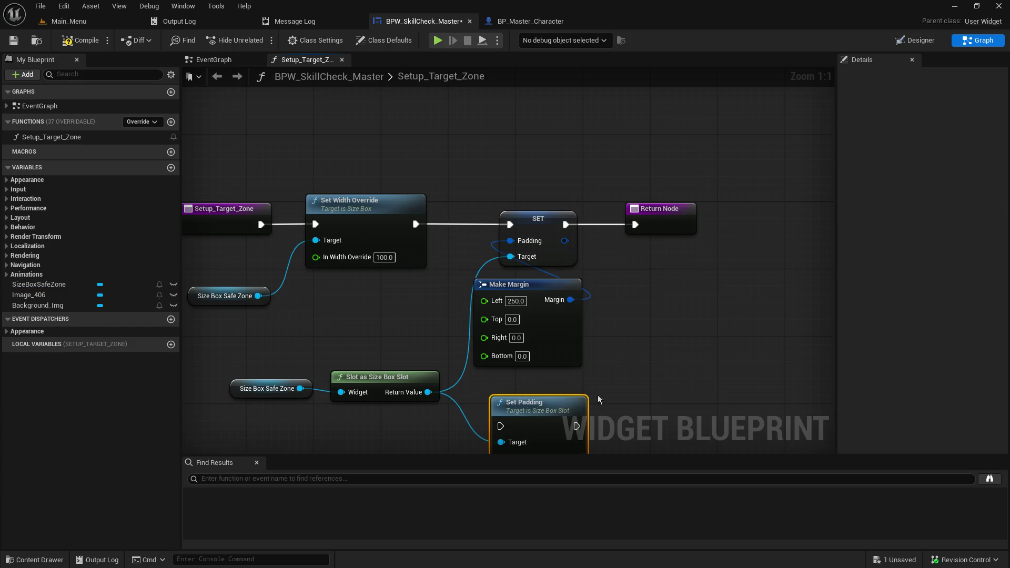
left_click_drag(504, 381, 378, 379)
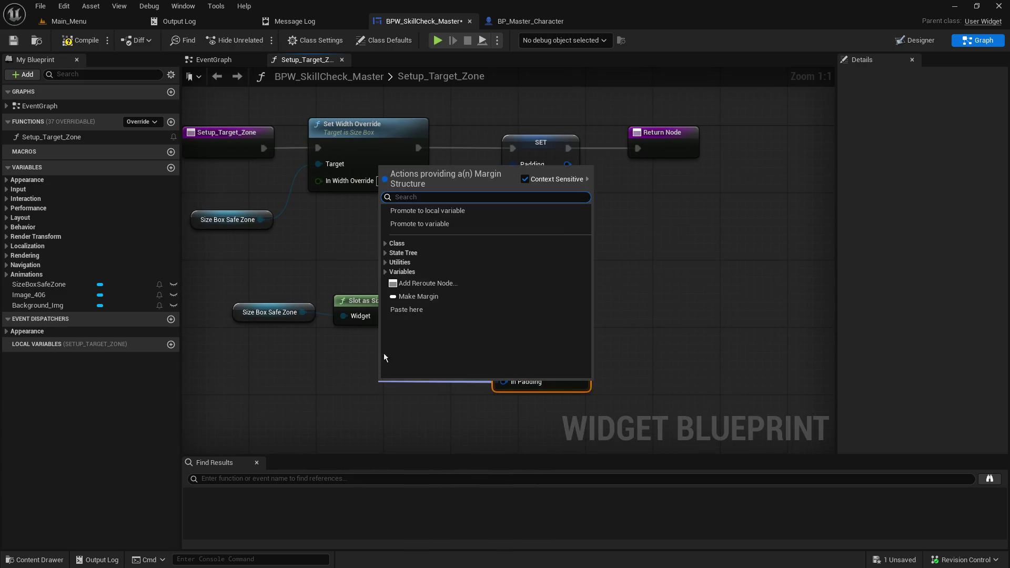
left_click(422, 297)
mouse_move(556, 220)
left_mouse_down()
mouse_move(338, 380)
mouse_move(512, 373)
left_mouse_up()
key("Delete")
- Delete the old SET node, chain Set Padding between Set Width Override and Return Node, then save and compile
left_click(541, 168)
key("Delete")
left_click_drag(534, 325, 515, 122)
left_click_drag(417, 147, 484, 147)
left_click_drag(563, 148, 638, 148)
mouse_move(337, 372)
left_mouse_down()
mouse_move(345, 219)
mouse_move(597, 246)
left_mouse_up()
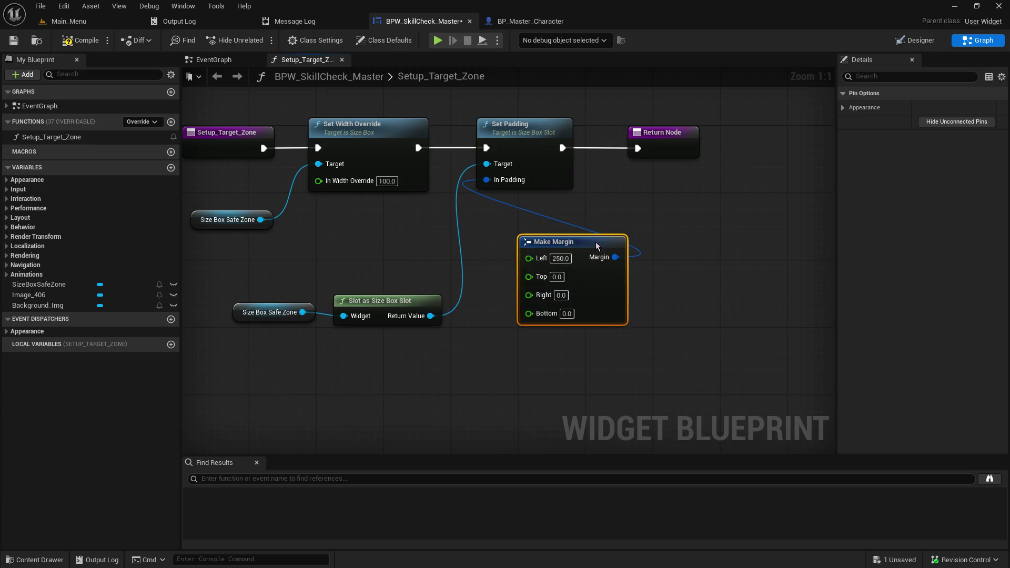
key("ctrl+s")
left_click(79, 42)
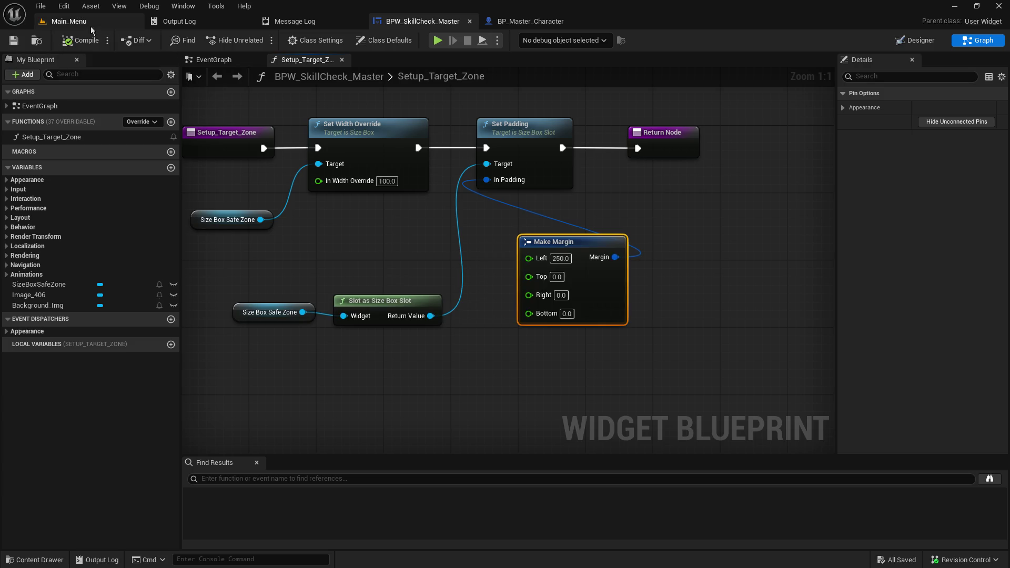
left_click(88, 23)
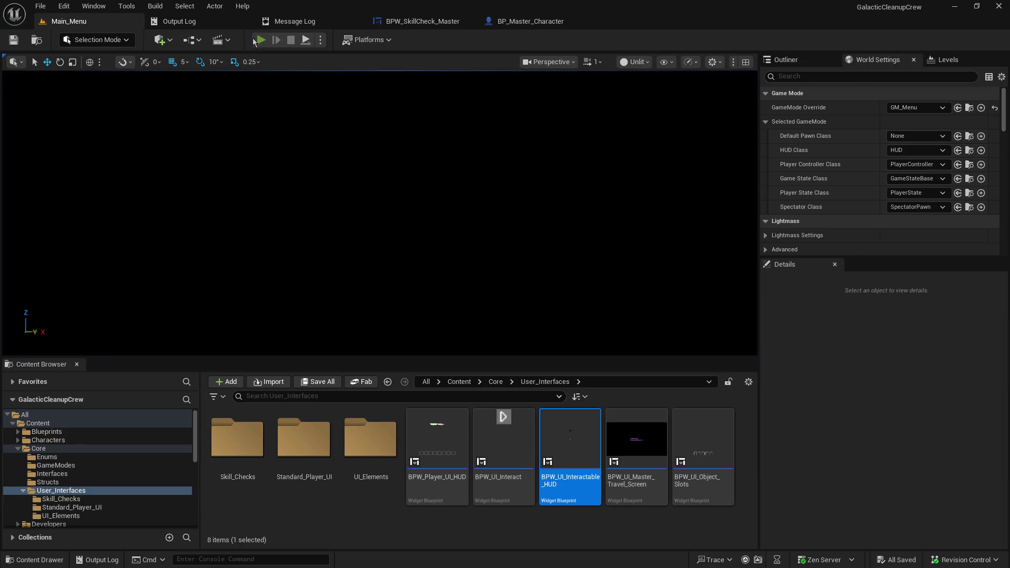
left_click(254, 41)
left_click(76, 204)
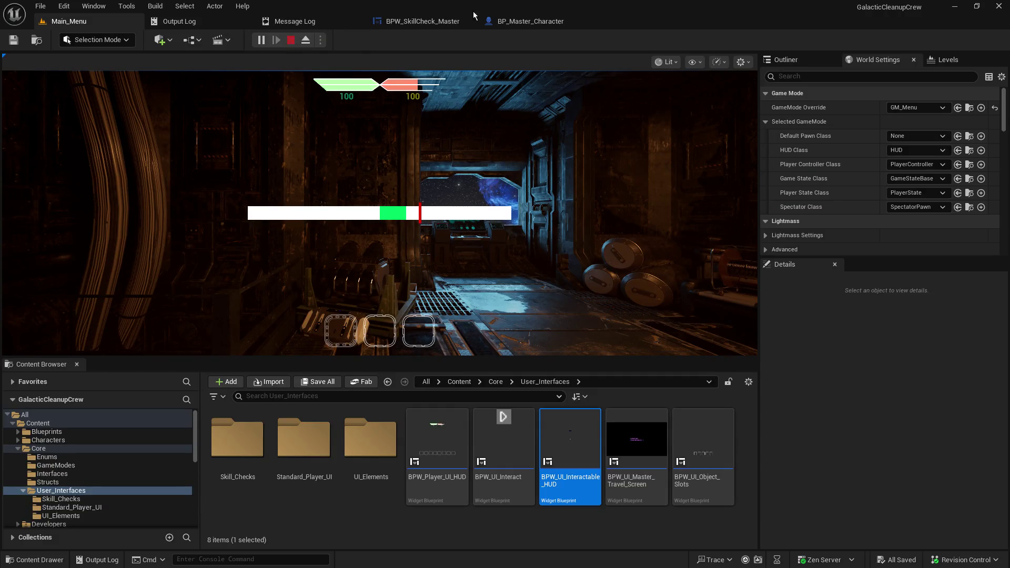
key("Escape")
left_click(434, 24)
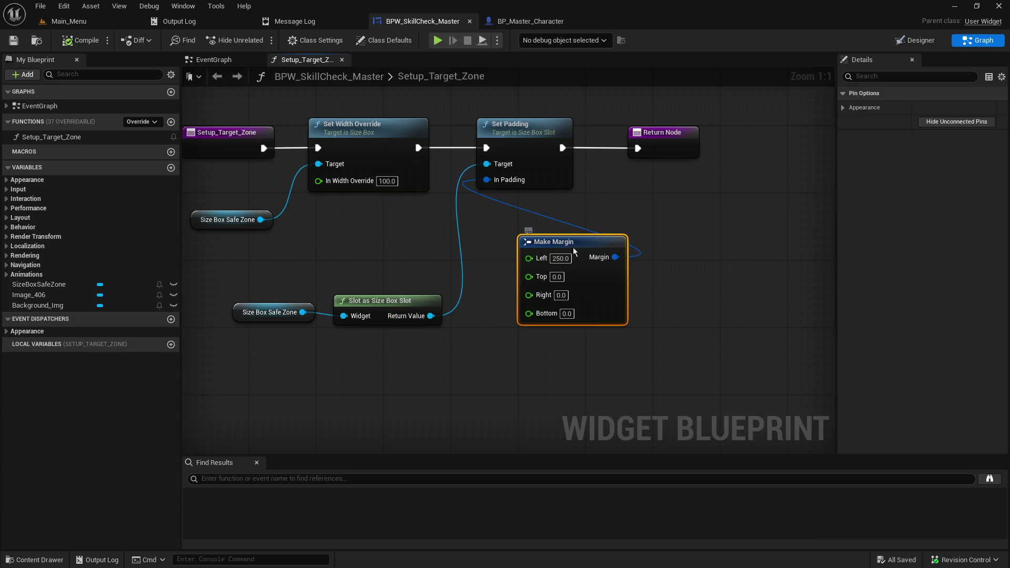
- Reconnect the Size Box Slot cast's Return Value to Set Padding's Target, then switch to Designer
left_click_drag(572, 252, 555, 268)
left_click(422, 355)
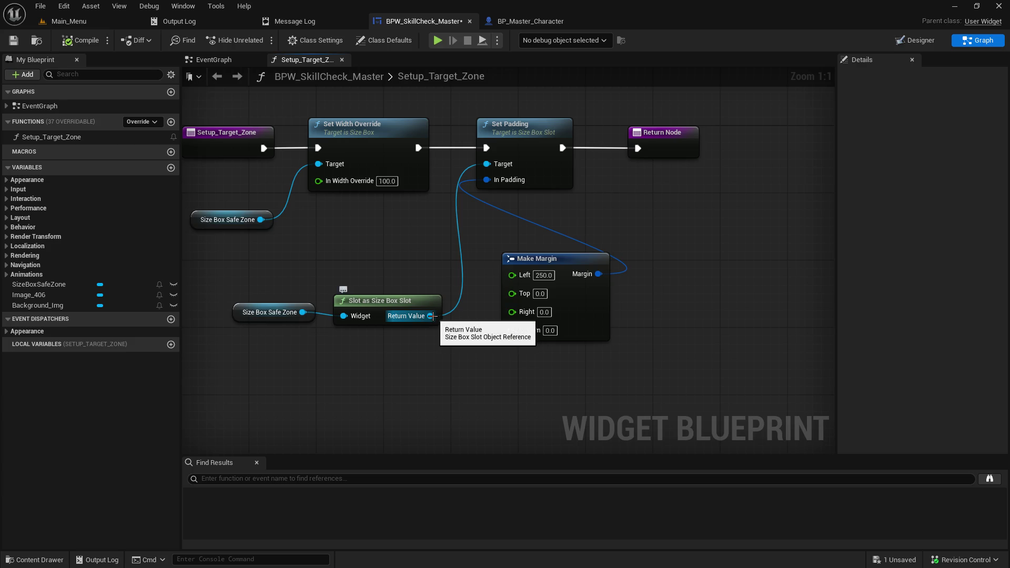
left_click(432, 315, "alt")
right_click(417, 320)
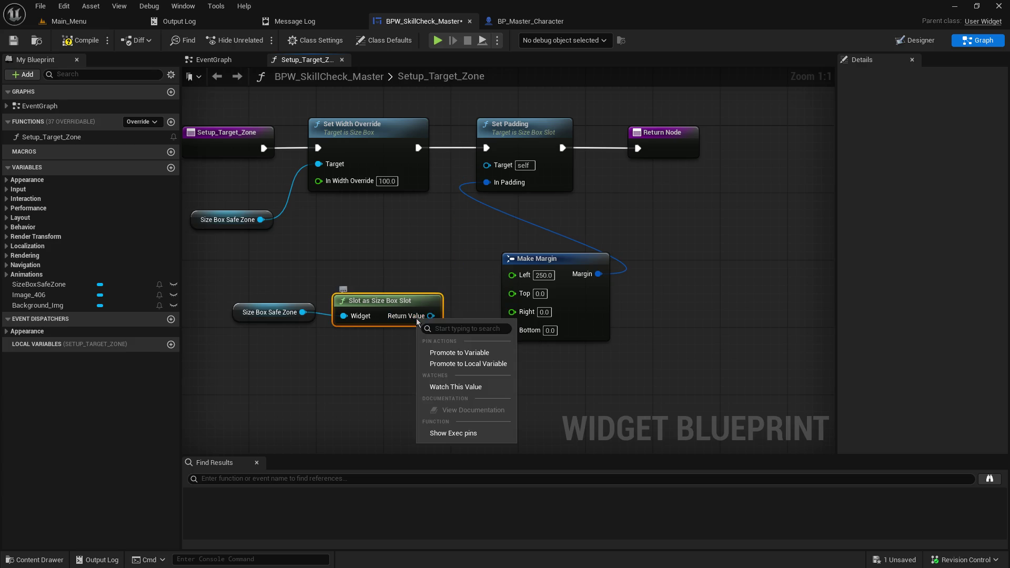
left_click(394, 339)
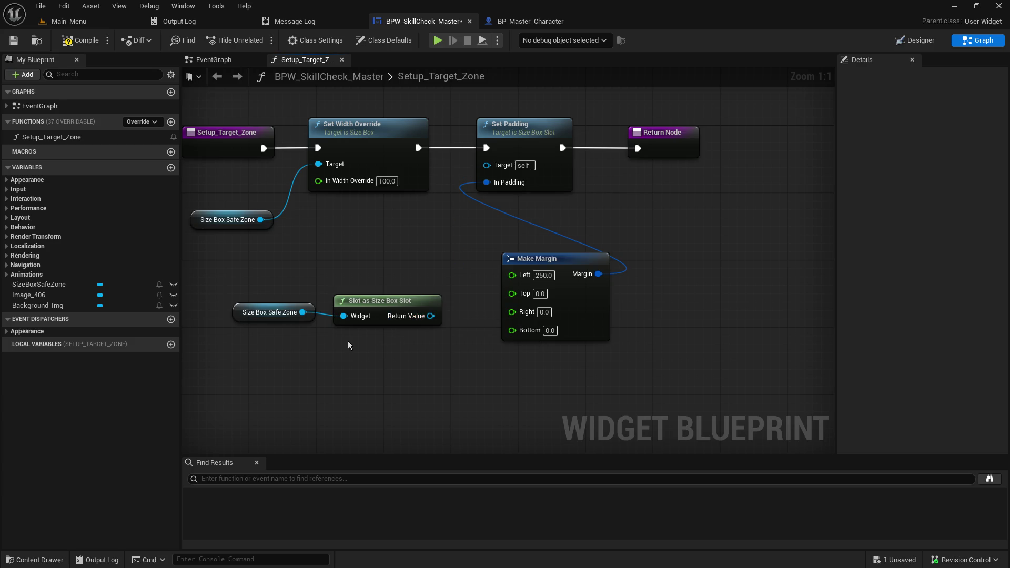
right_click(299, 309)
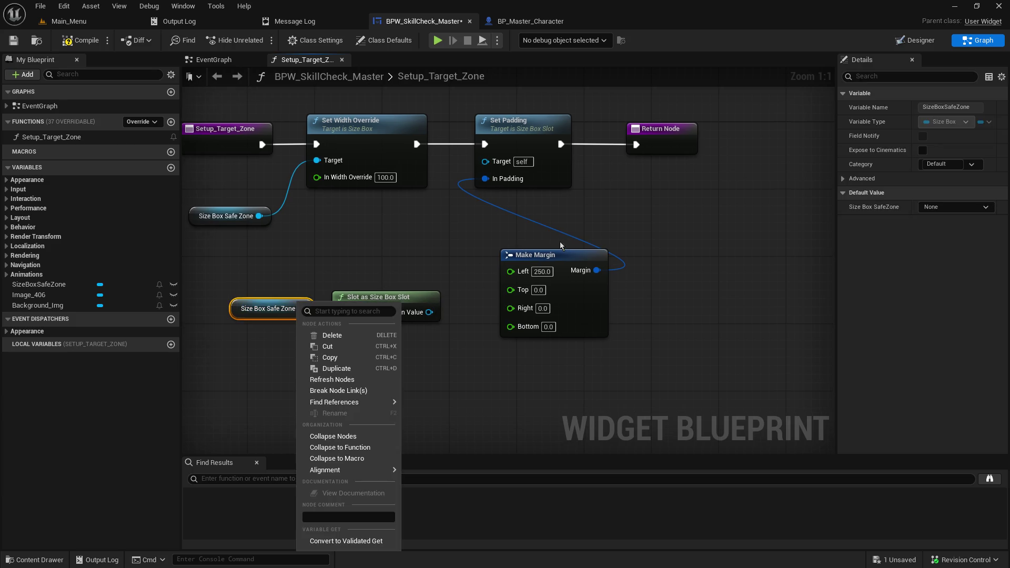
left_click(466, 298)
left_click_drag(429, 312, 484, 162)
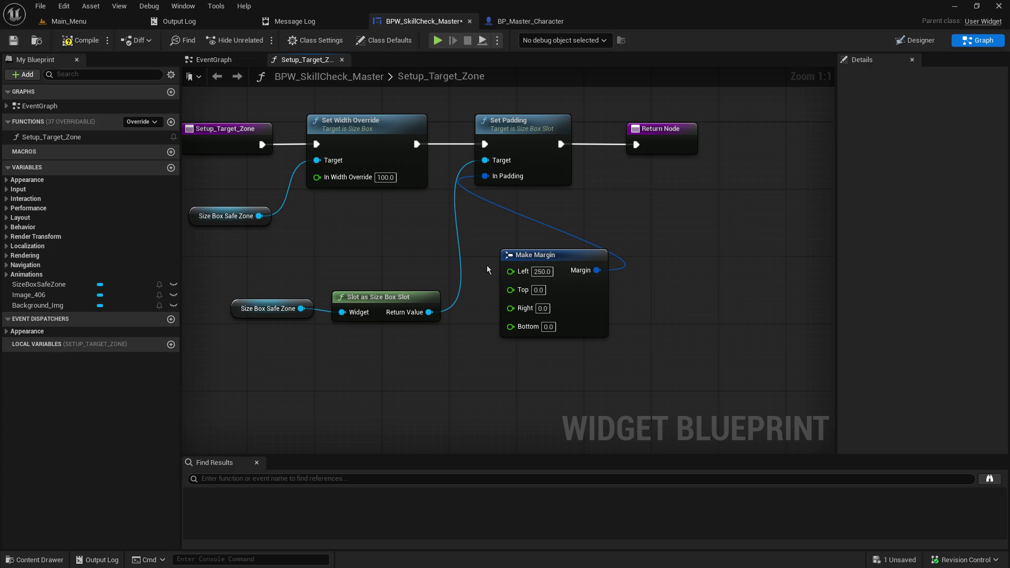
mouse_move(431, 247)
left_mouse_down()
mouse_move(572, 291)
mouse_move(420, 253)
left_mouse_up()
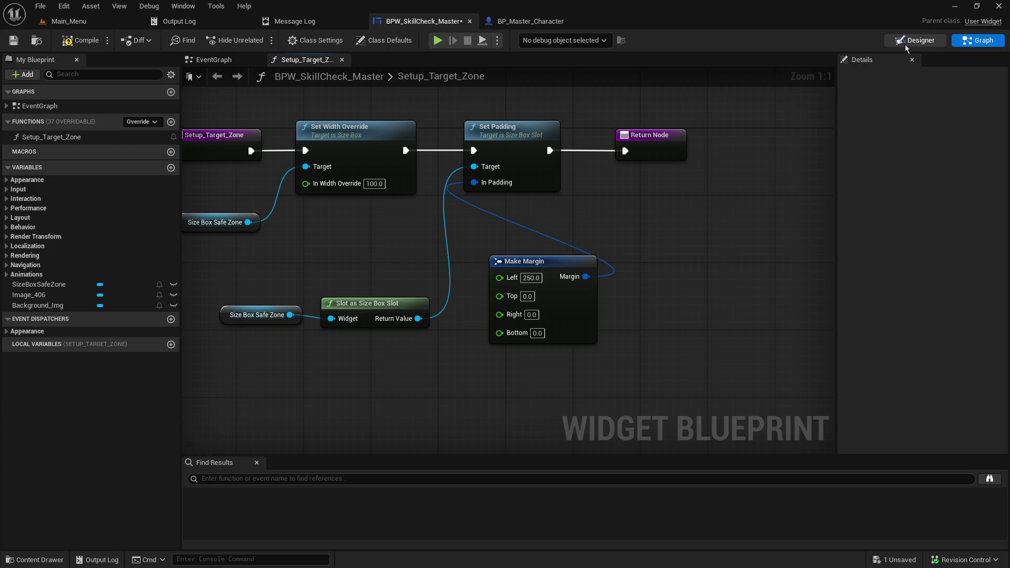
left_click(915, 42)
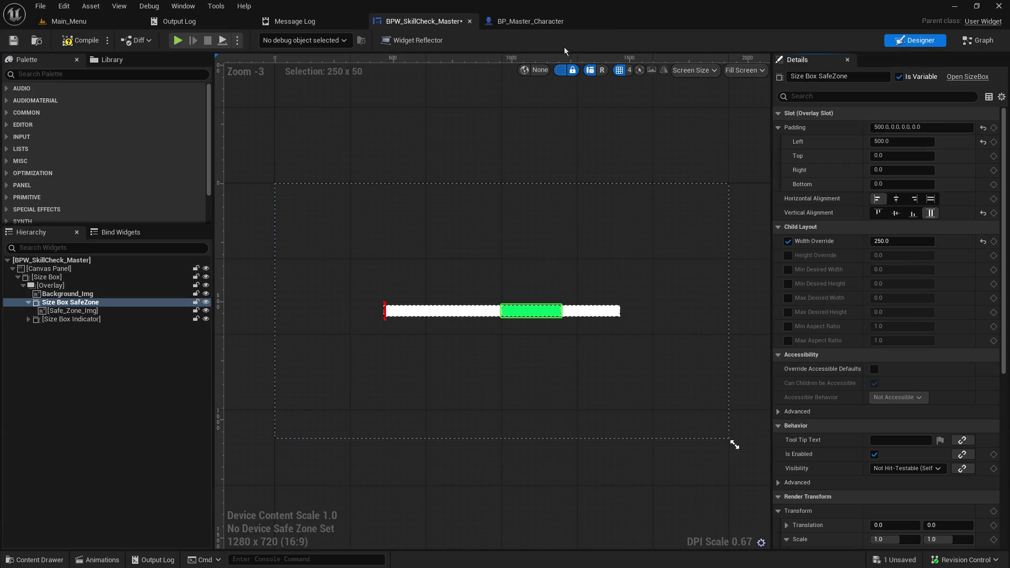
- Glance at the BP_Master_Character event graph, then return to BPW_SkillCheck_Master's Setup_Target_Zone graph
left_click(536, 24)
mouse_move(430, 257)
left_mouse_down()
mouse_move(401, 245)
mouse_move(451, 270)
mouse_move(693, 270)
mouse_move(361, 289)
left_mouse_up()
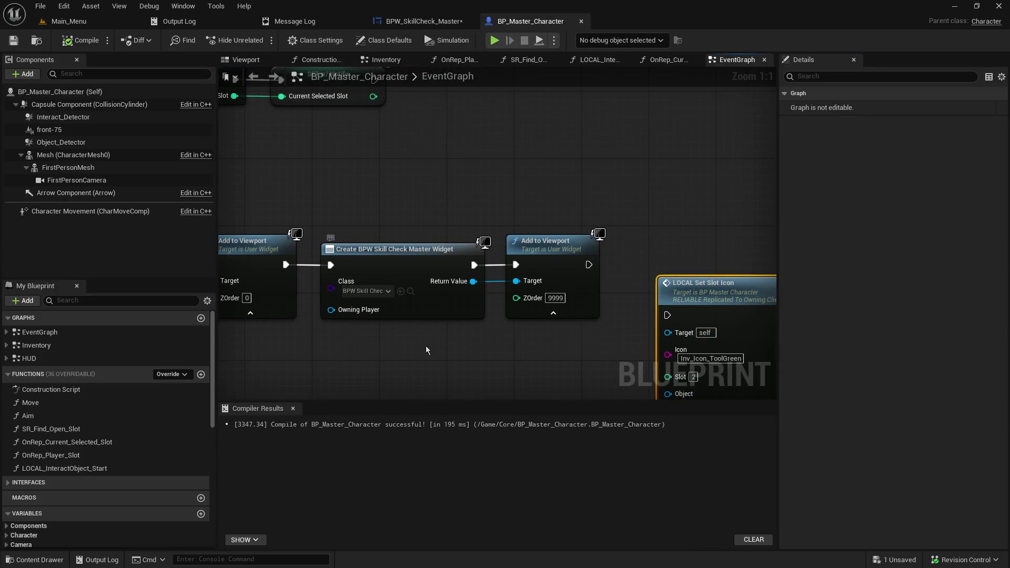
left_click(431, 18)
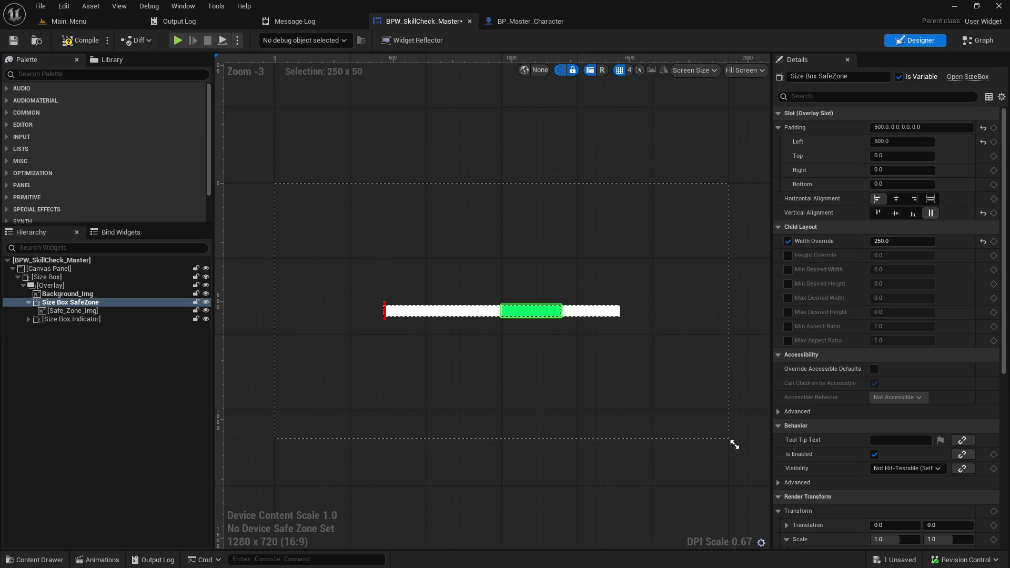
left_click(978, 40)
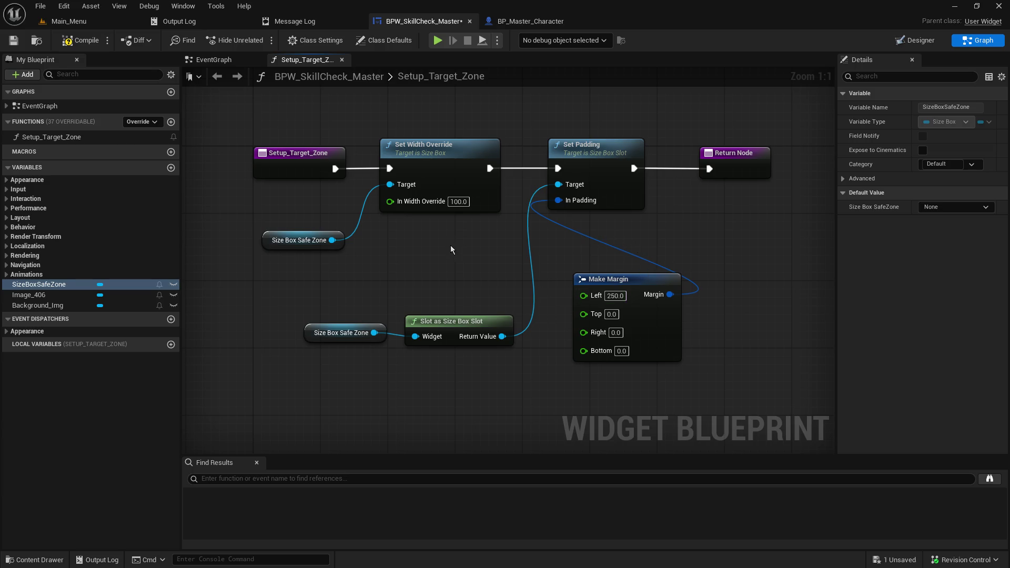
- Move the Make Margin node further right, cancelling a 'padding' search without adding a node
left_click_drag(454, 243, 397, 249)
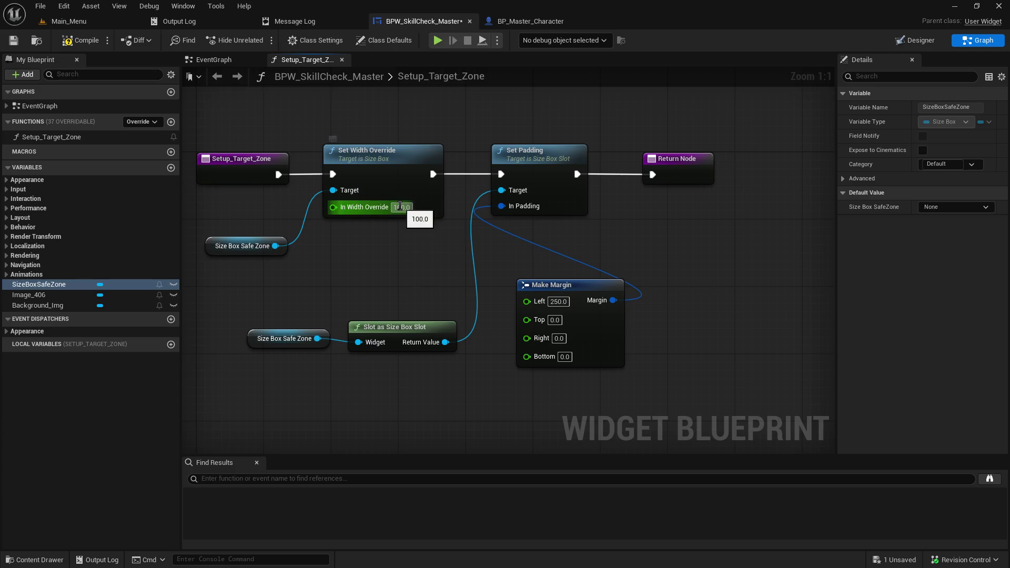
mouse_move(570, 282)
left_mouse_down()
mouse_move(684, 284)
mouse_move(695, 257)
left_mouse_up()
left_click_drag(445, 342, 511, 321)
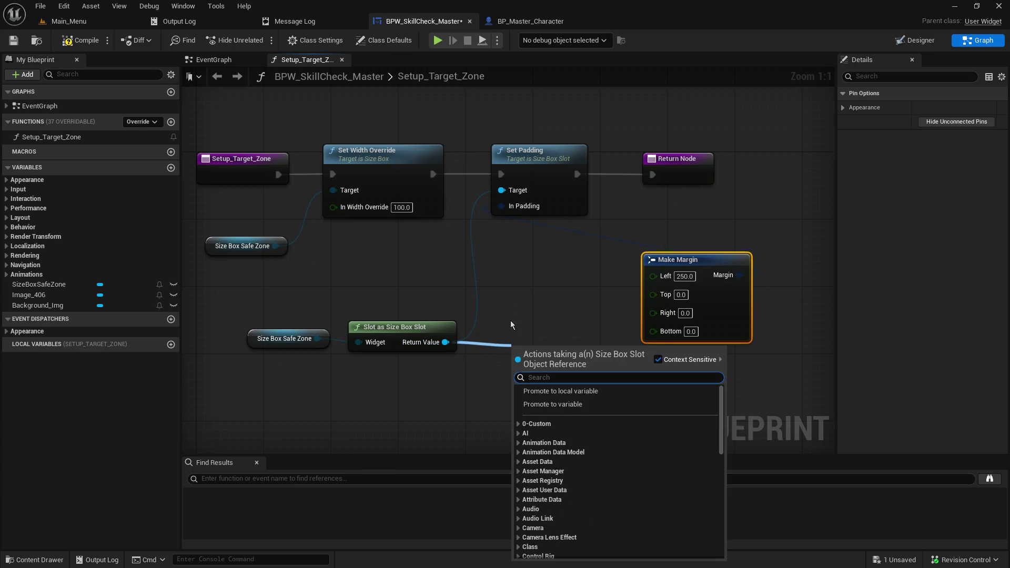
type("padding")
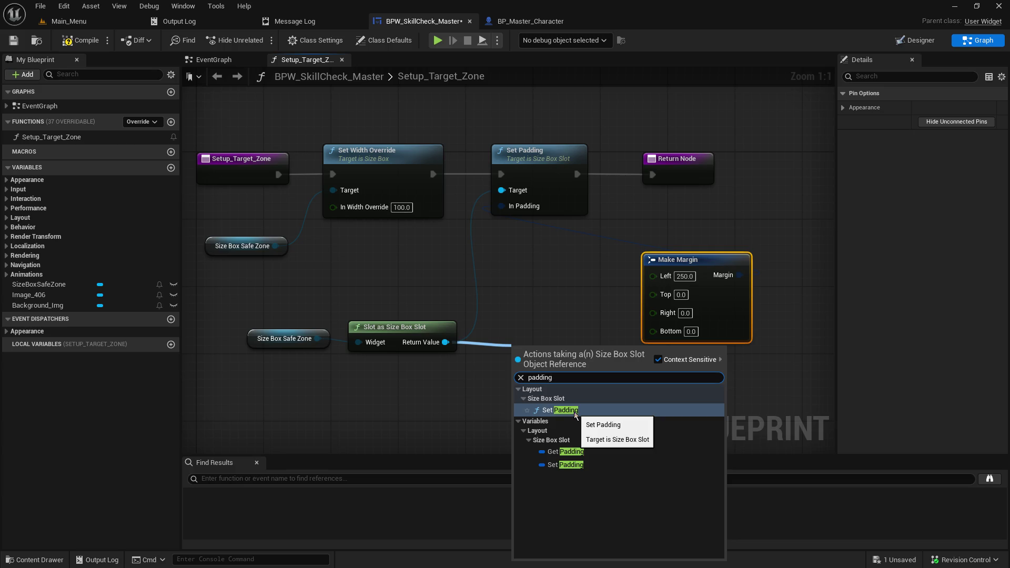
left_click(581, 326)
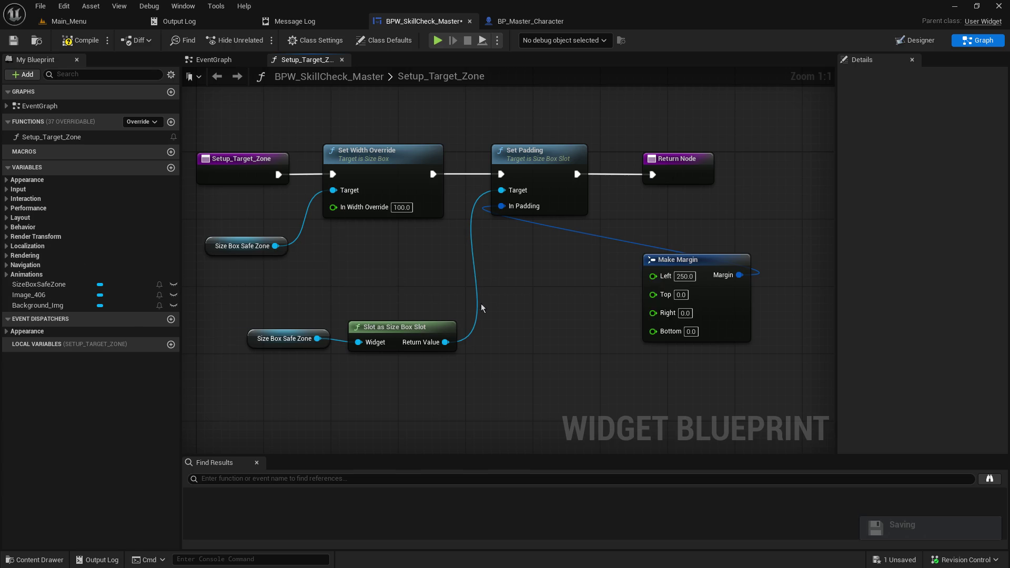
- Replace the Slot as Size Box Slot node with Slot as Overlay Slot from Size Box Safe Zone
left_click(411, 326)
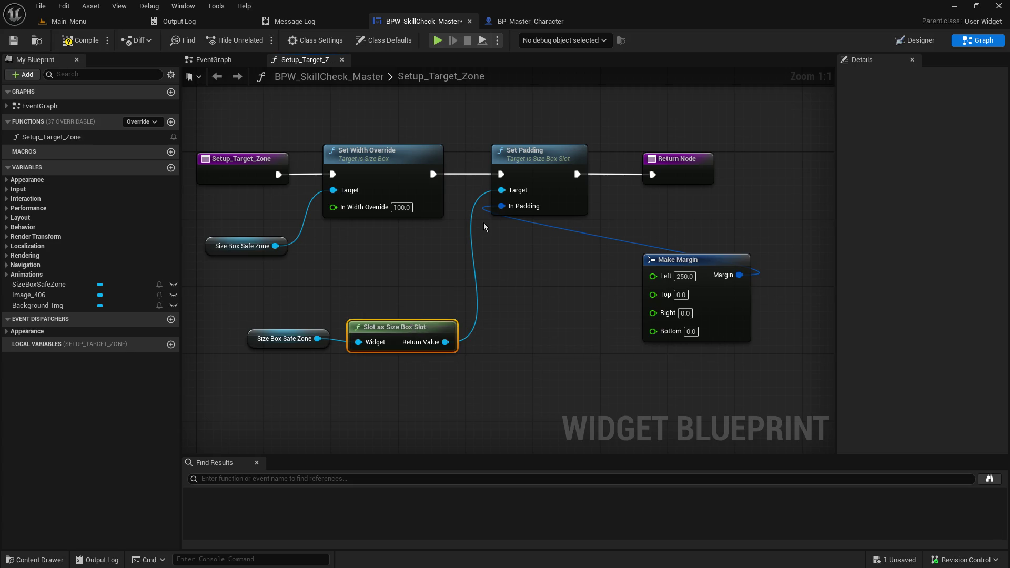
key("Delete")
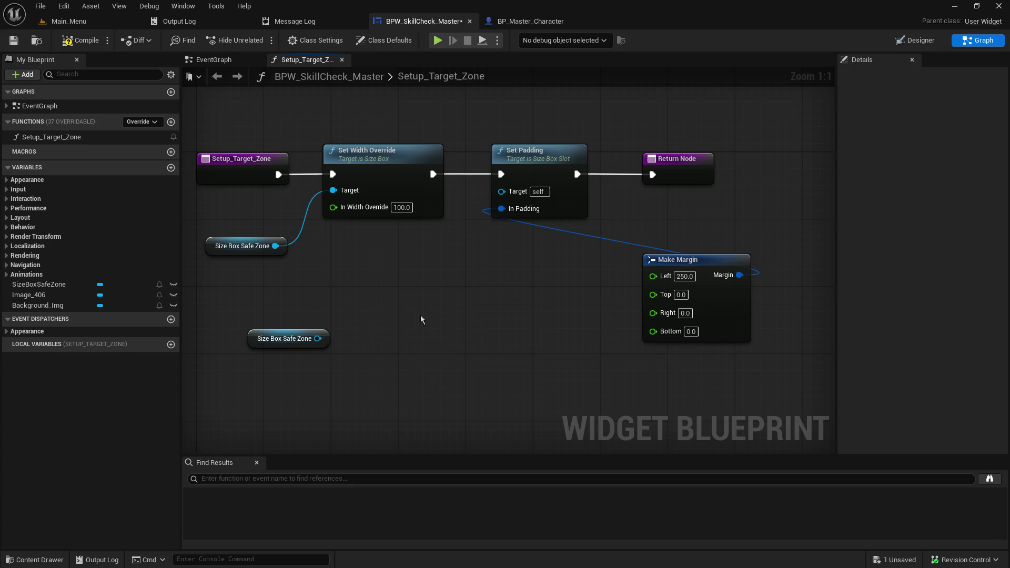
left_click_drag(317, 338, 387, 333)
type("as")
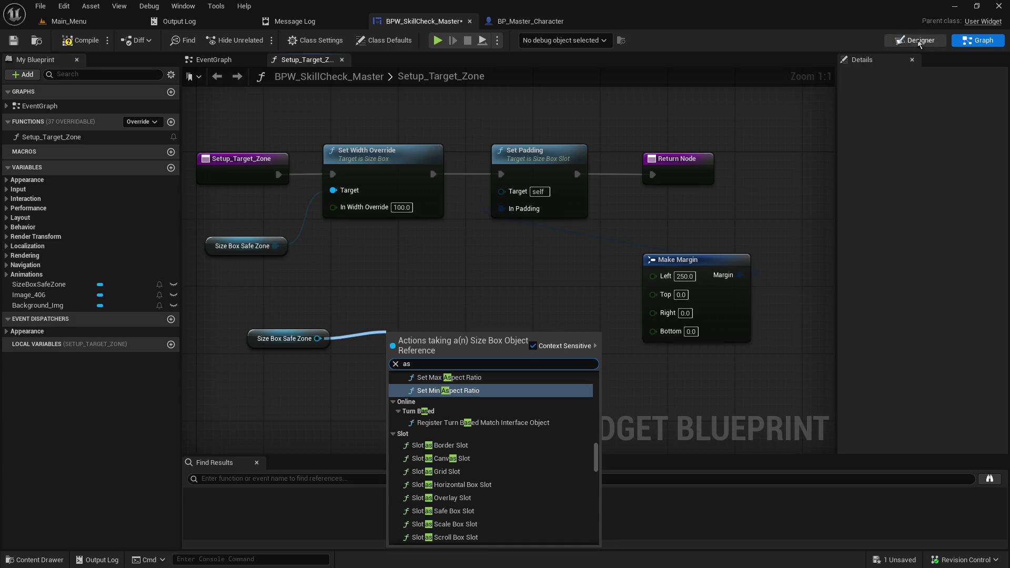
left_click(924, 40)
left_click(924, 40)
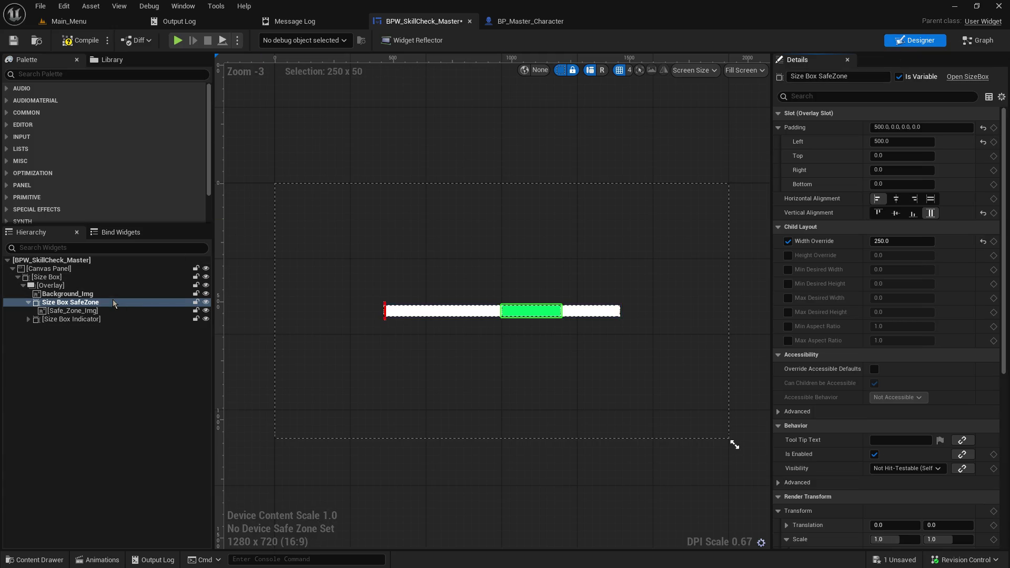
left_click(978, 40)
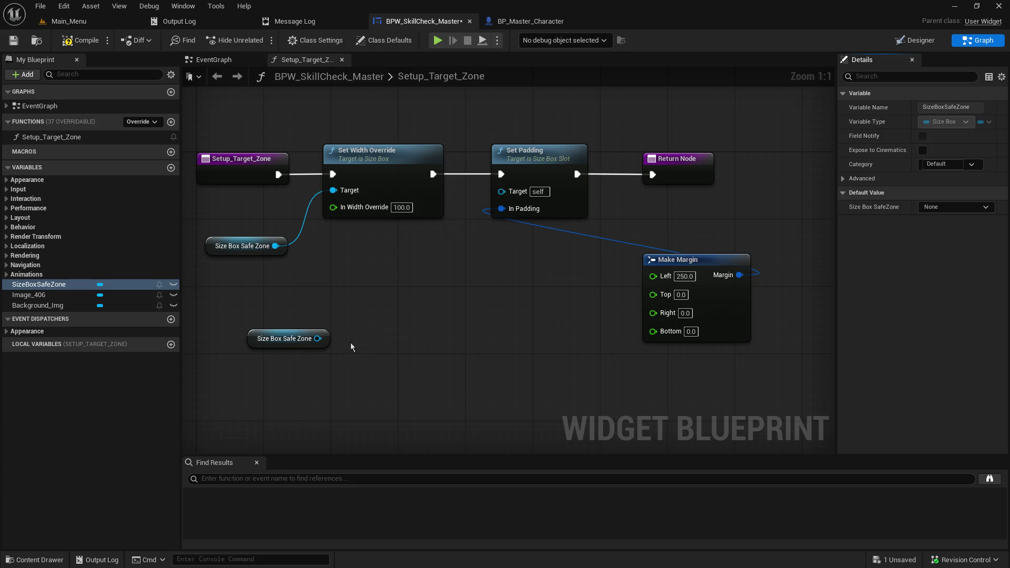
left_click_drag(317, 339, 405, 341)
type("as")
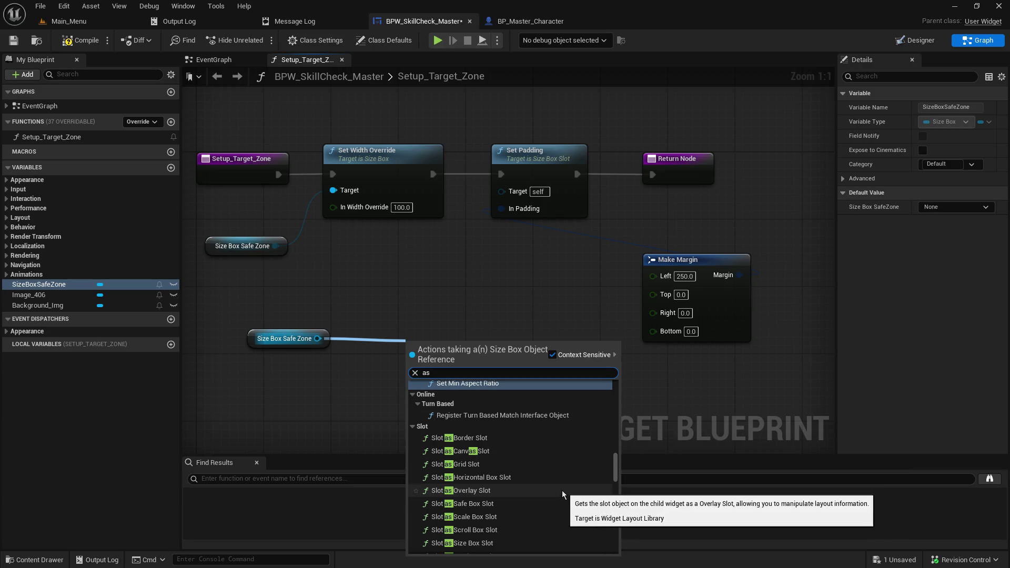
left_click(512, 491)
- Add a Get Padding node reading from the Slot as Overlay Slot return value
left_click_drag(468, 345, 417, 328)
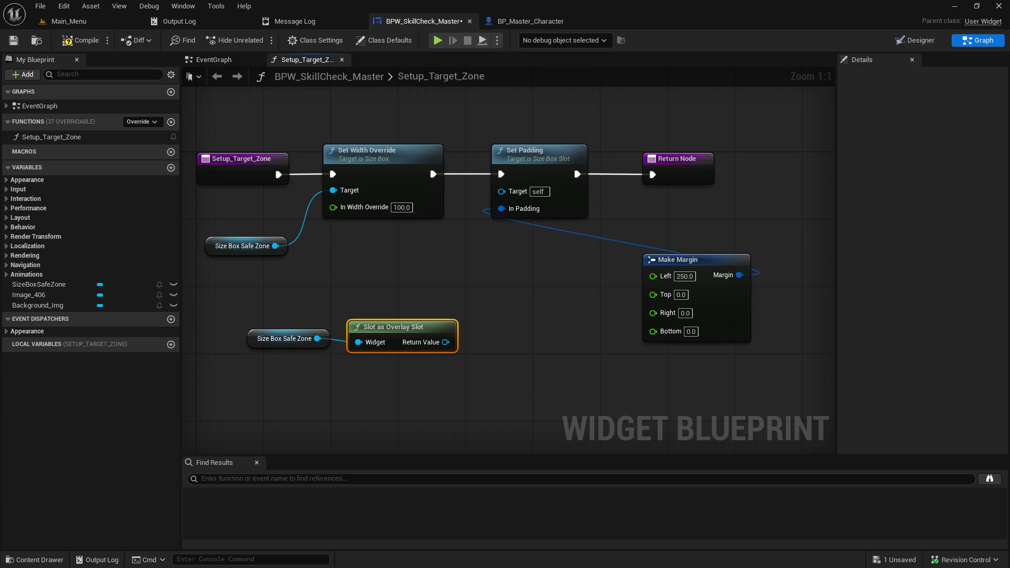
left_click_drag(445, 342, 483, 342)
type("fwr")
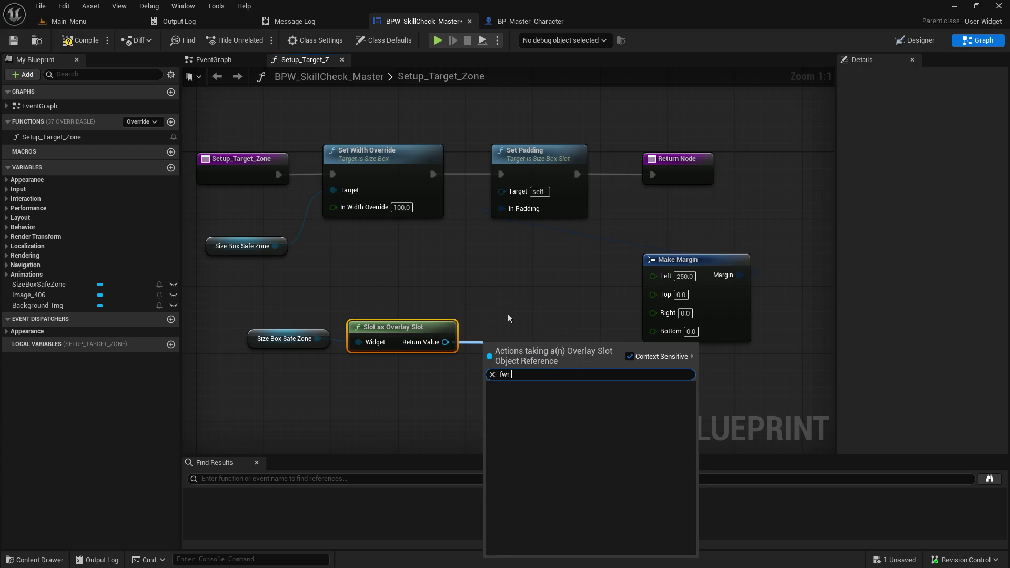
key("BackSpace")
key("BackSpace")
type("get")
type(" padd")
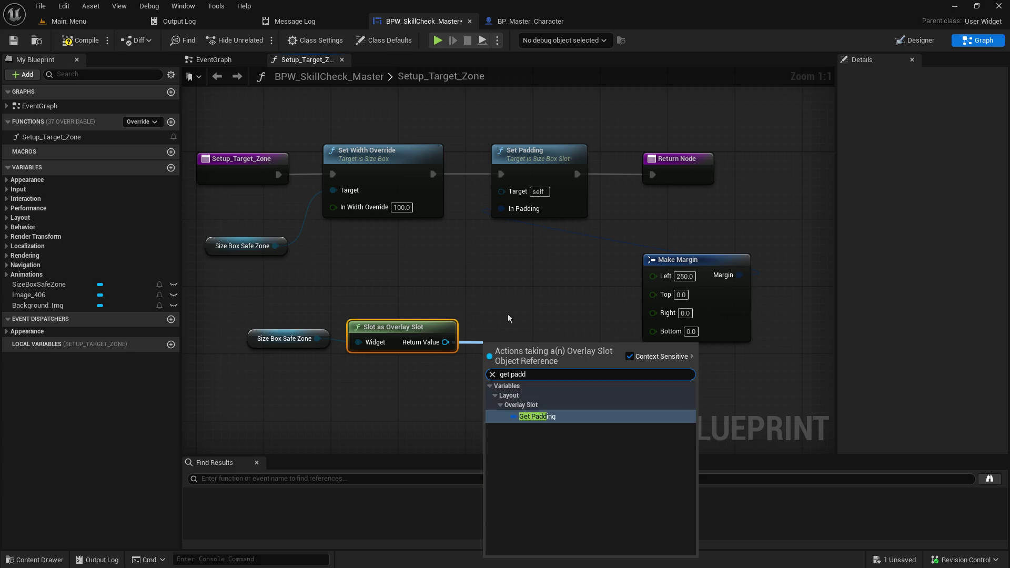
left_click(538, 416)
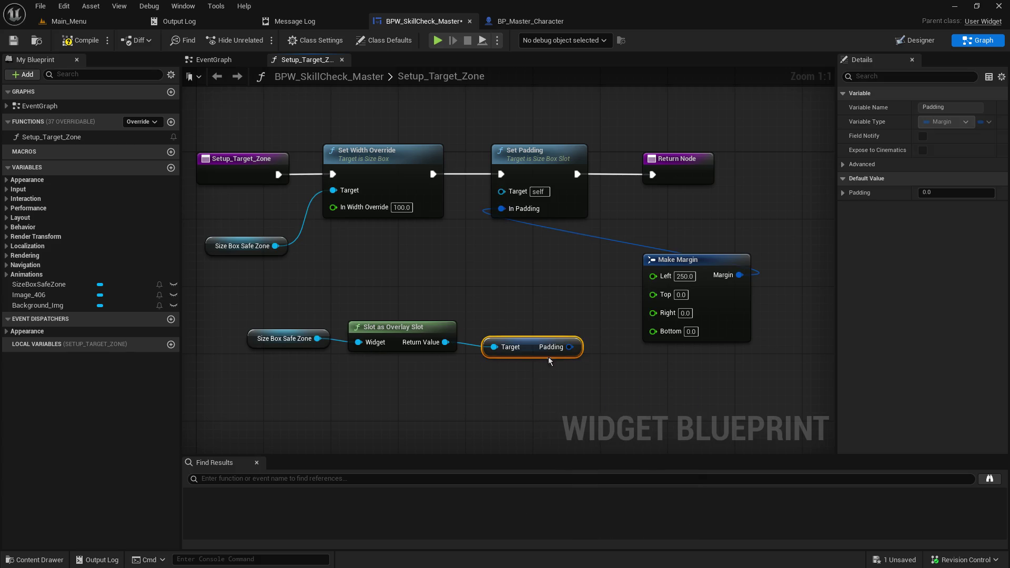
- Arrange Size Box Safe Zone, Slot as Overlay Slot and Get Padding into a tidy group
left_click_drag(300, 311, 526, 383)
left_click(284, 339)
mouse_move(284, 338)
left_mouse_down()
mouse_move(418, 384)
mouse_move(385, 355)
left_mouse_up()
mouse_move(515, 354)
left_mouse_down()
mouse_move(524, 332)
mouse_move(417, 301)
mouse_move(398, 324)
mouse_move(409, 315)
left_mouse_up()
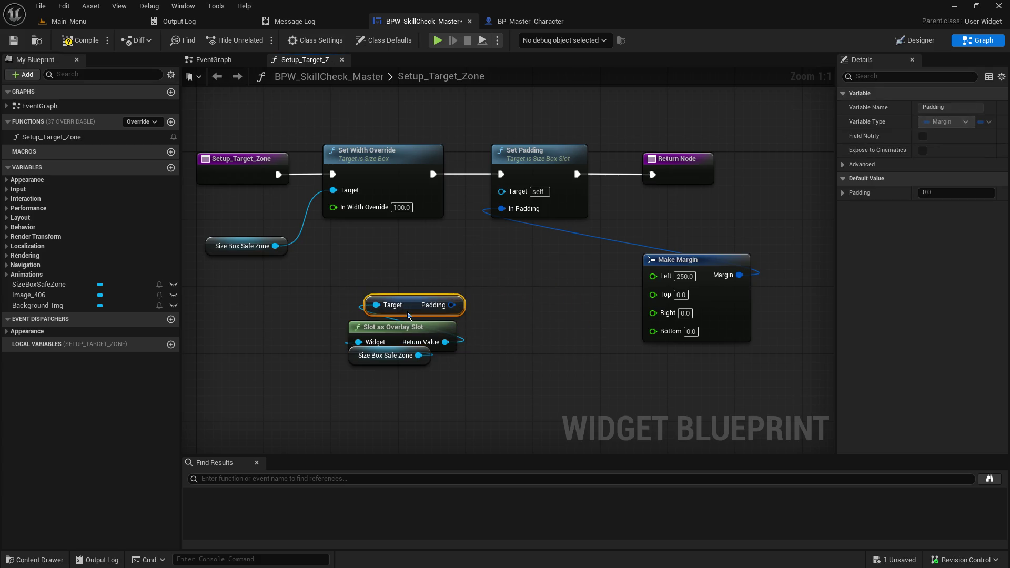
left_click_drag(342, 291, 459, 412)
mouse_move(407, 303)
left_mouse_down()
mouse_move(474, 370)
mouse_move(394, 351)
left_mouse_up()
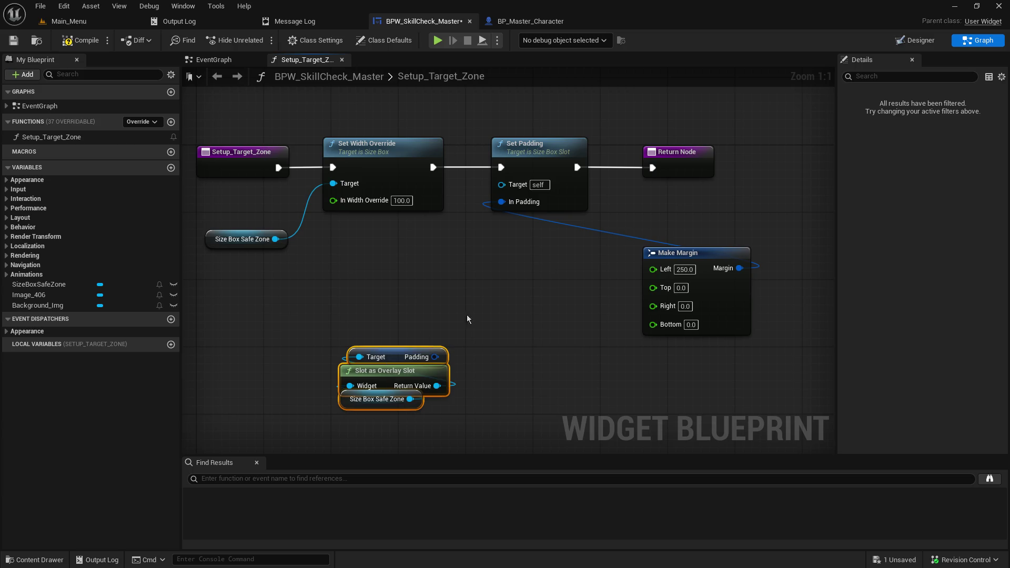
mouse_move(393, 348)
left_mouse_down()
mouse_move(391, 324)
mouse_move(399, 340)
mouse_move(438, 338)
mouse_move(437, 314)
left_mouse_up()
- Split Get Padding's Padding pin into Left, Top, Right and Bottom values
left_click(463, 337)
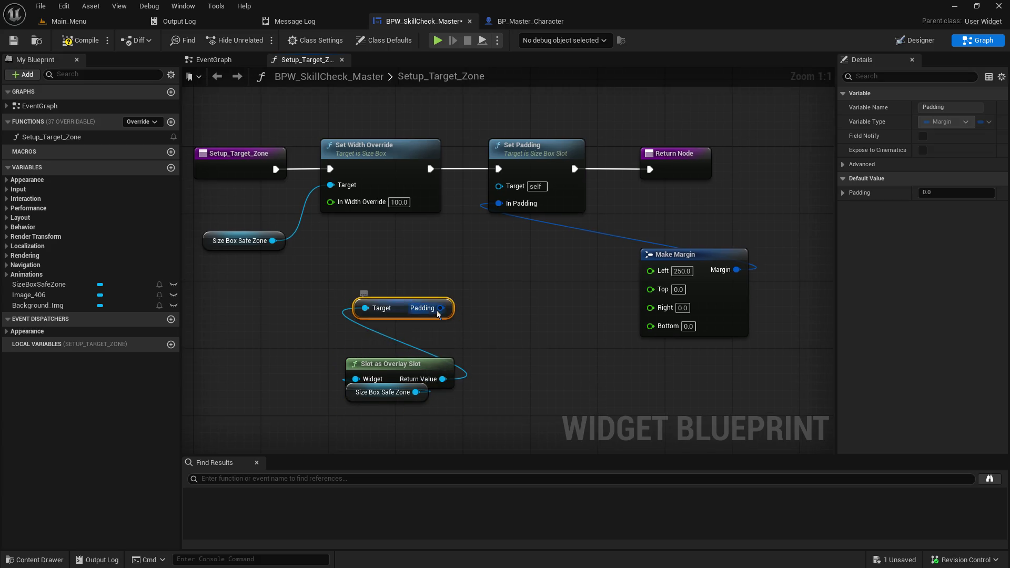
right_click(438, 311)
left_click(489, 362)
mouse_move(445, 434)
left_mouse_down()
mouse_move(390, 374)
mouse_move(383, 396)
left_mouse_up()
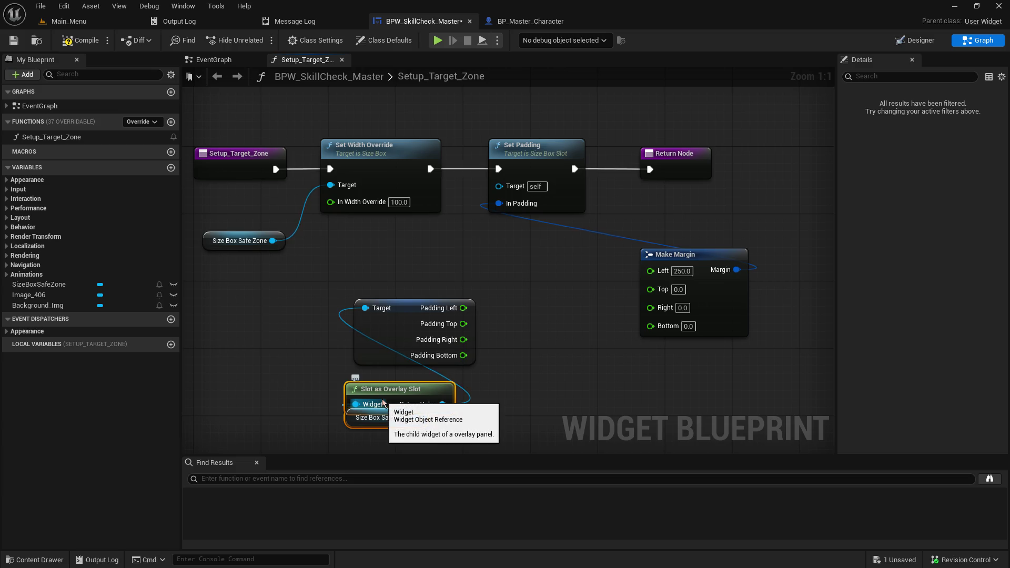
- Add an Overlay Slot Set Padding node, delete Break Margin, and reposition Make Margin
left_click_drag(443, 404, 517, 402)
type("set padd")
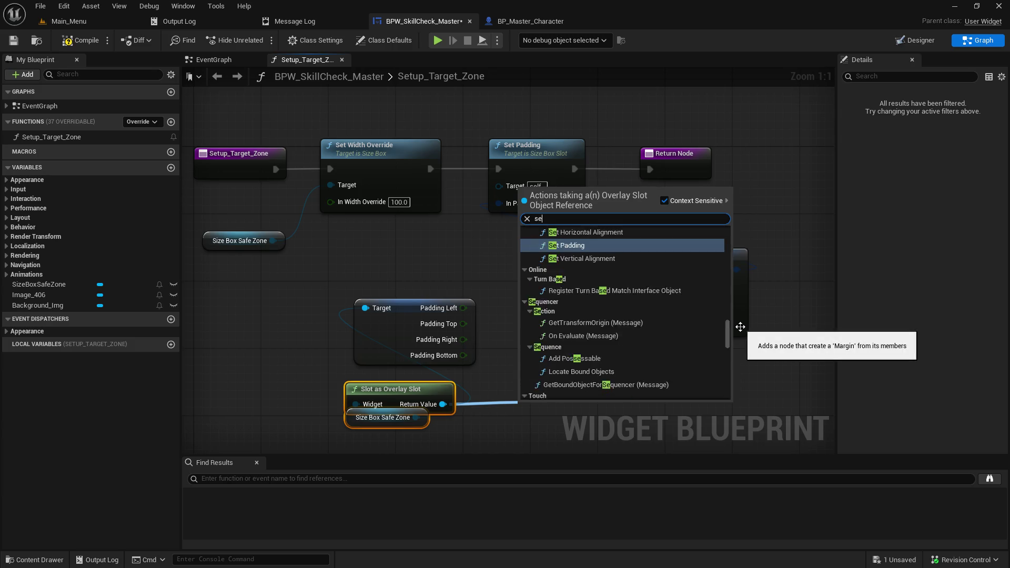
key("Return")
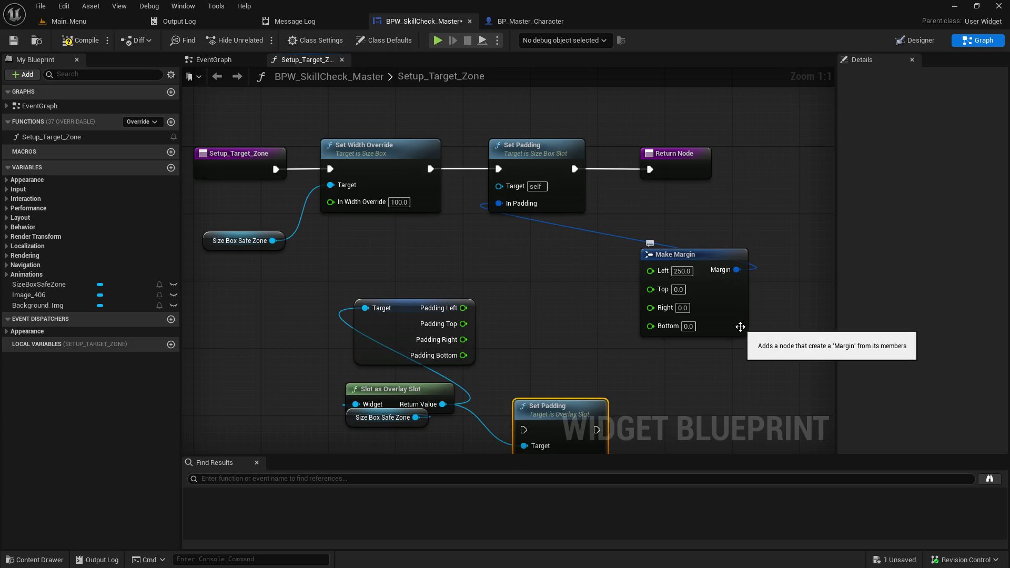
left_click(363, 303)
key("Delete")
left_click_drag(571, 403, 567, 270)
mouse_move(716, 259)
left_mouse_down()
mouse_move(503, 245)
mouse_move(404, 268)
mouse_move(495, 308)
mouse_move(526, 284)
mouse_move(538, 297)
left_mouse_up()
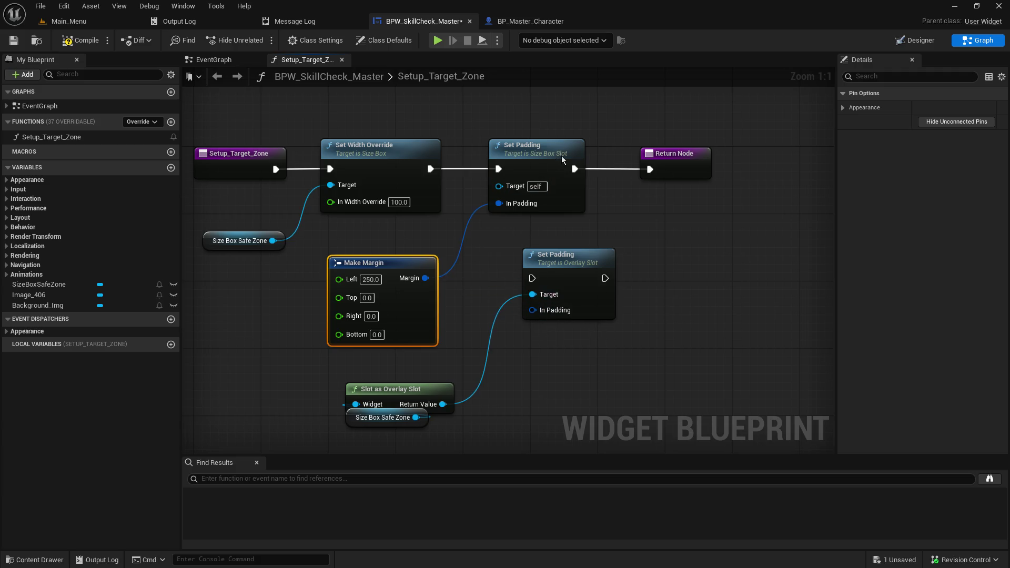
- Delete the old Size Box Set Padding, chain Set Width Override → new Set Padding → Return Node, and compile
left_click(561, 155)
key("Delete")
left_click_drag(560, 261, 517, 150)
mouse_move(430, 168)
left_mouse_down()
mouse_move(452, 180)
mouse_move(491, 169)
left_mouse_up()
left_click_drag(563, 169, 653, 172)
left_click(13, 40)
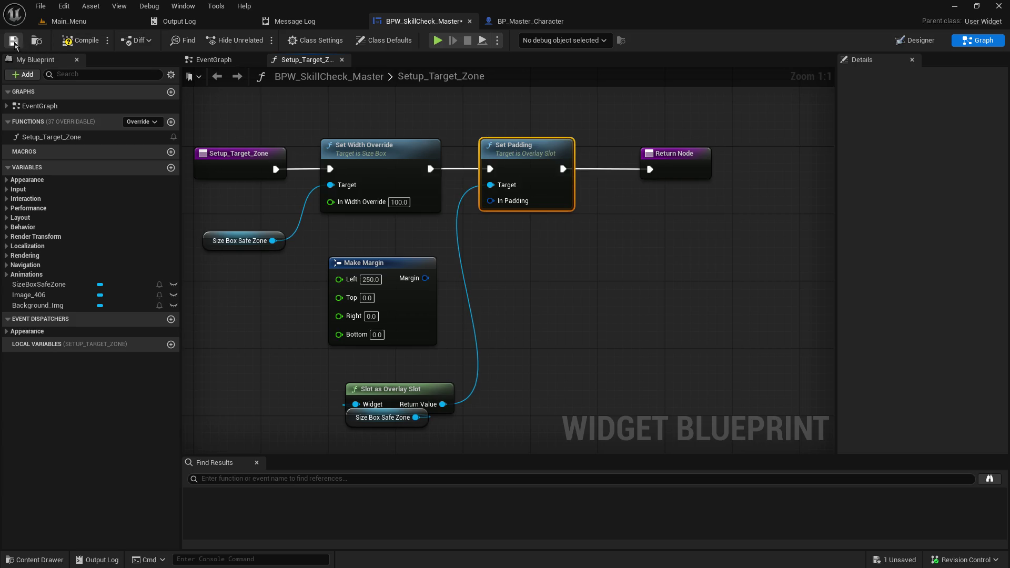
- Save the widget and play-test a hosted game from the Main_Menu level
left_click(82, 40)
left_click(79, 21)
left_click(267, 42)
left_click(70, 194)
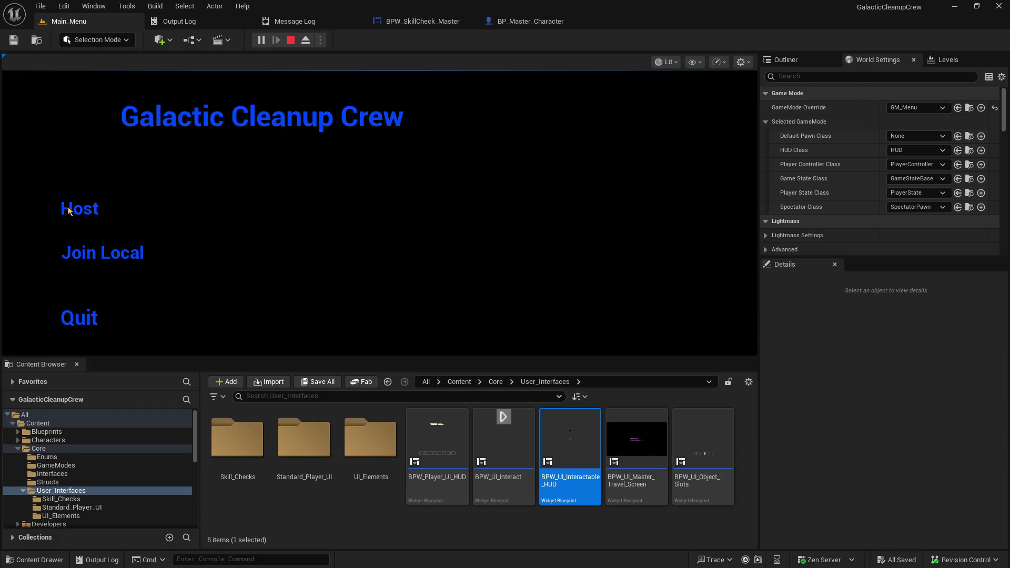
left_click(67, 207)
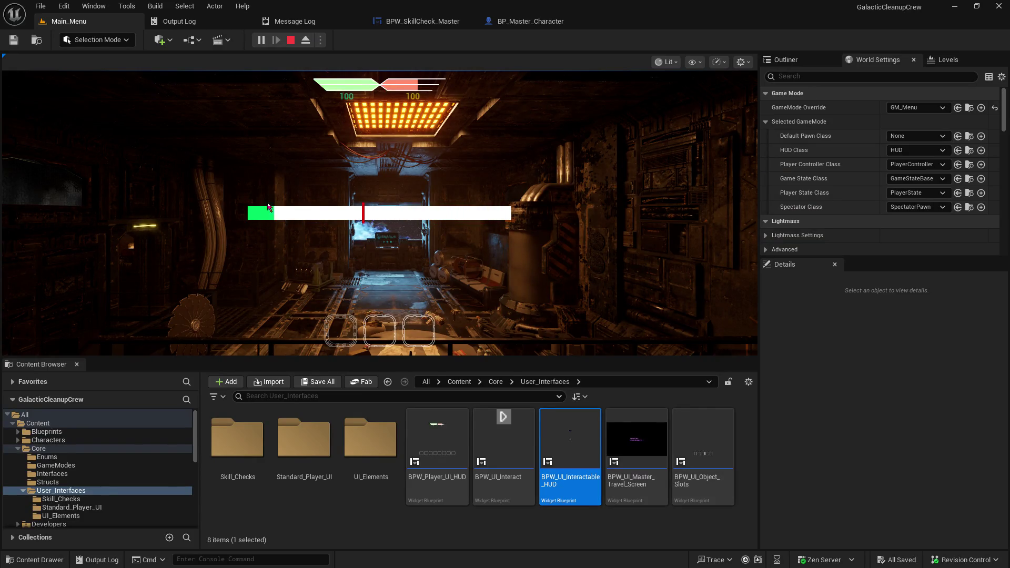
left_click(291, 40)
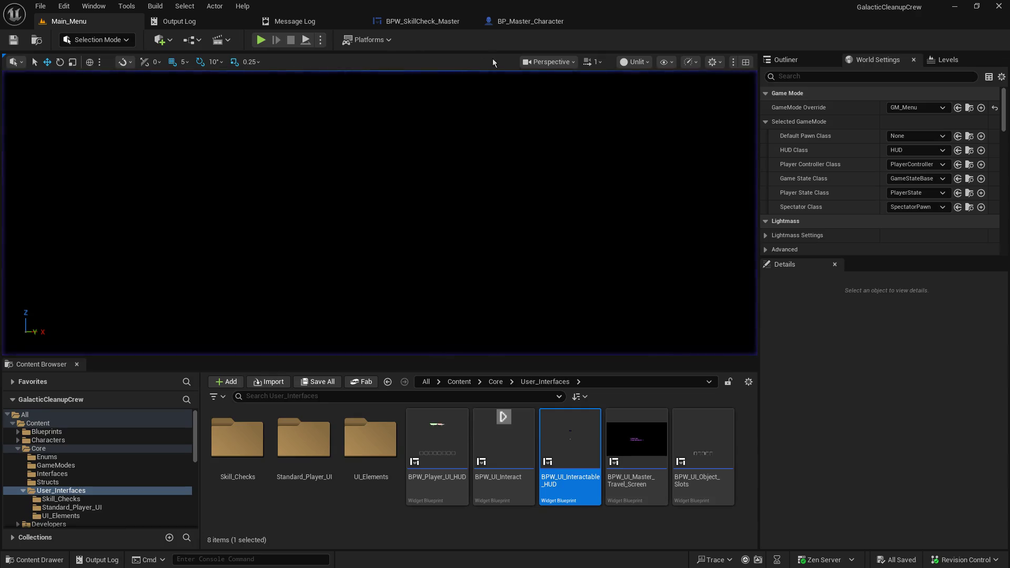
- Connect Make Margin's output to In Padding, save, and play-test the hosted game again
left_click(424, 22)
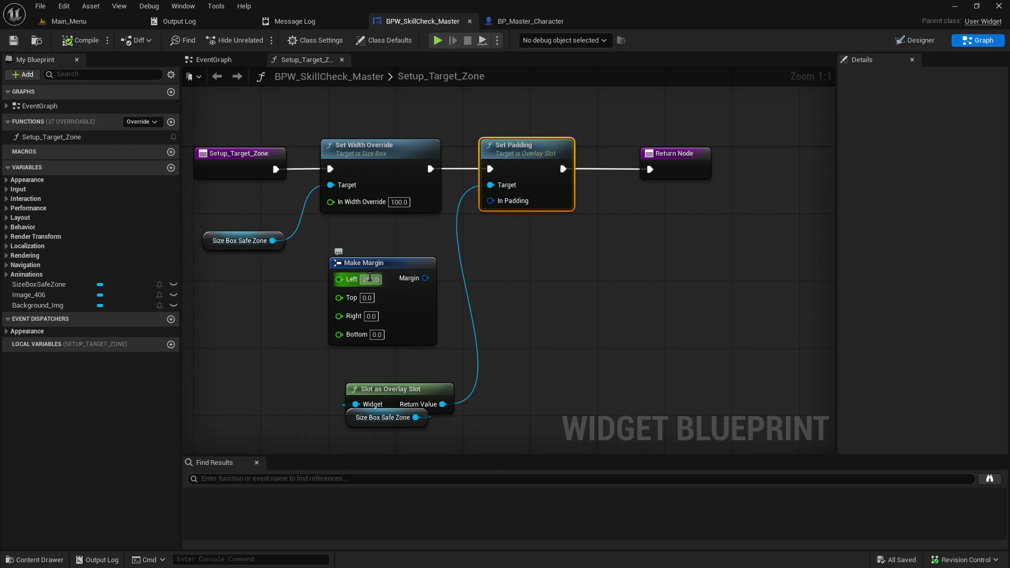
left_click_drag(425, 278, 504, 204)
left_click(81, 42)
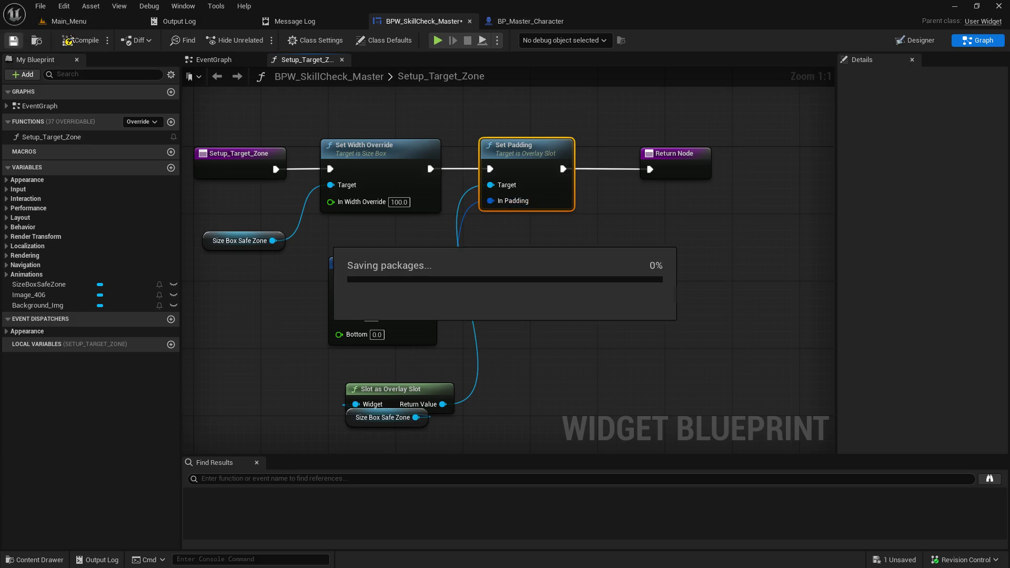
left_click(127, 23)
left_click(270, 41)
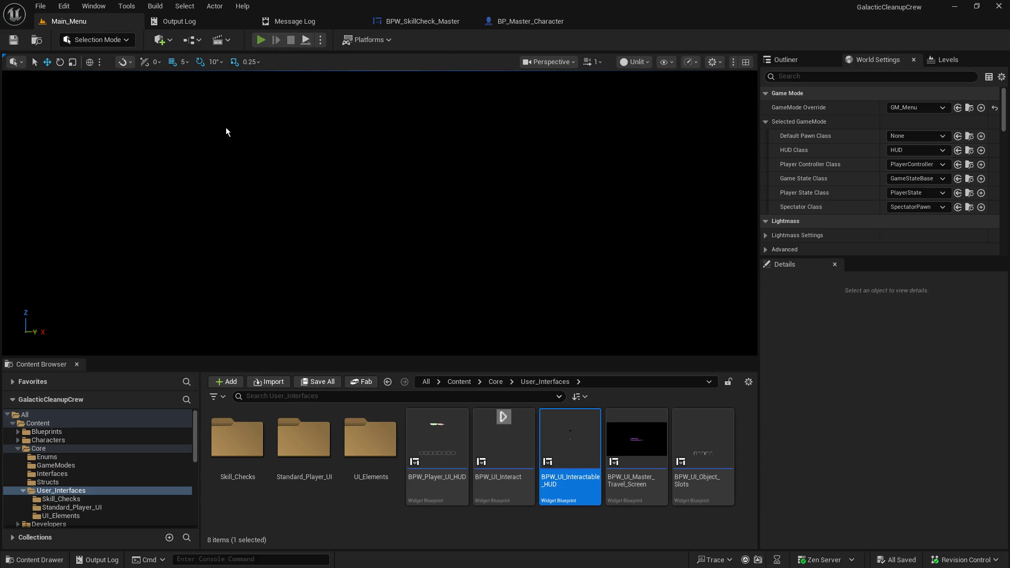
left_click(66, 208)
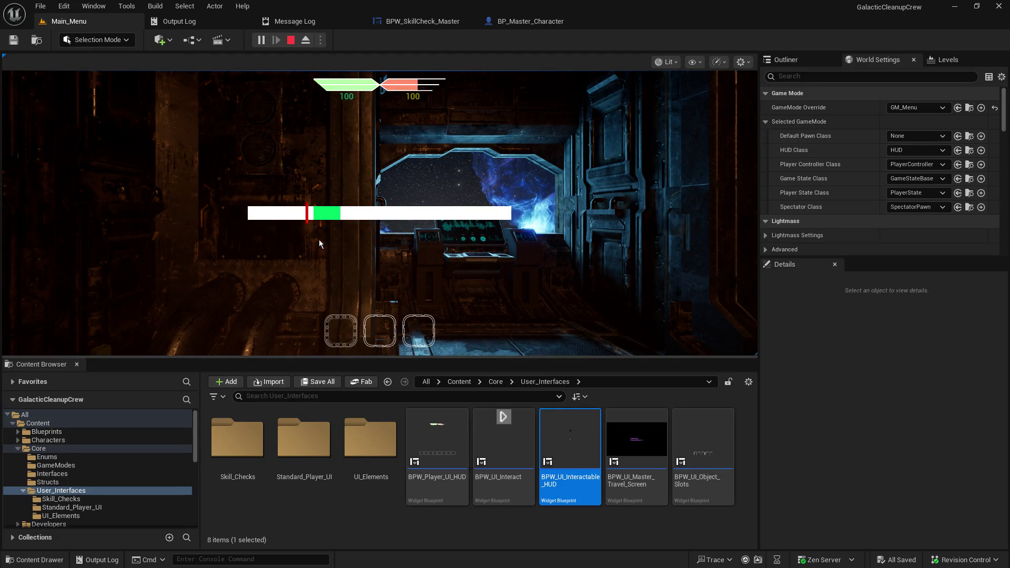
left_click(291, 41)
- Inspect the BP_Master_Character event graph, then return to the skill-check widget
left_click(515, 23)
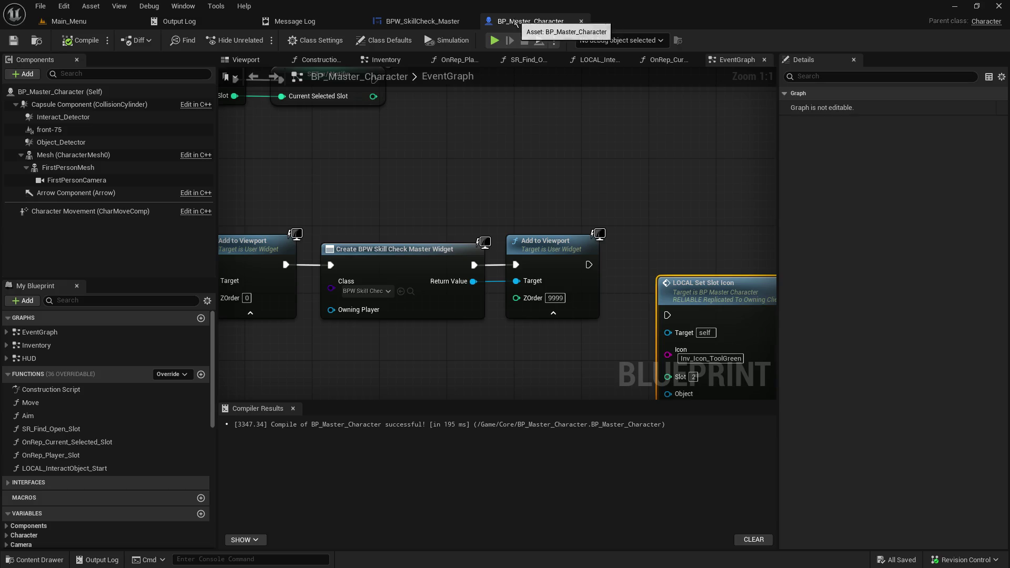
mouse_move(525, 164)
left_mouse_down()
mouse_move(401, 95)
mouse_move(371, 126)
left_mouse_up()
left_click(421, 21)
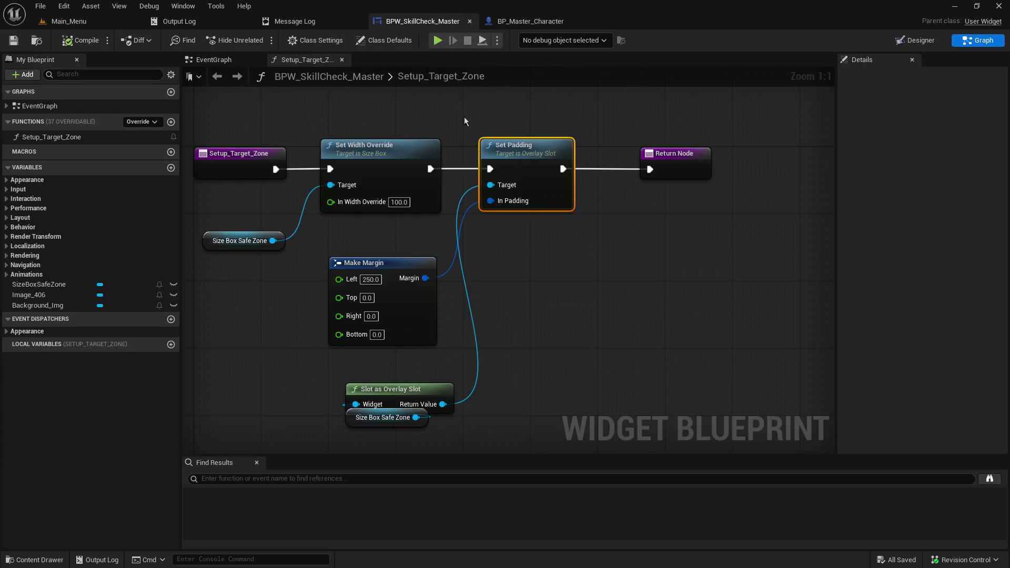
- Add an Integer input named Difficulty_Size to the Setup_Target_Zone entry node
left_click_drag(506, 295, 764, 307)
left_click(506, 189)
mouse_move(741, 276)
left_mouse_down()
mouse_move(650, 276)
mouse_move(487, 246)
left_mouse_up()
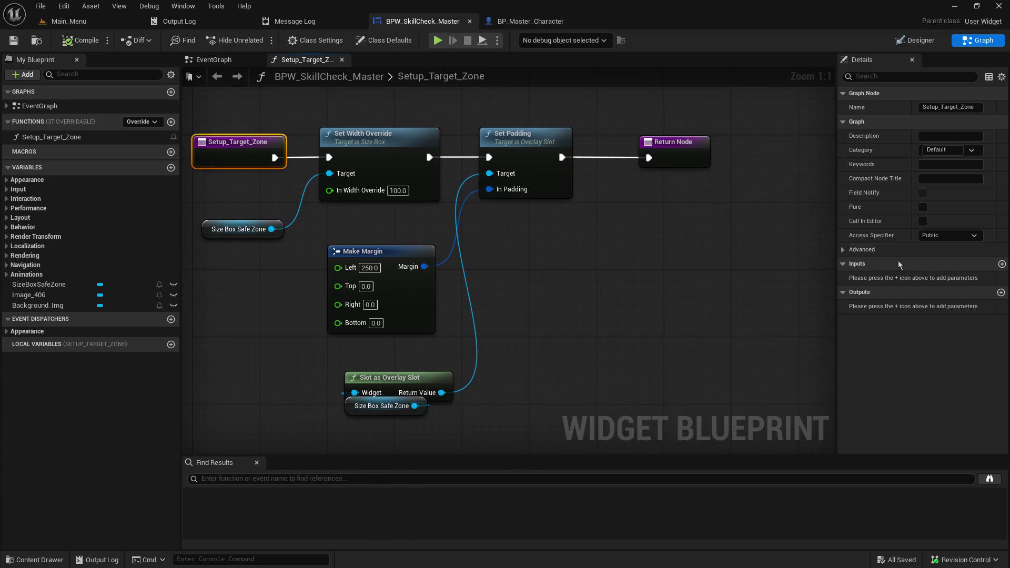
left_click(1002, 263)
type("Difficulty_")
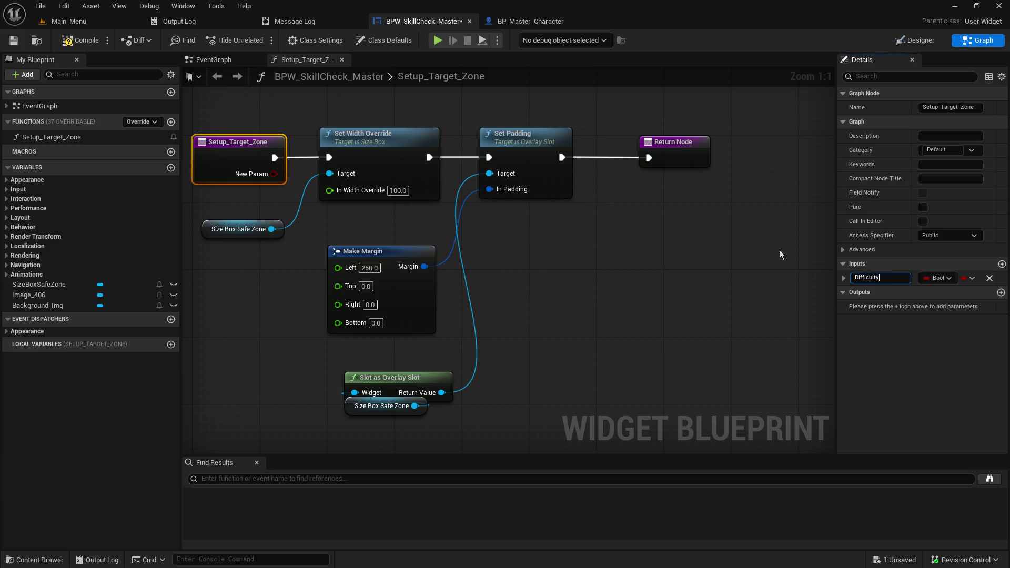
type("Size")
key("Return")
left_click(938, 278)
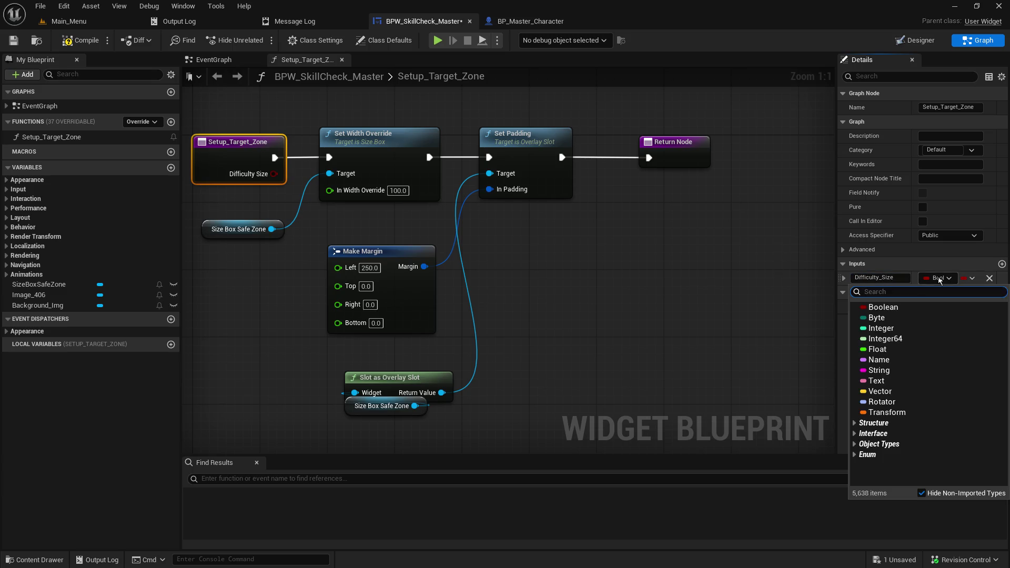
left_click(913, 330)
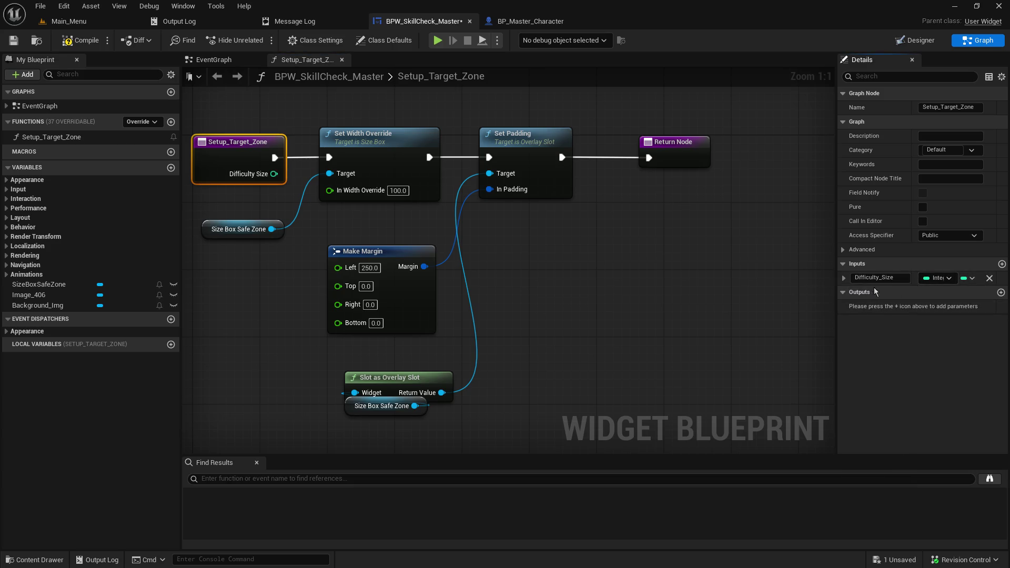
left_click(842, 279)
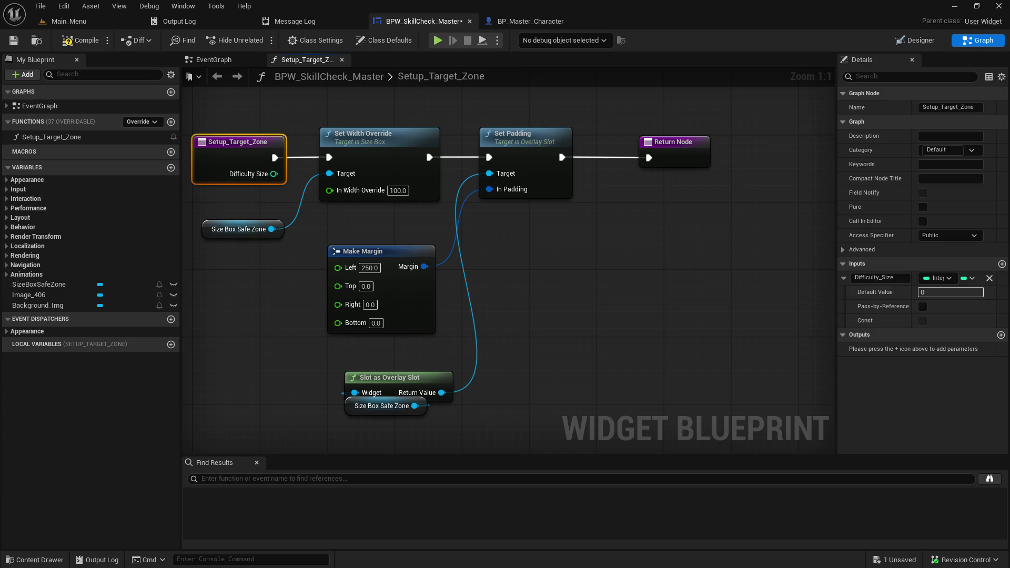
- Rearrange Make Margin and the overlay slot nodes, then save the widget blueprint
left_click_drag(357, 256, 500, 230)
mouse_move(342, 362)
left_mouse_down()
mouse_move(386, 391)
mouse_move(278, 302)
mouse_move(320, 317)
left_mouse_up()
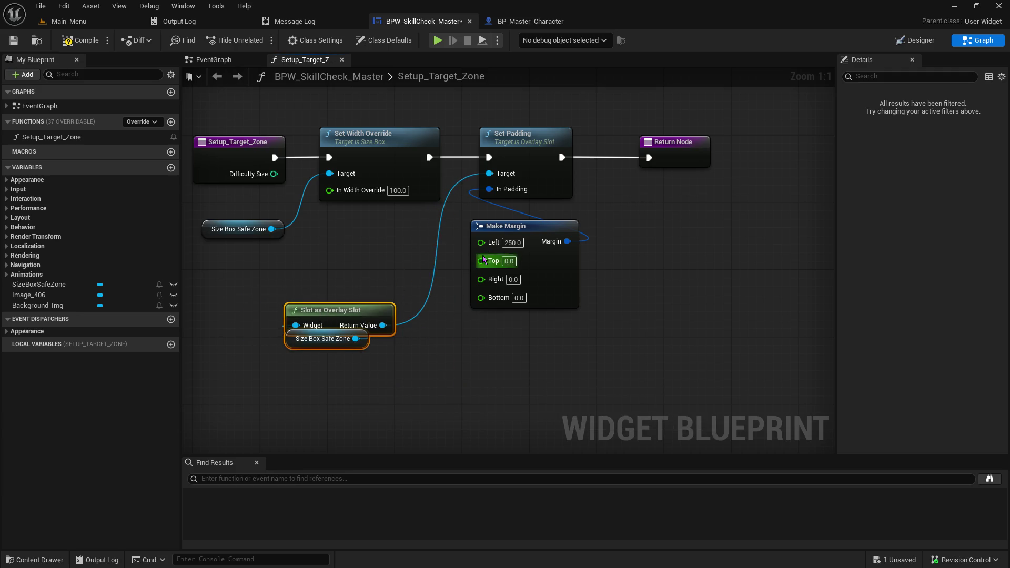
left_click_drag(501, 235, 496, 243)
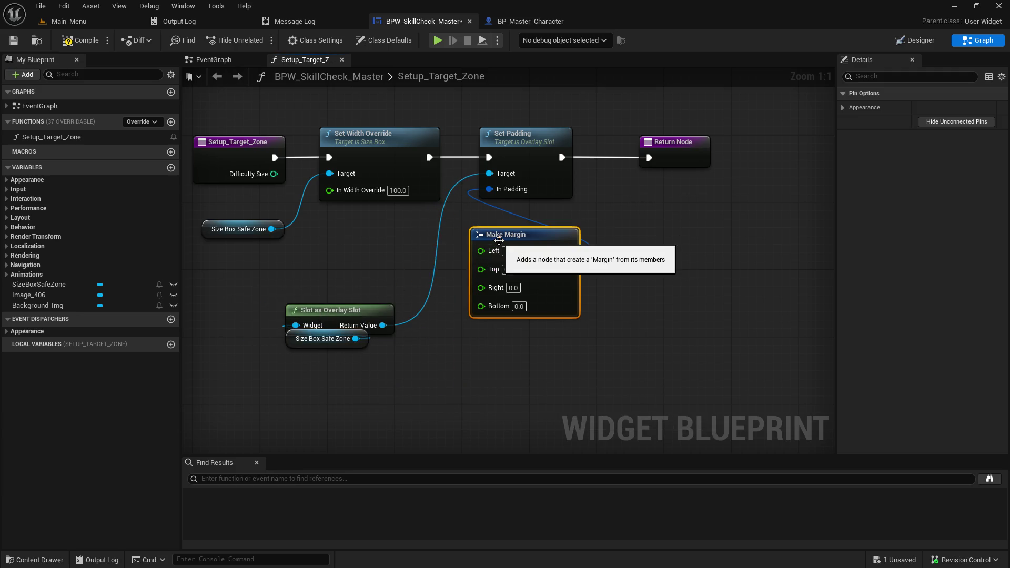
left_click(13, 41)
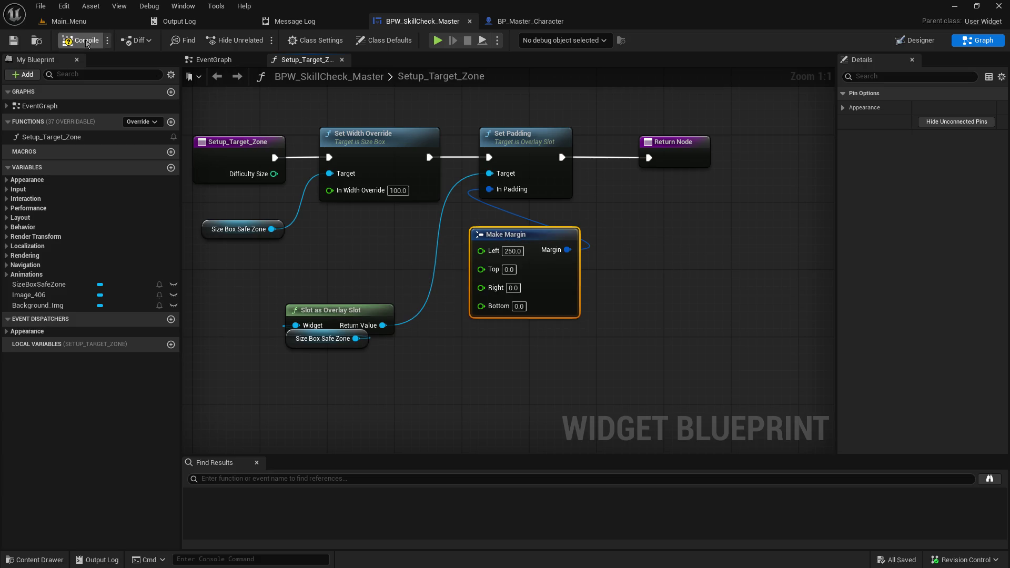
key("Home")
- Set Difficulty_Size's default value to 25 in the function's Details panel
left_click(309, 163)
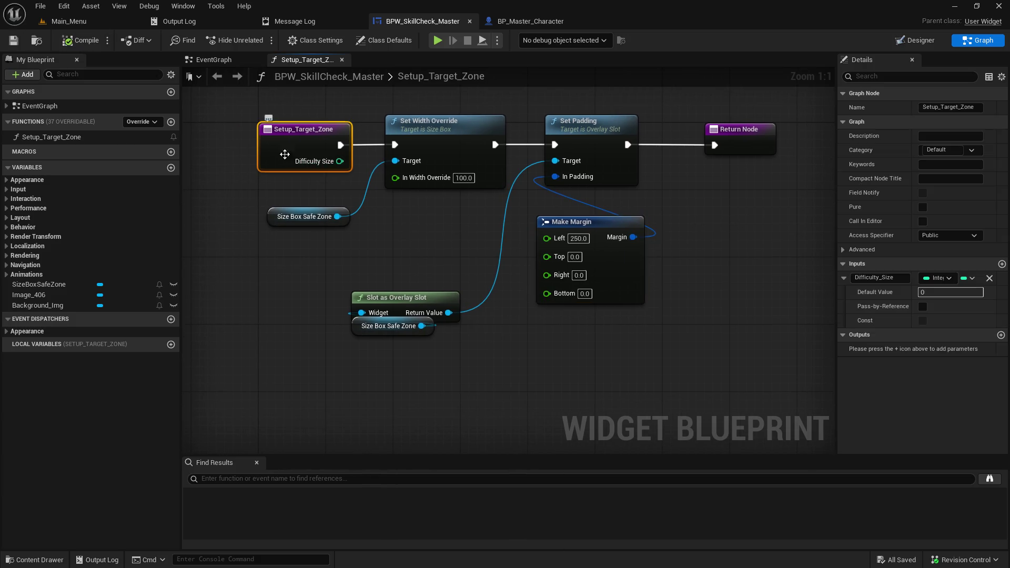
left_click_drag(661, 212, 592, 236)
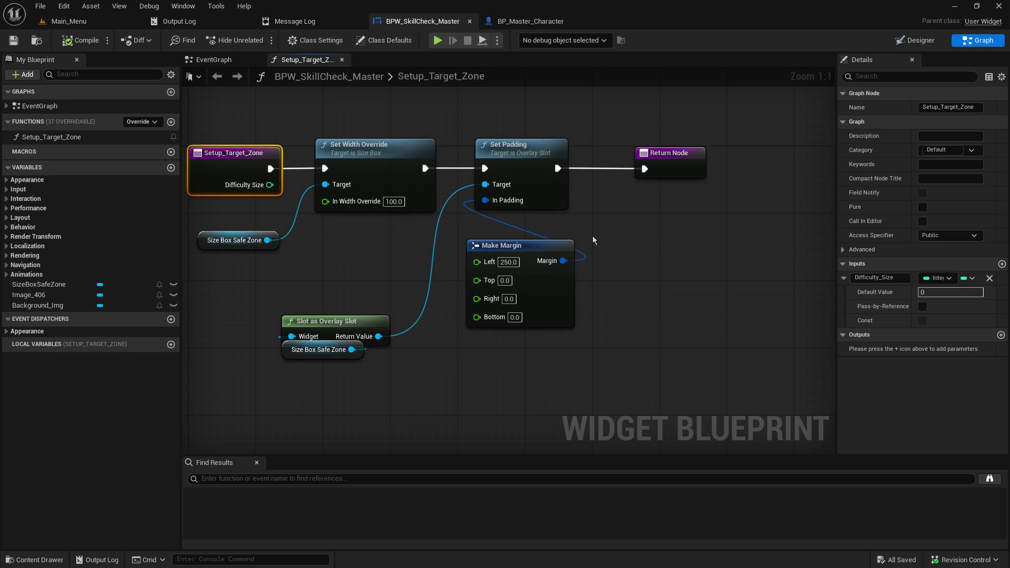
left_click(945, 292)
left_click_drag(339, 271, 498, 275)
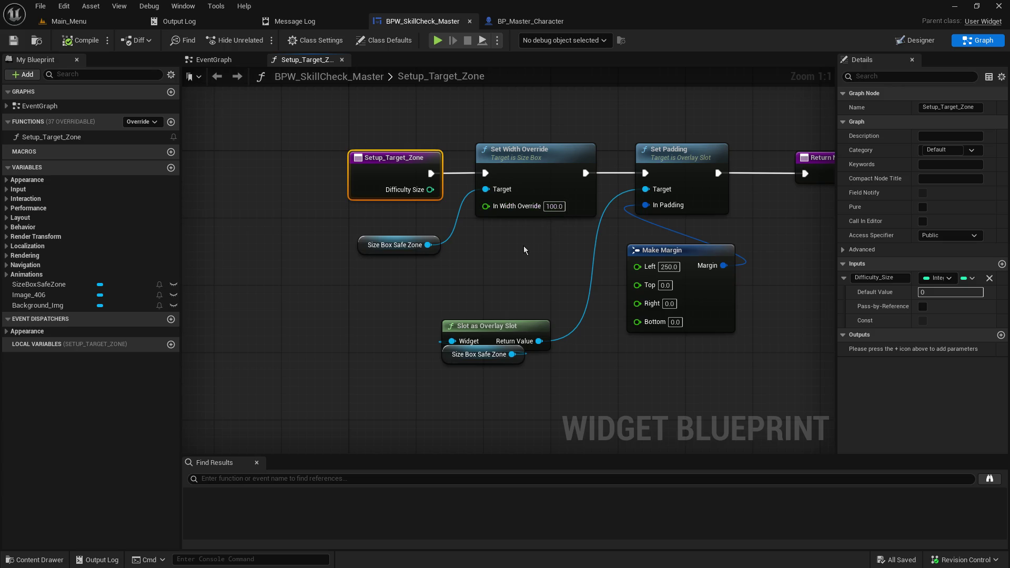
mouse_move(524, 250)
left_mouse_down()
mouse_move(350, 273)
mouse_move(354, 225)
left_mouse_up()
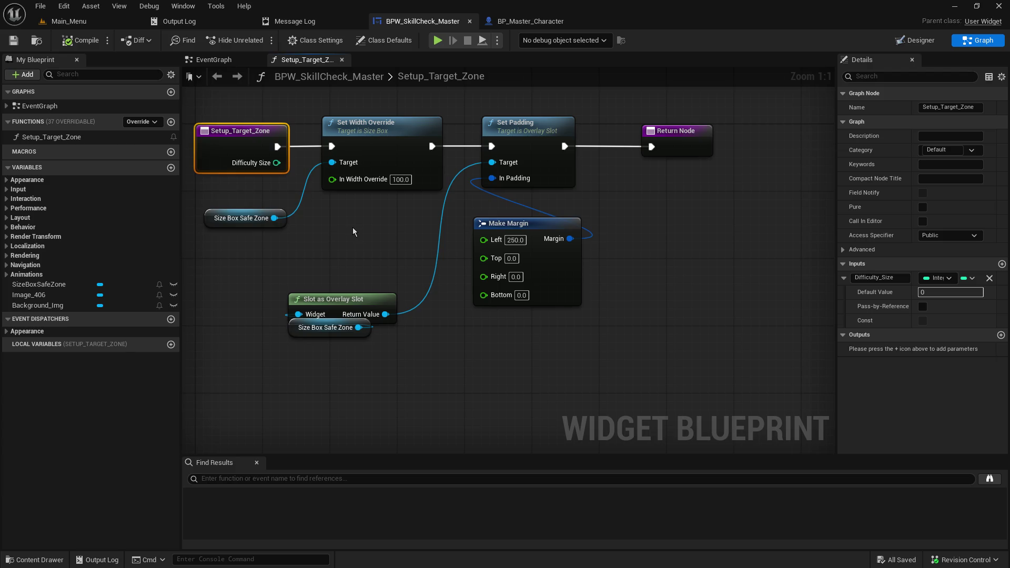
left_click(931, 292)
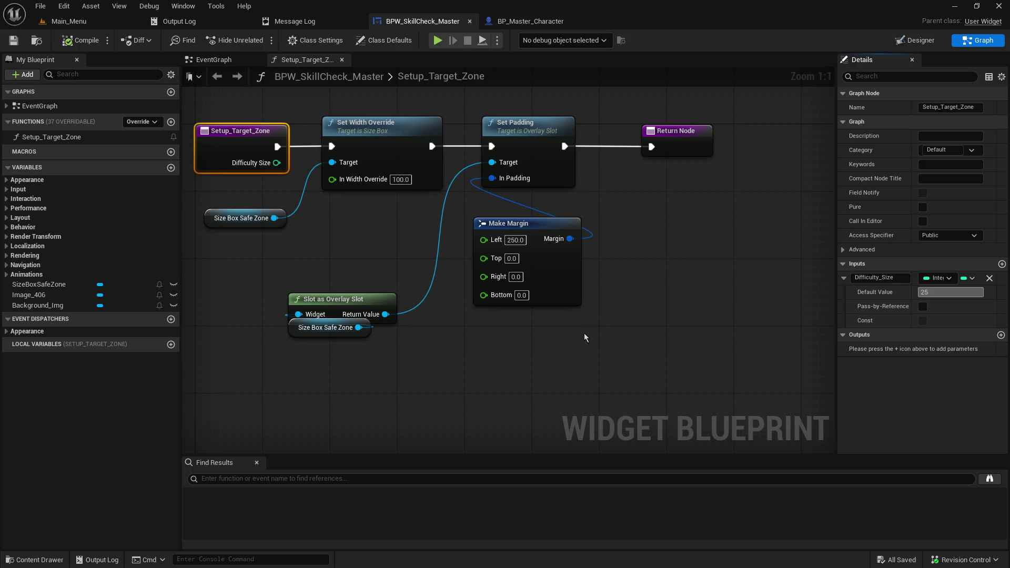
left_click(557, 351)
left_click(210, 161)
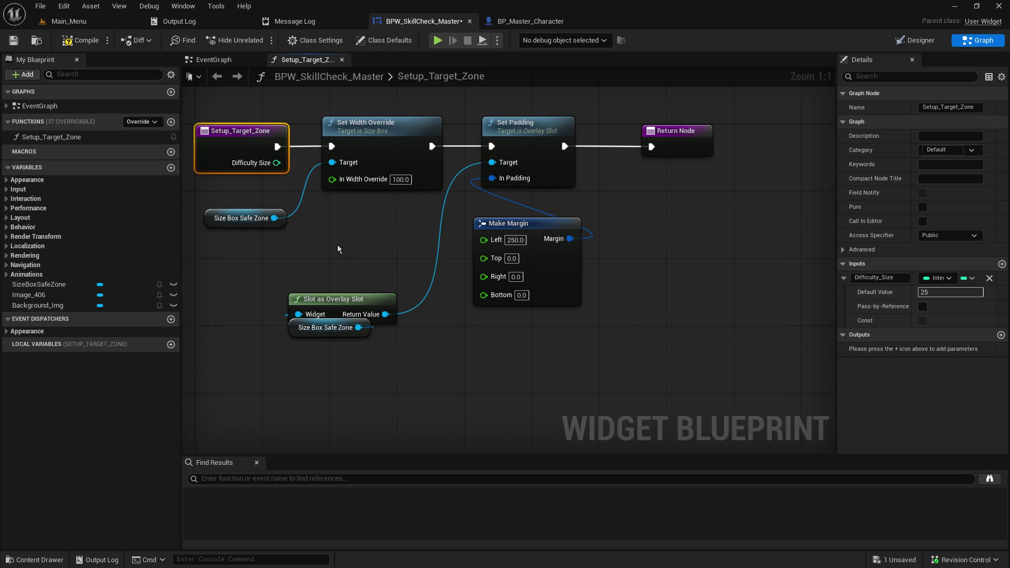
left_click_drag(359, 265, 534, 361)
- Add Get Difficulty Size, multiply it by 10, and wire the product into Make Margin's Left
left_click_drag(484, 218, 583, 218)
right_click(390, 250)
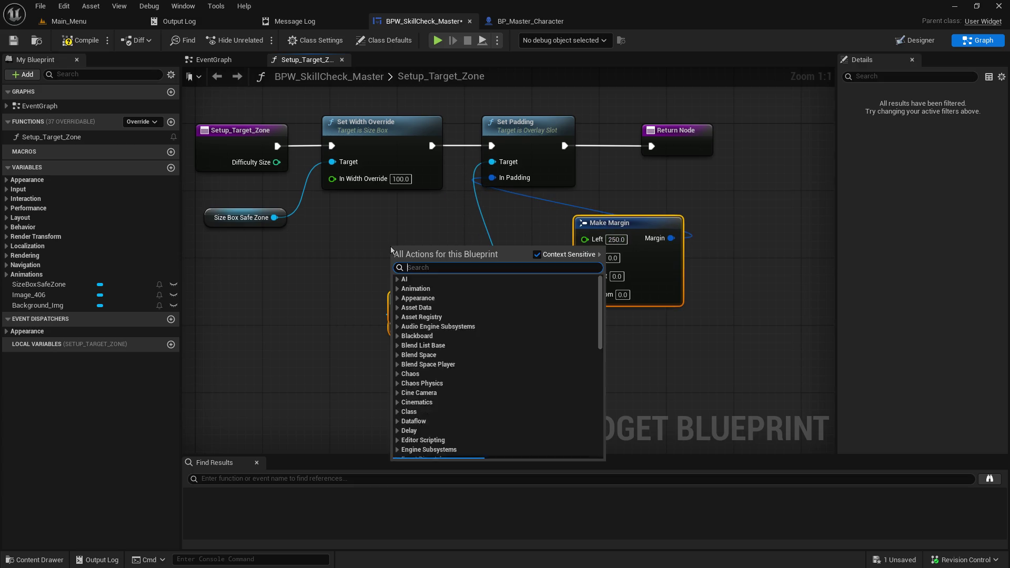
type("diffic")
key("Return")
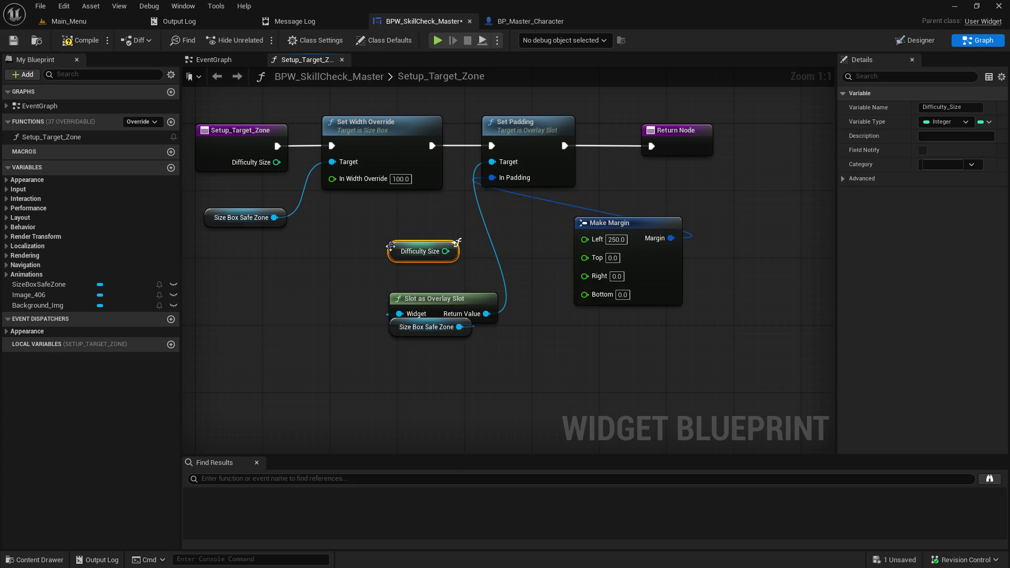
left_click_drag(450, 252, 504, 249)
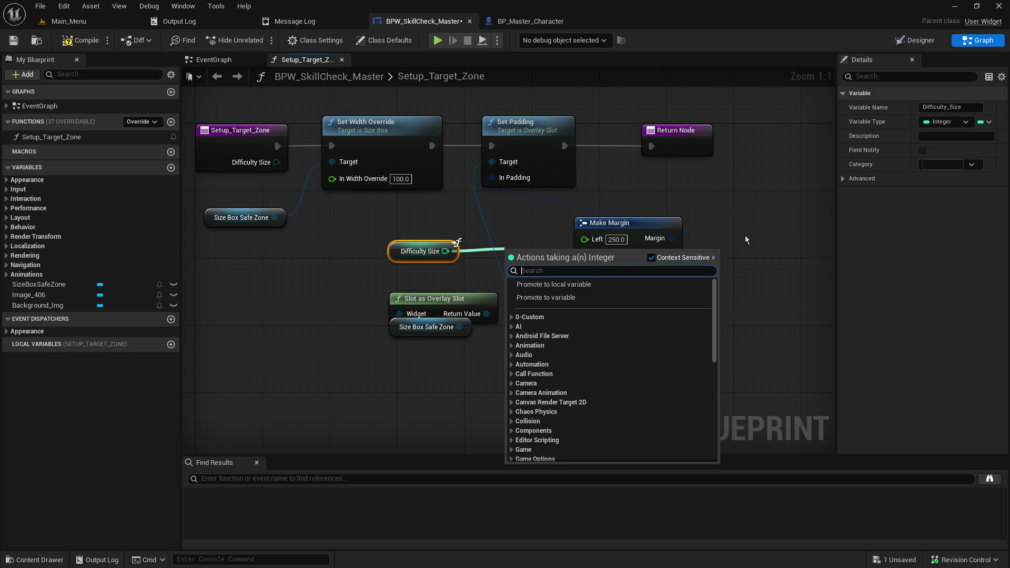
type("*")
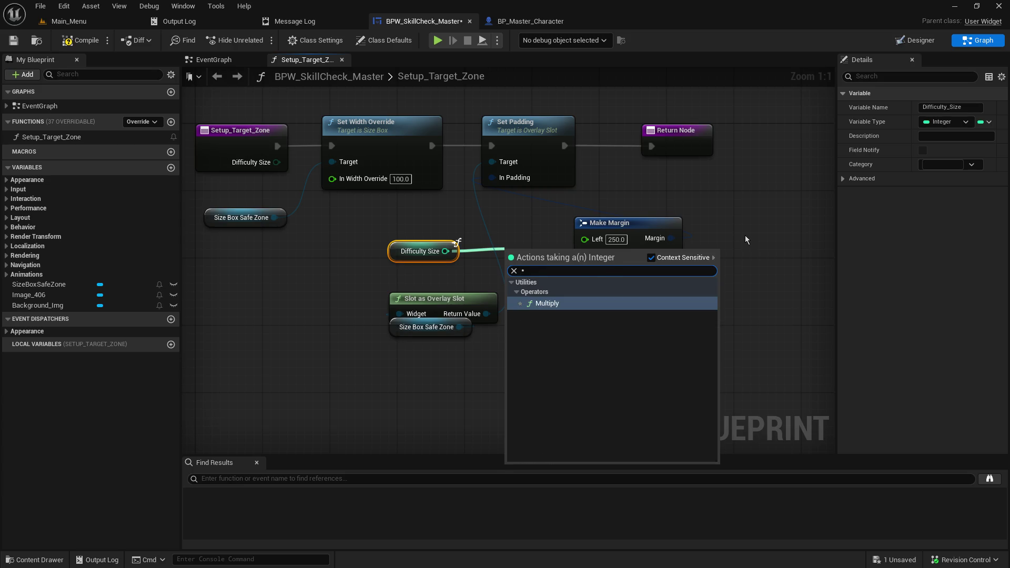
key("Return")
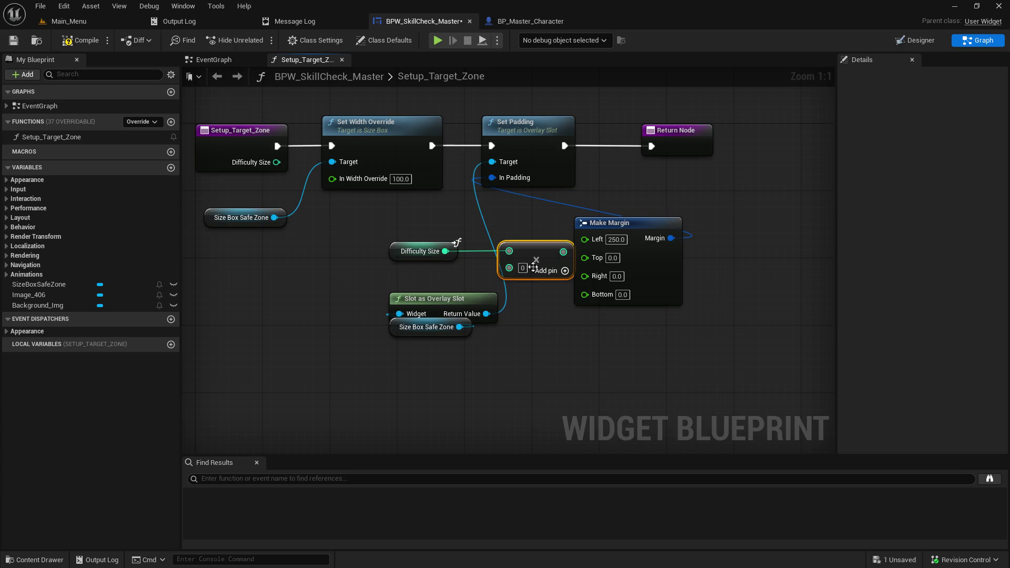
type("10")
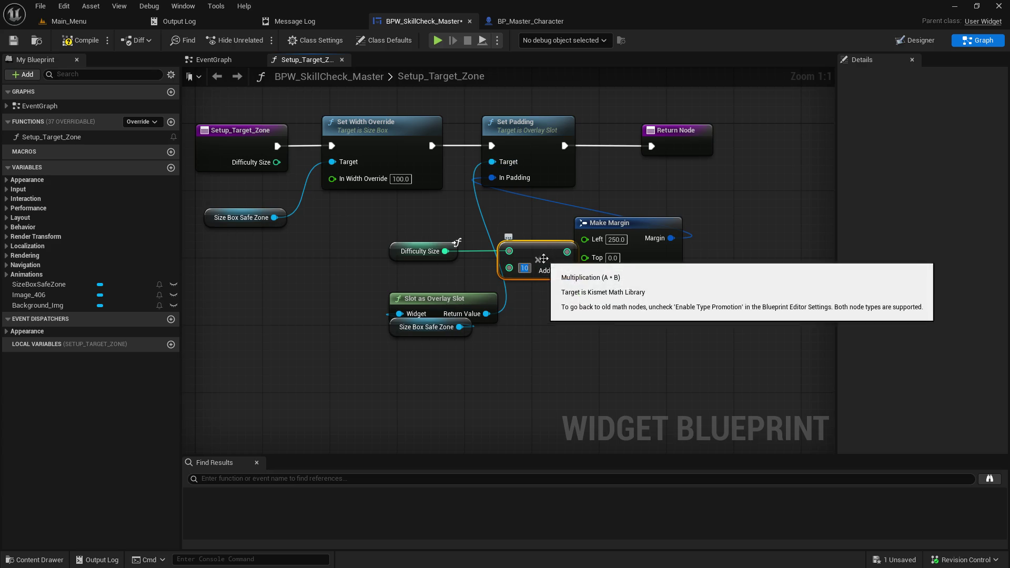
mouse_move(526, 256)
left_mouse_down()
mouse_move(500, 256)
mouse_move(585, 239)
left_mouse_up()
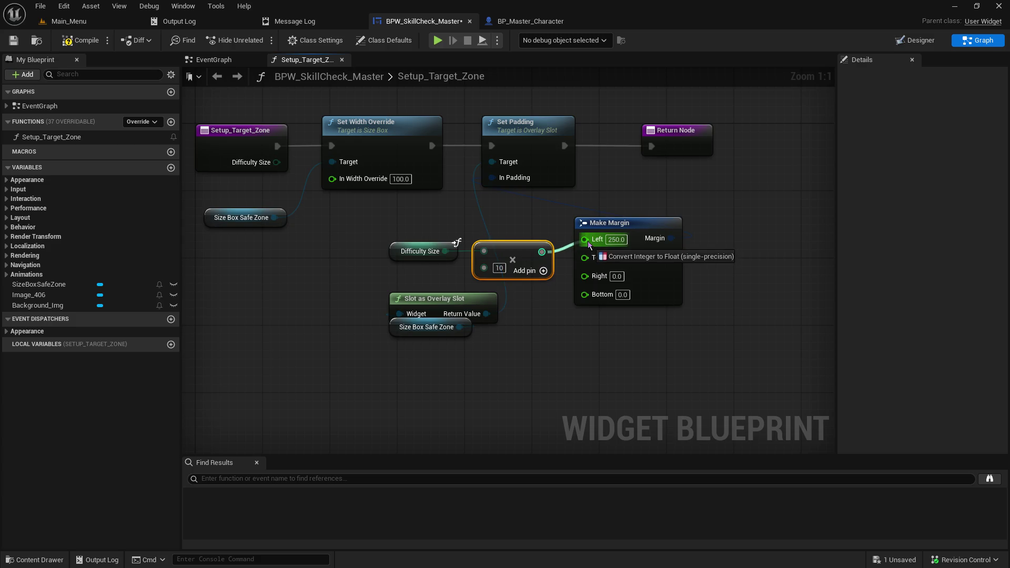
mouse_move(413, 225)
left_mouse_down()
mouse_move(493, 260)
mouse_move(445, 260)
left_mouse_up()
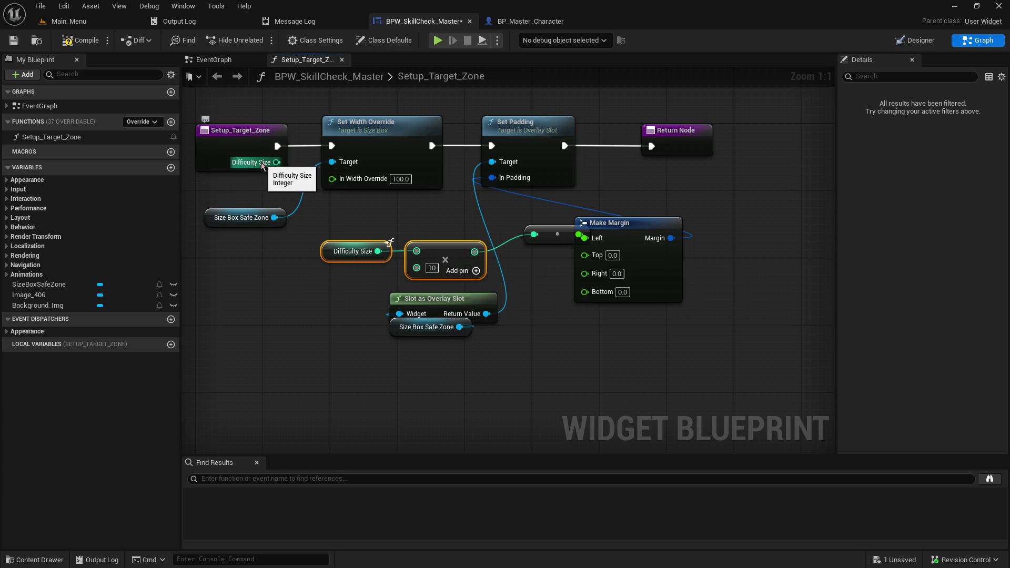
- Confirm Difficulty_Size stays Integer and align the conversion, Difficulty Size and multiply nodes
left_click(248, 149)
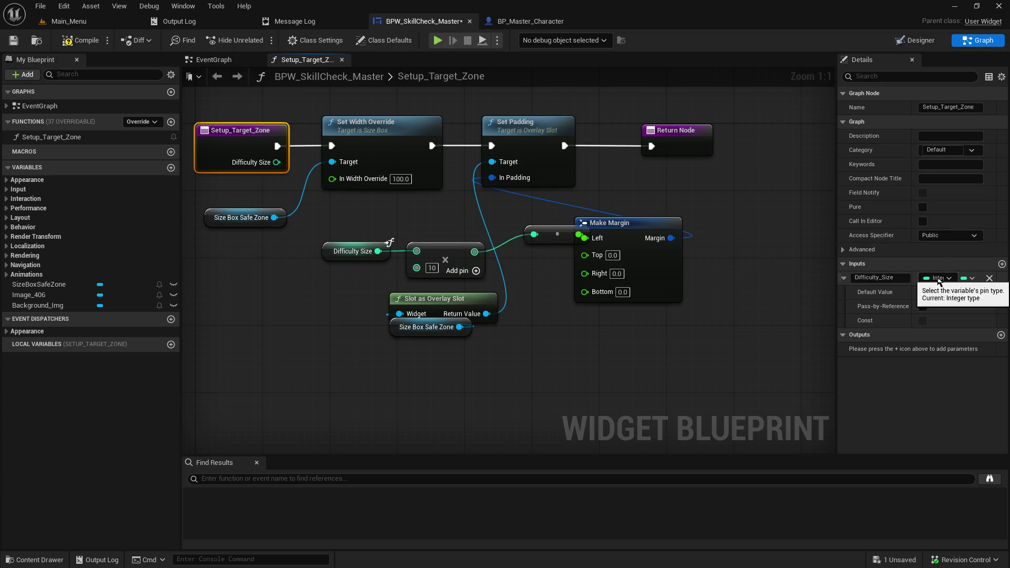
left_click(938, 278)
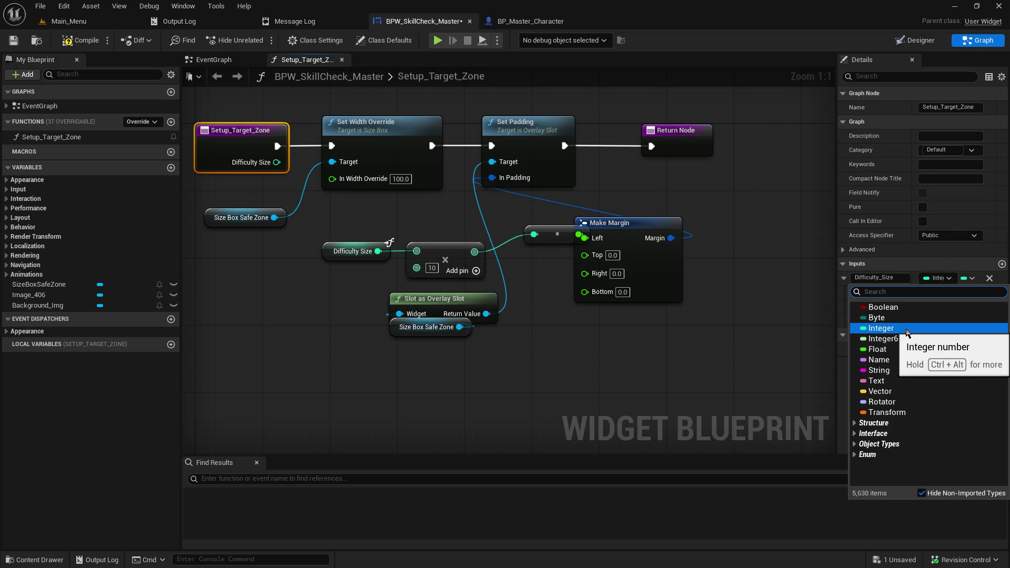
left_click(902, 328)
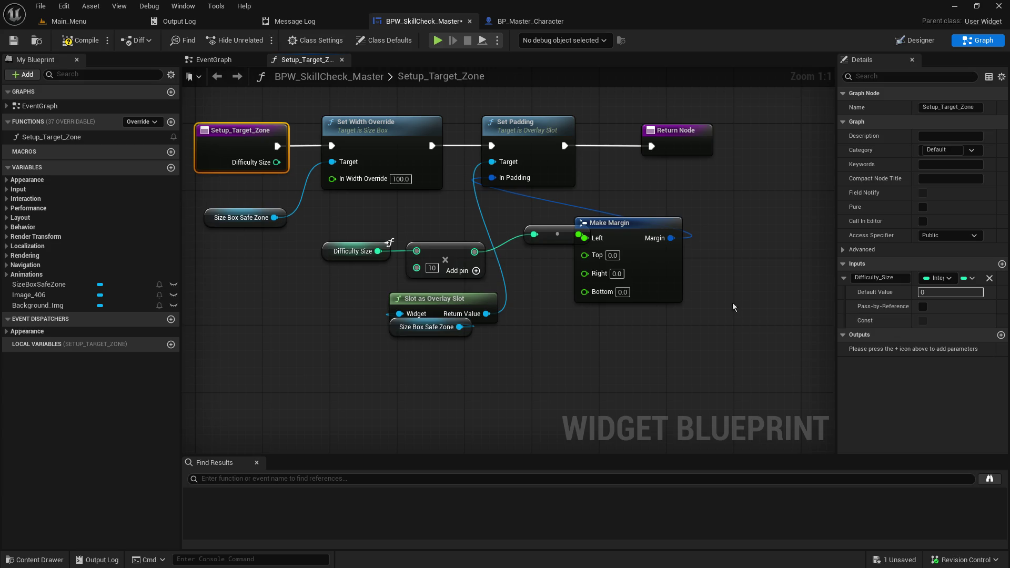
left_click_drag(548, 240, 506, 239)
mouse_move(352, 216)
left_mouse_down()
mouse_move(426, 260)
mouse_move(425, 222)
mouse_move(423, 233)
left_mouse_up()
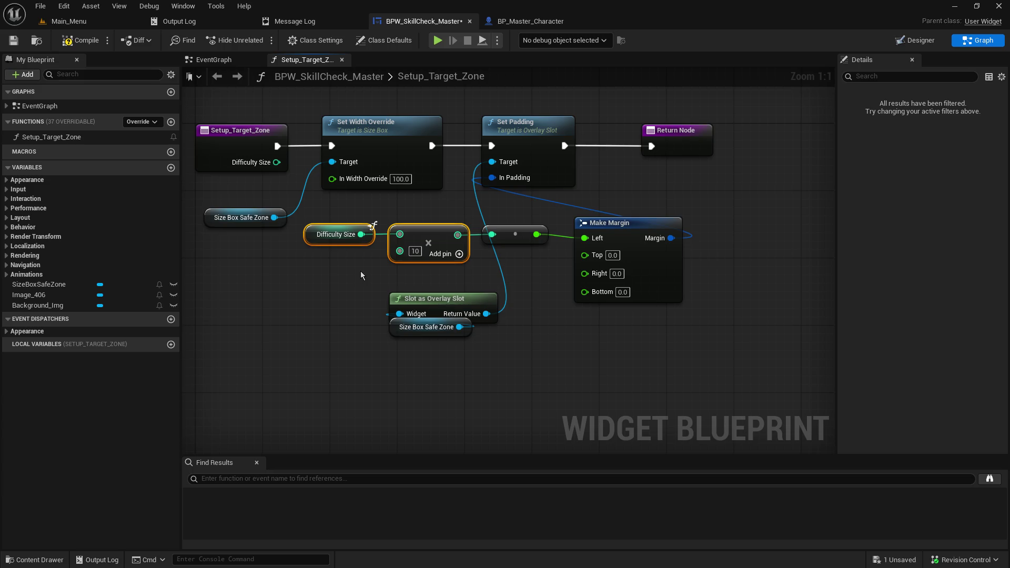
- Save and compile the widget blueprint, then try searching for an integer range node
left_click(16, 38)
left_click(74, 45)
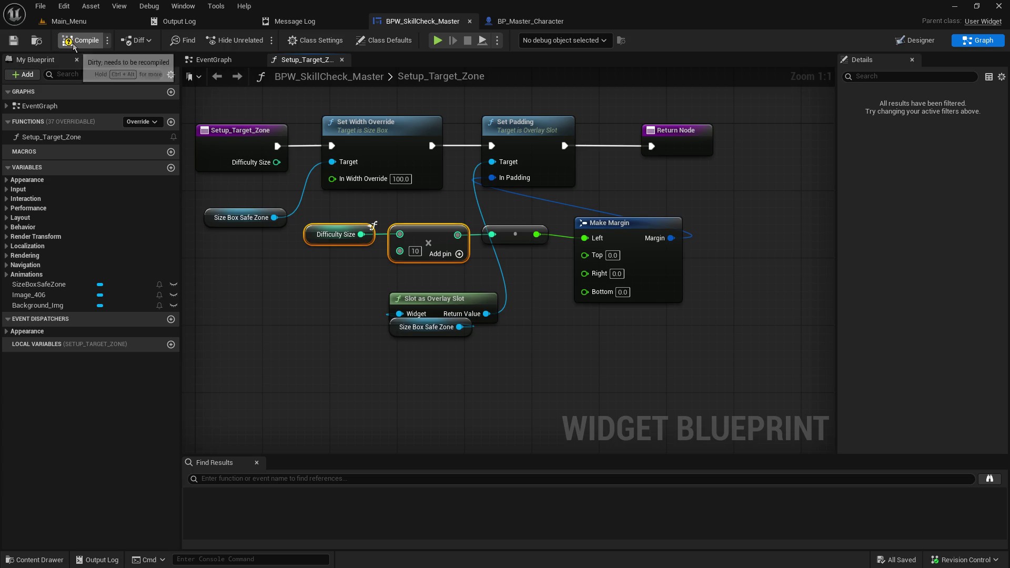
mouse_move(235, 125)
left_mouse_down()
mouse_move(448, 147)
mouse_move(280, 157)
mouse_move(365, 159)
mouse_move(416, 118)
left_mouse_up()
type("rand int")
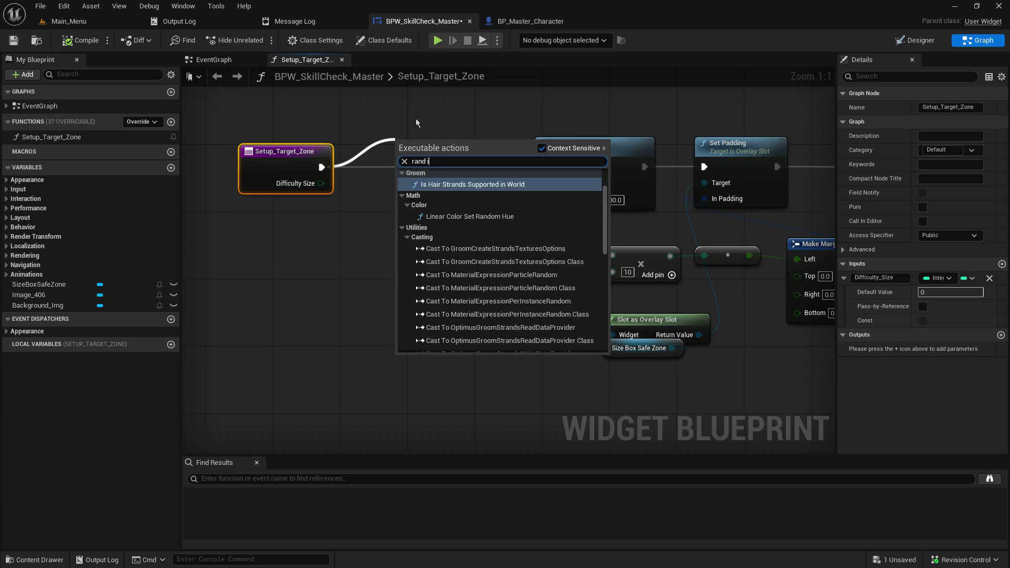
key("BackSpace")
key("BackSpace")
key("BackSpace")
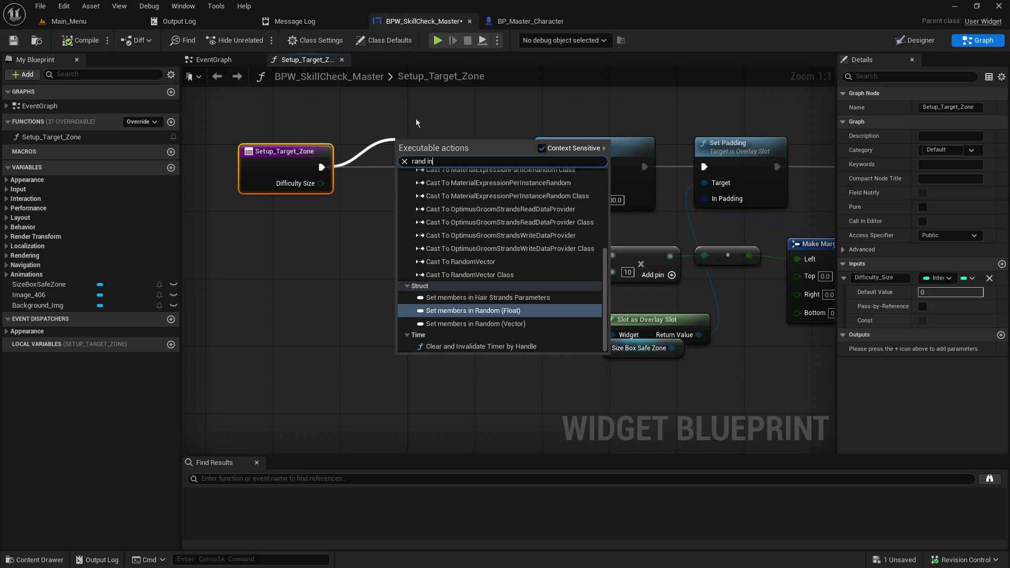
type("om int")
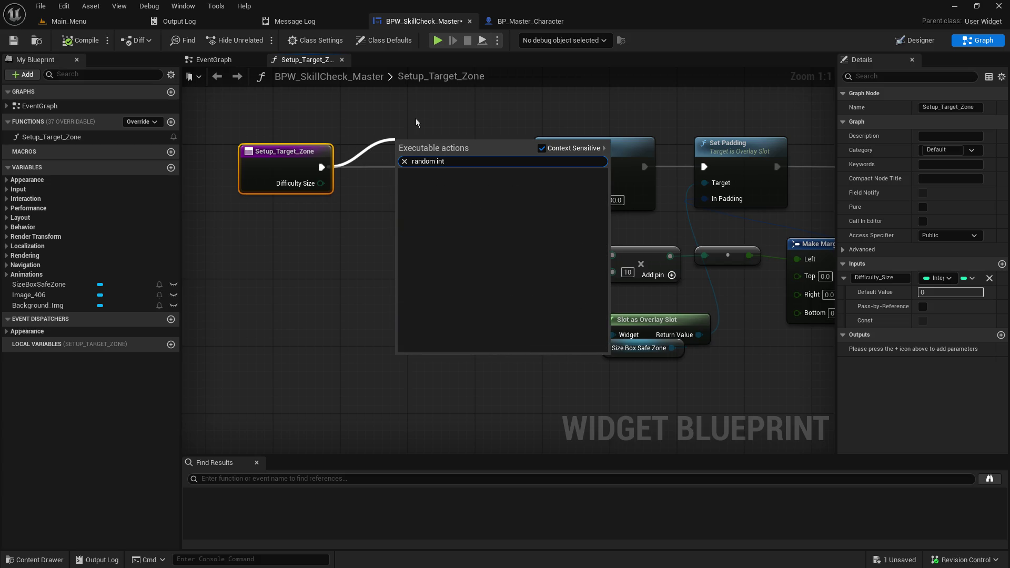
key("BackSpace")
key("BackSpace")
key("BackSpace")
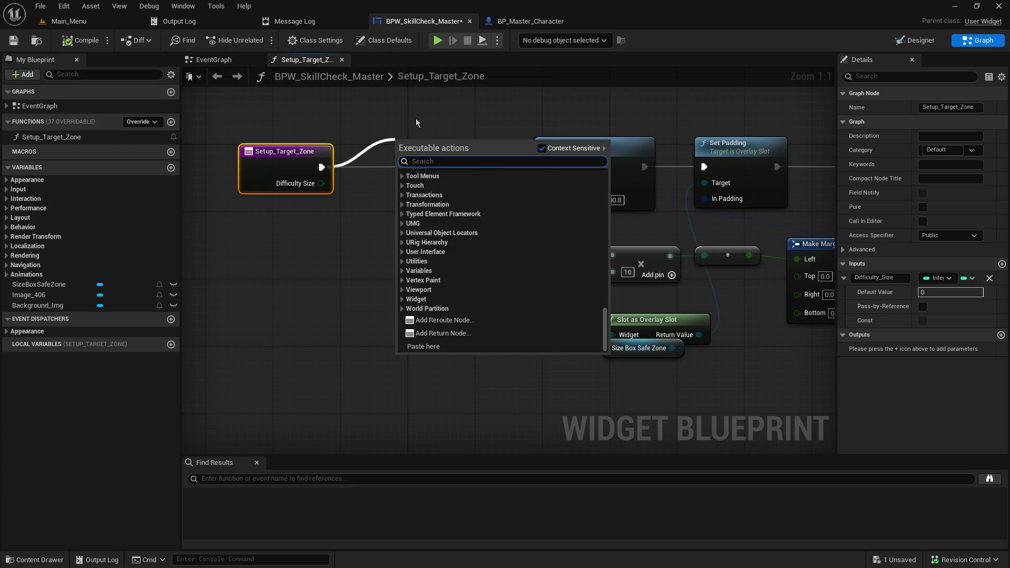
type("int in")
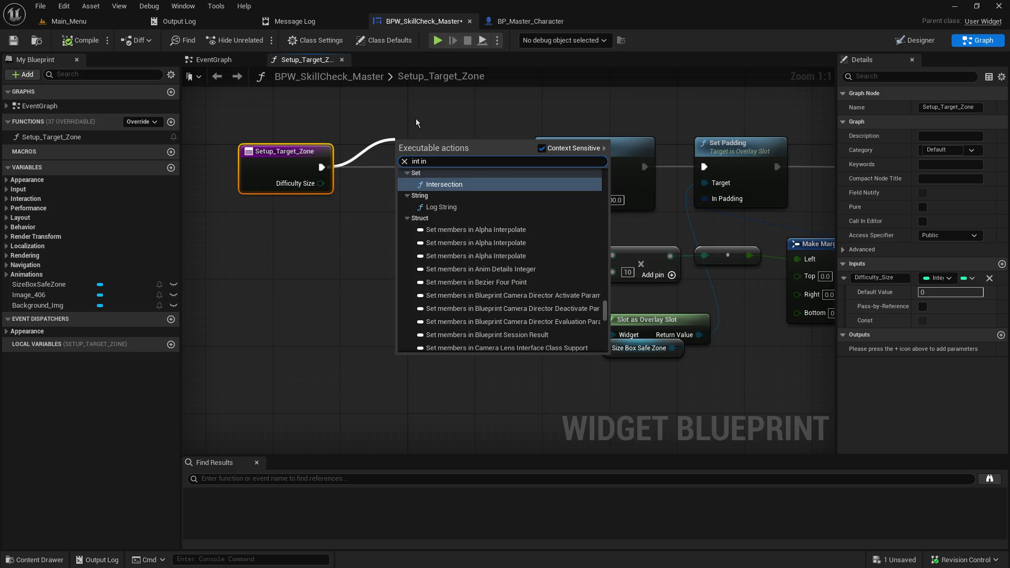
type(" s")
type("rang")
type("e")
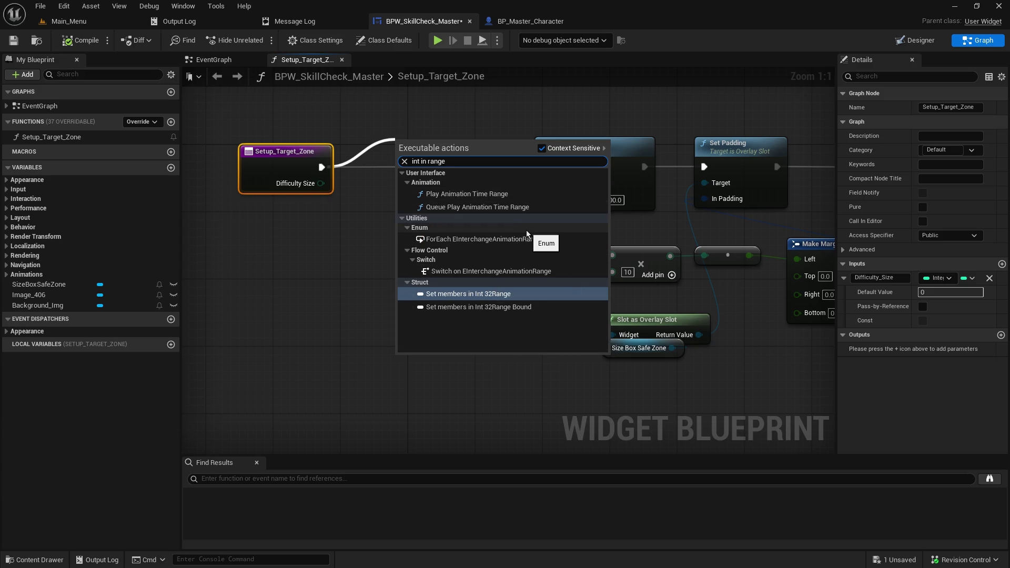
- Add an In Range (Integer) node and move it up near the other nodes
right_click(292, 336)
type("int in range")
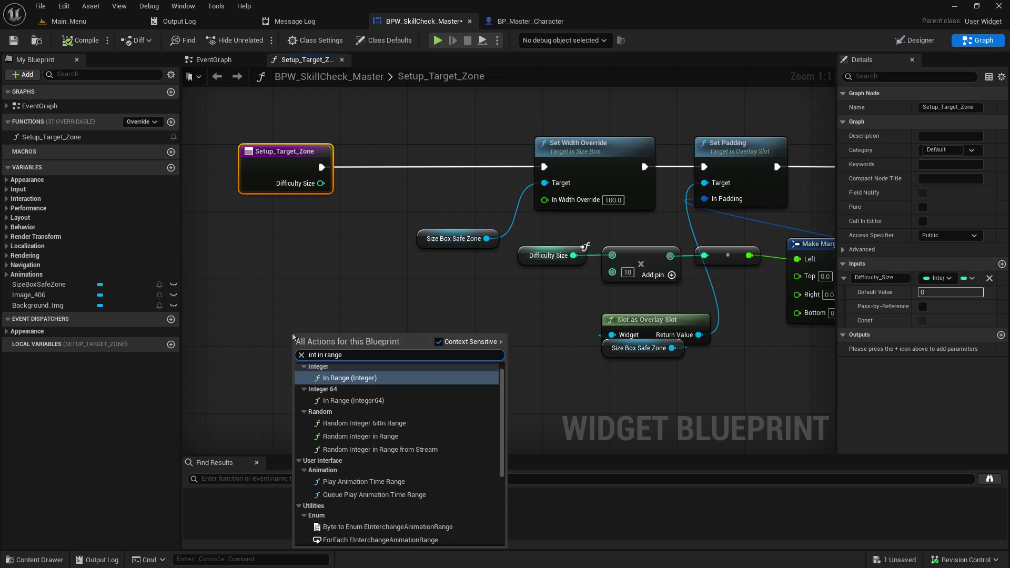
left_click(389, 378)
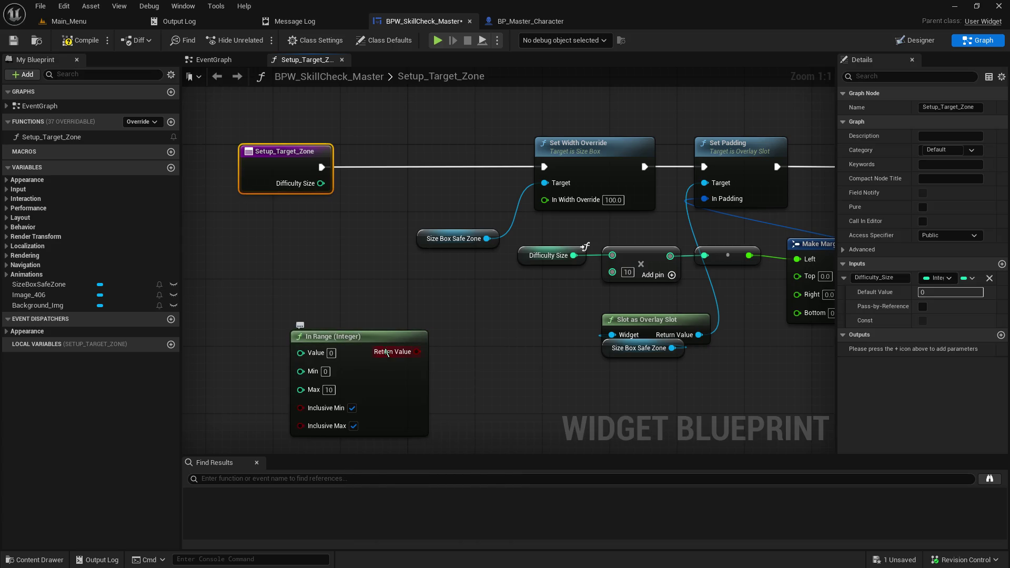
left_click_drag(348, 337, 356, 287)
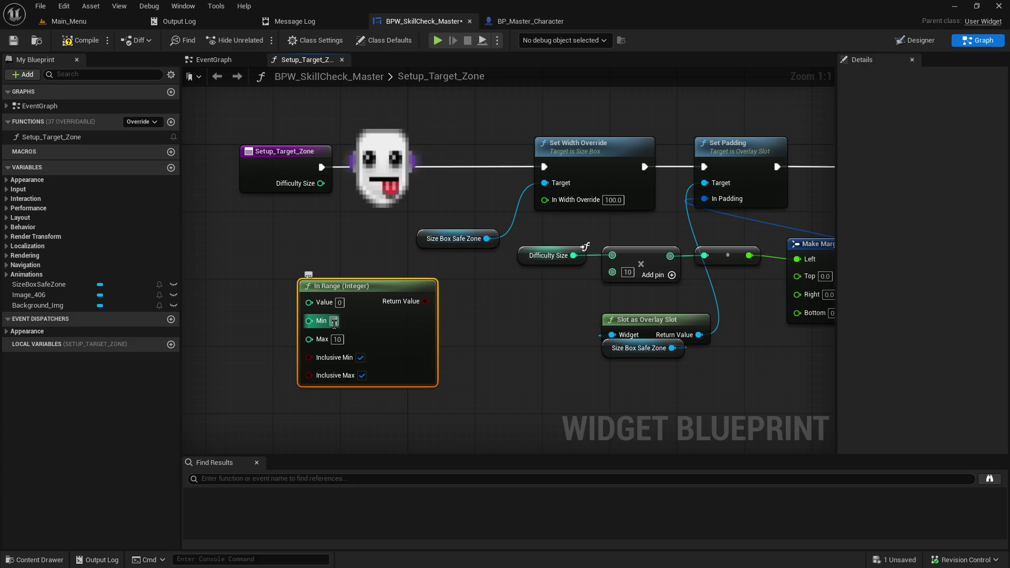
left_click(334, 322)
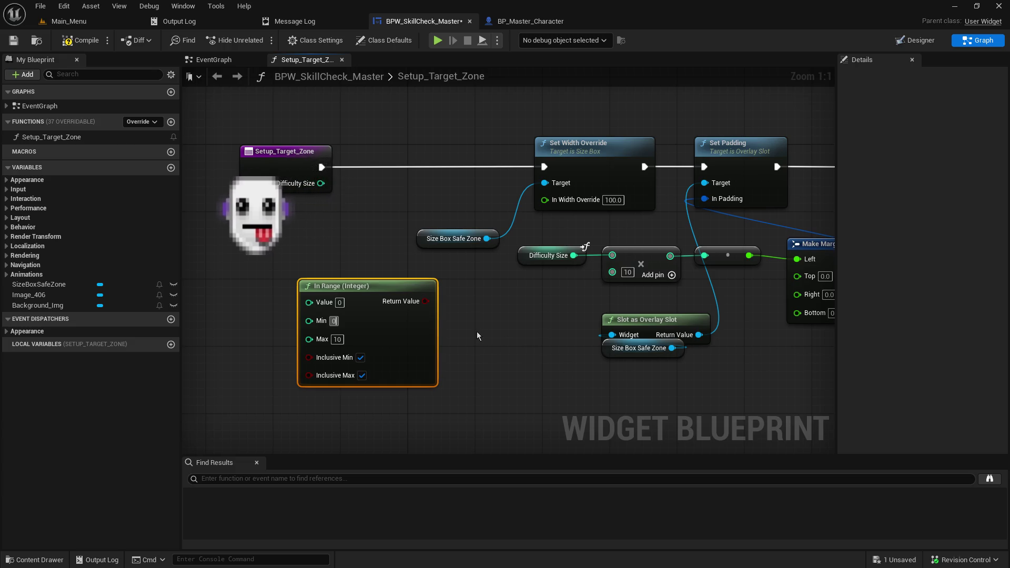
right_click(477, 333)
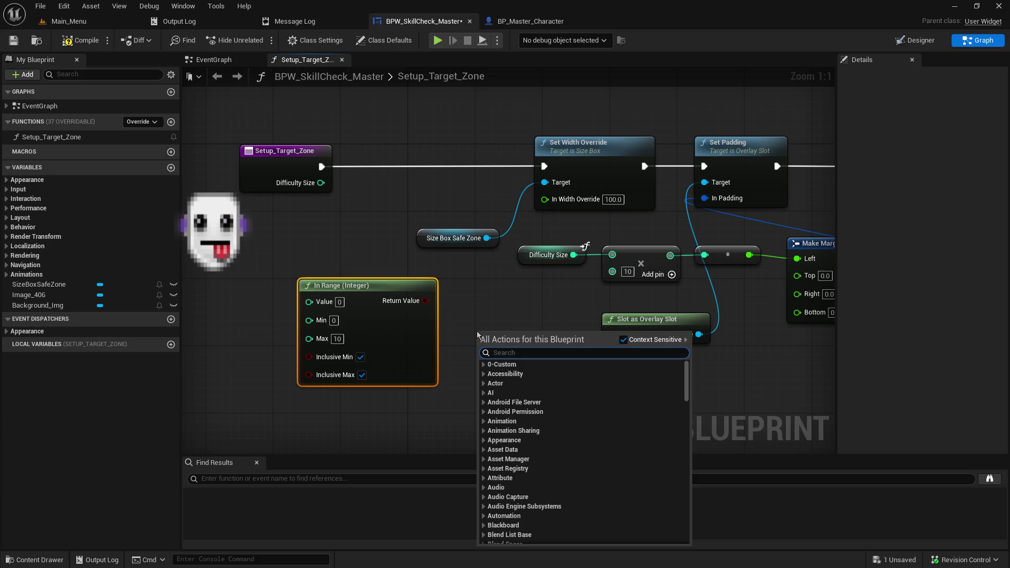
- Replace the In Range node with a Random Integer in Range node set to Min 1, Max 25
type("int in range")
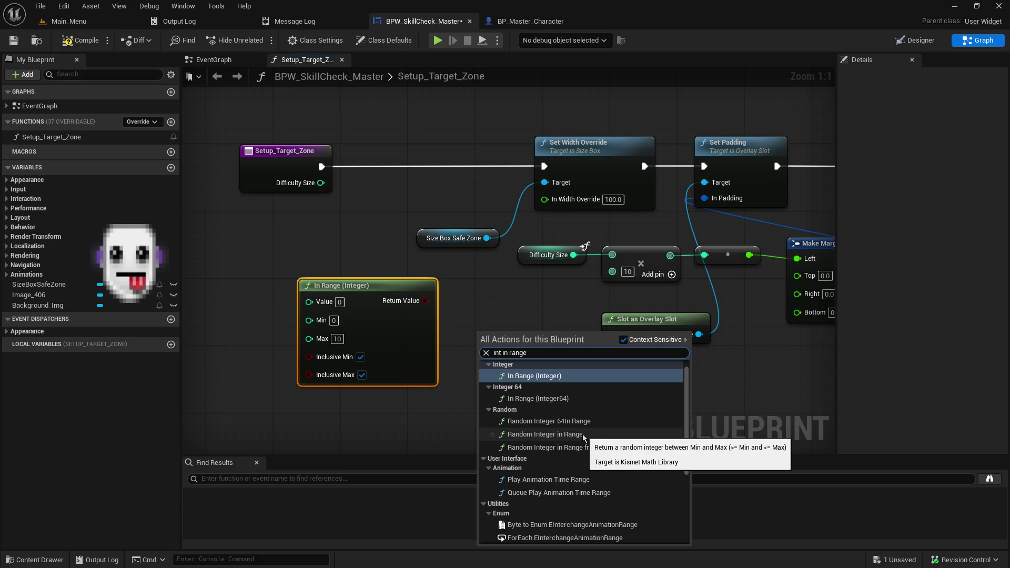
left_click(547, 436)
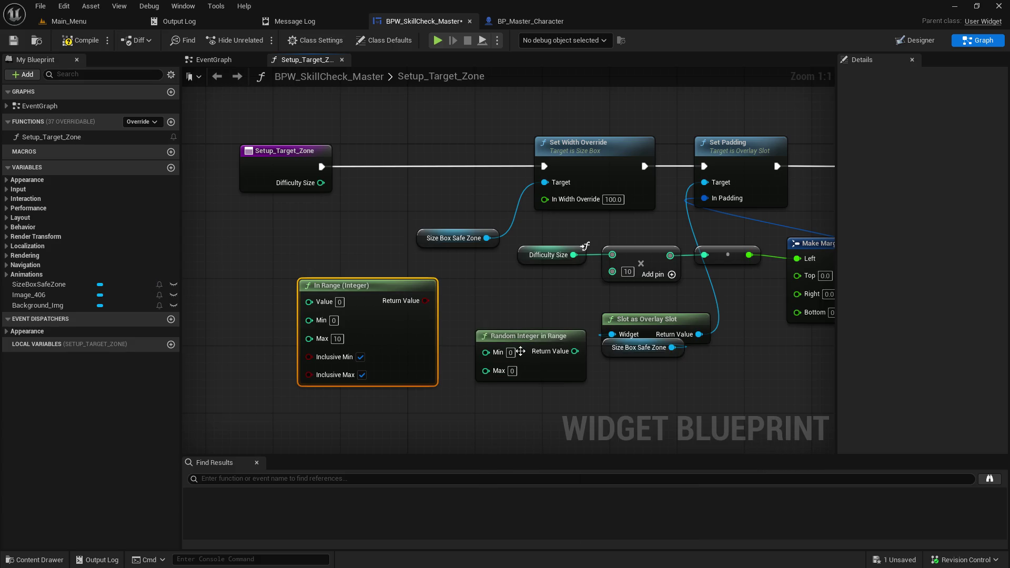
key("Delete")
left_click_drag(520, 347, 397, 322)
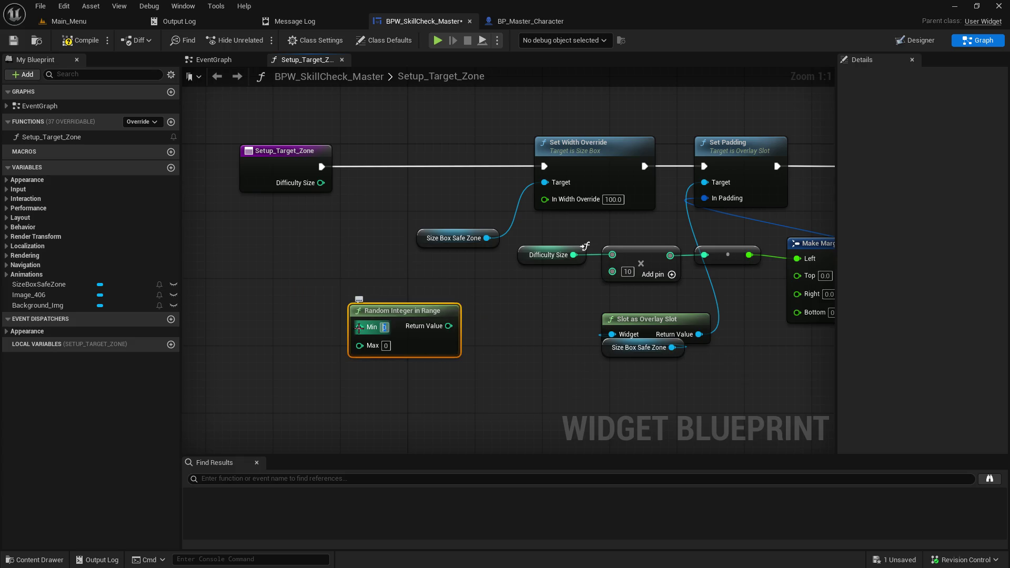
type("1")
key("Tab")
type("25")
key("Return")
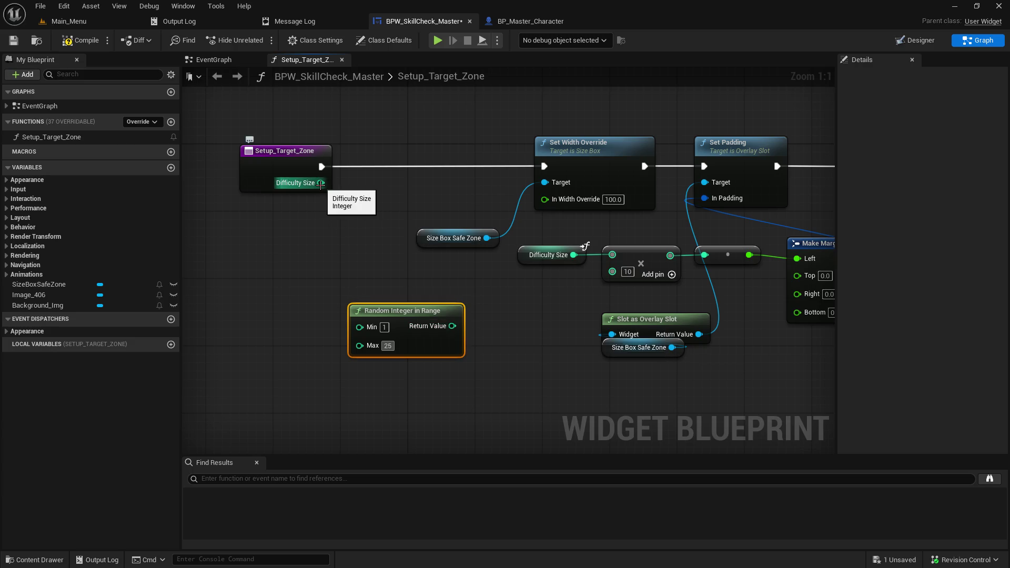
- Wire the random integer into the multiply node's first pin in place of Difficulty Size
right_click(307, 236)
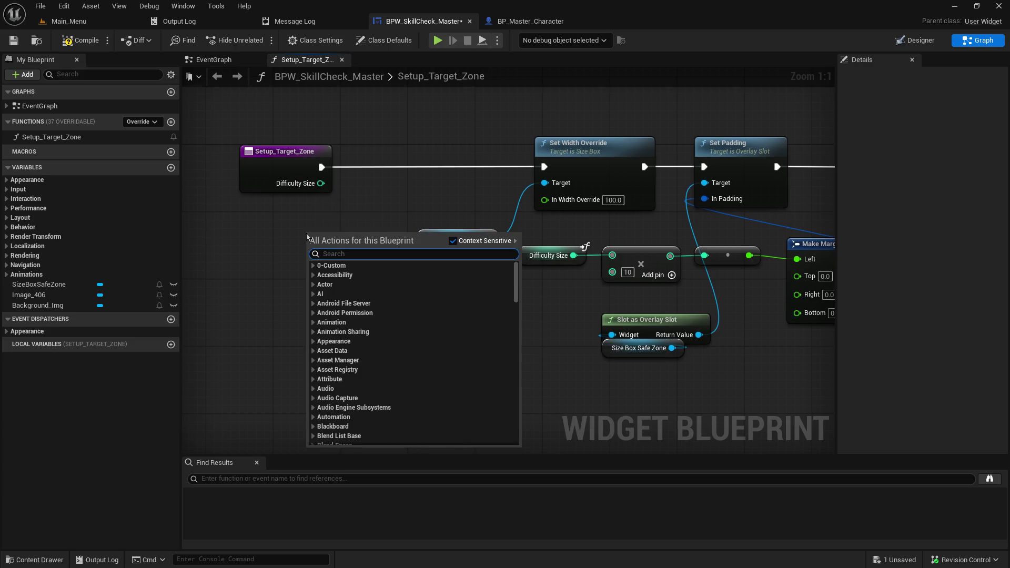
key("Escape")
left_click(533, 258)
key("ctrl+d")
mouse_move(546, 273)
left_mouse_down()
mouse_move(315, 263)
mouse_move(347, 290)
mouse_move(293, 300)
left_mouse_up()
left_click_drag(373, 316, 229, 331)
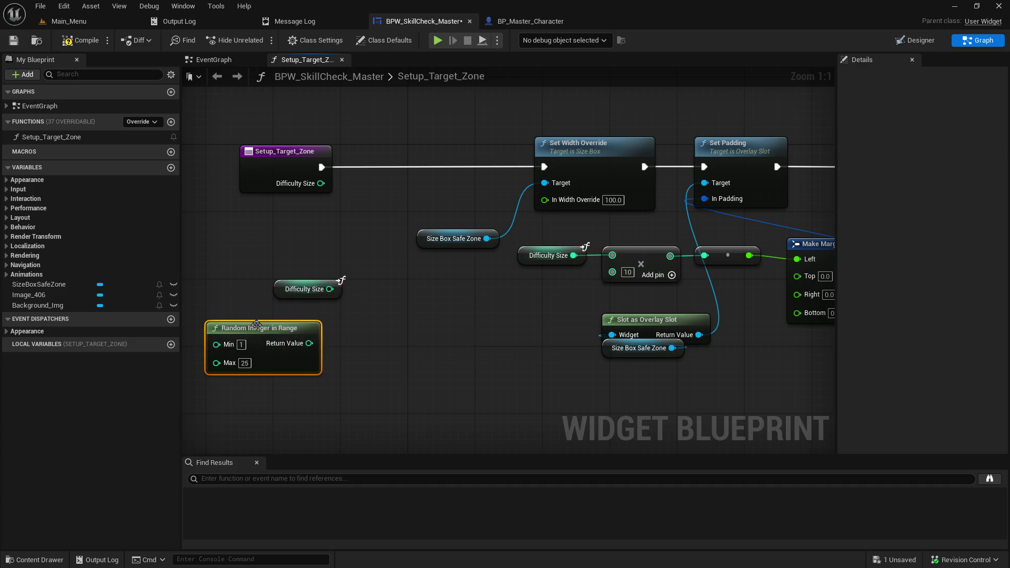
left_click(293, 291)
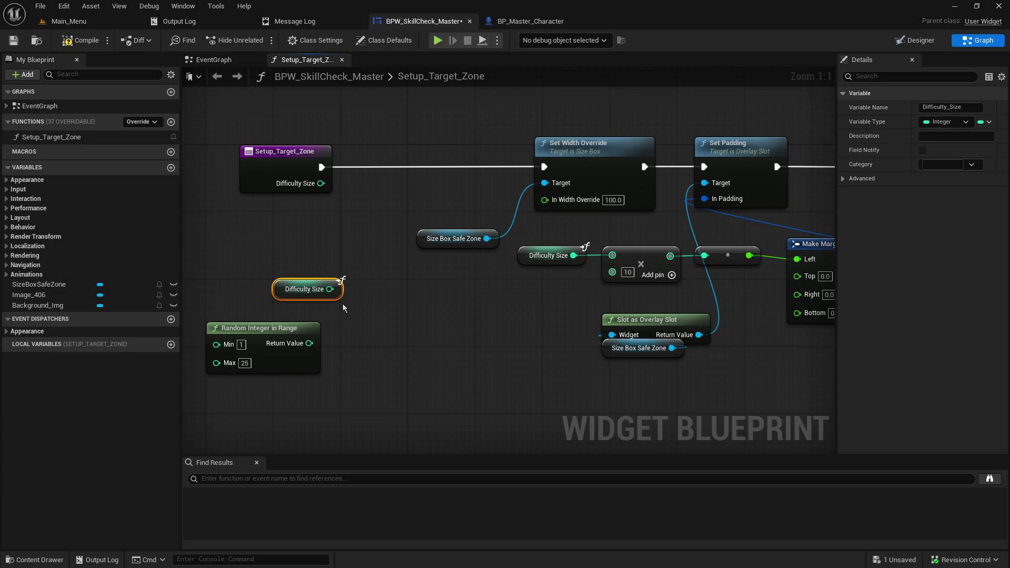
key("Delete")
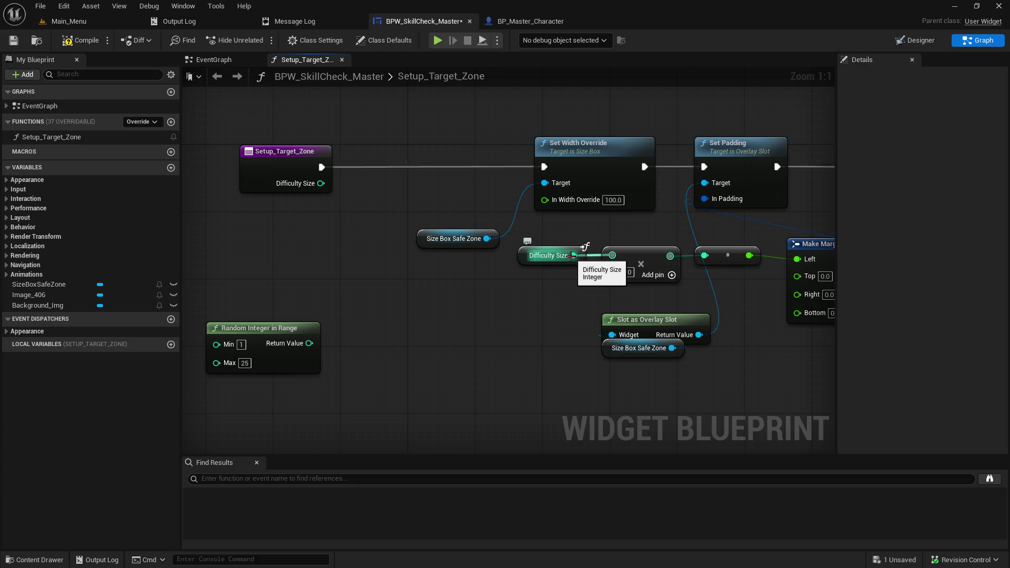
left_click(573, 256, "alt")
mouse_move(299, 347)
left_mouse_down()
mouse_move(581, 301)
mouse_move(614, 280)
mouse_move(613, 259)
left_mouse_up()
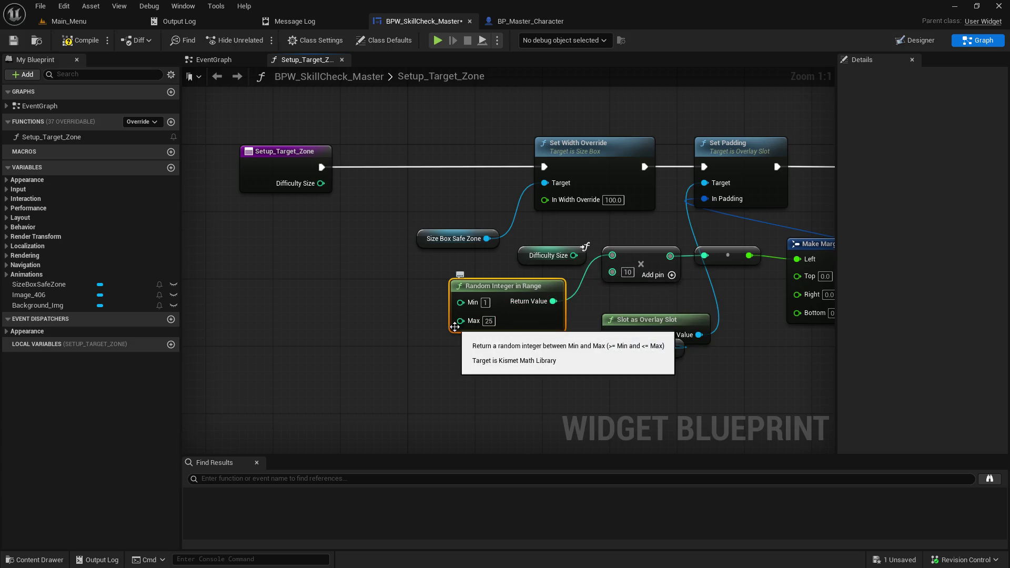
- Disconnect Make Margin's Left from the multiplied value and set Left to 200.0
left_click_drag(415, 245, 398, 186)
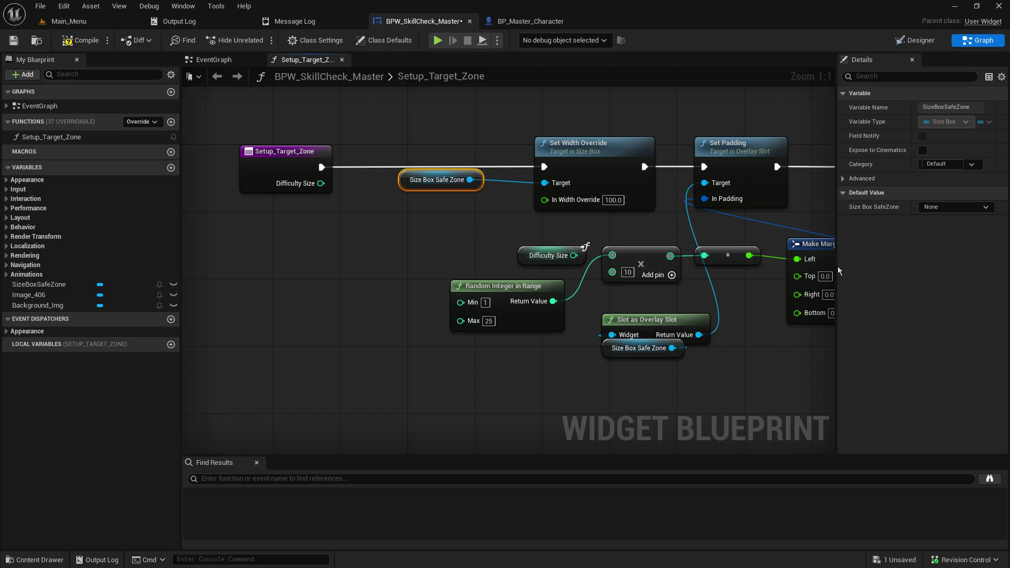
mouse_move(749, 256)
left_mouse_down()
mouse_move(733, 303)
mouse_move(667, 294)
left_mouse_up()
left_click(727, 268)
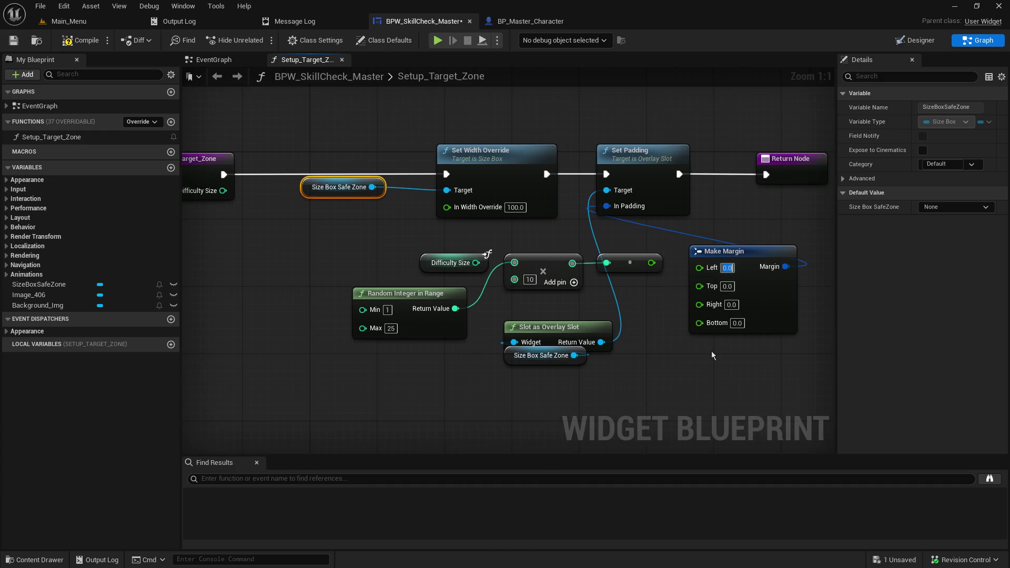
type("00")
key("Return")
- Rearrange the Difficulty Size getter, random integer, multiply and Set Width Override nodes
mouse_move(425, 271)
left_mouse_down()
mouse_move(446, 252)
mouse_move(297, 247)
mouse_move(337, 245)
left_mouse_up()
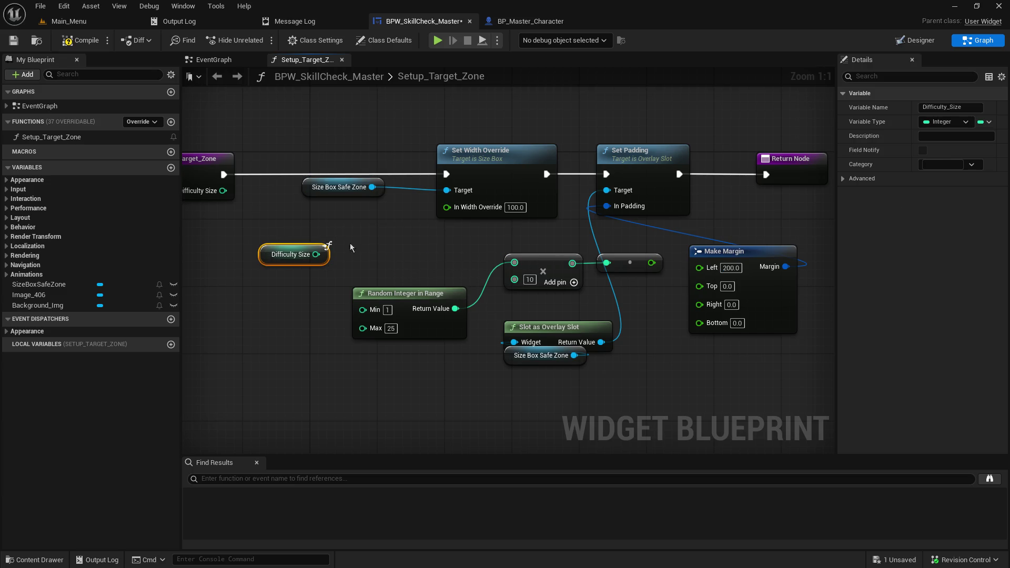
left_click_drag(406, 272, 632, 297)
mouse_move(503, 265)
left_mouse_down()
mouse_move(473, 273)
mouse_move(488, 277)
mouse_move(473, 230)
left_mouse_up()
left_click(376, 340)
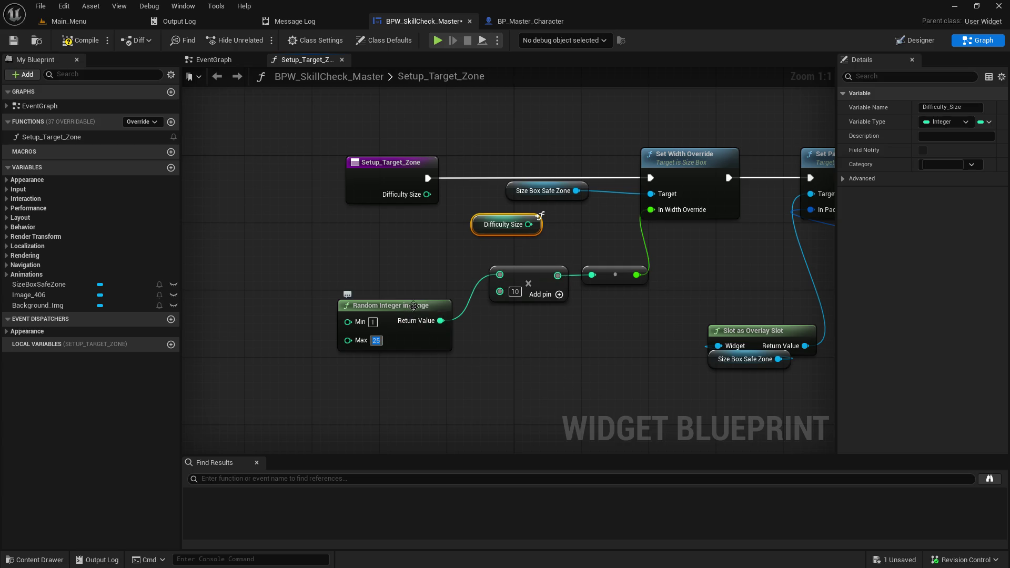
left_click_drag(411, 306, 436, 298)
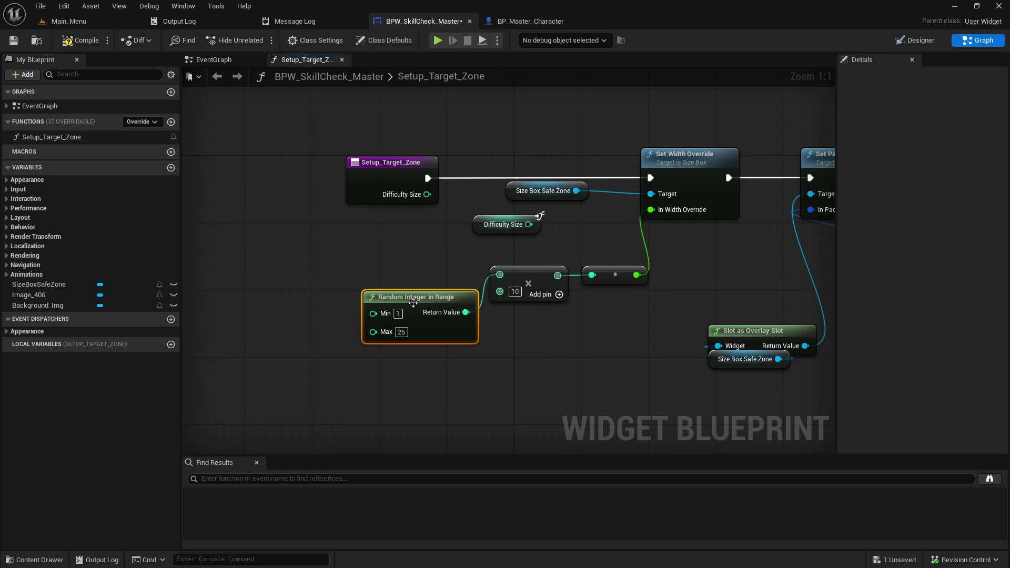
left_click_drag(411, 299, 410, 283)
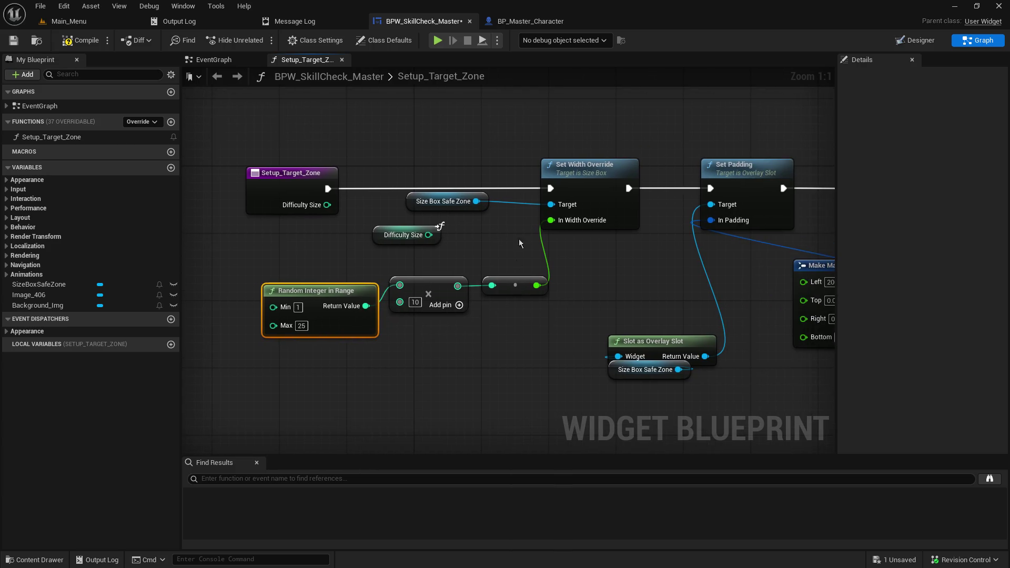
left_click(585, 164)
left_click_drag(586, 165, 594, 164)
- Reposition the overlay slot, Size Box Safe Zone, Set Padding and Make Margin nodes
mouse_move(581, 324)
left_mouse_down()
mouse_move(744, 371)
mouse_move(642, 269)
mouse_move(611, 212)
left_mouse_up()
mouse_move(409, 99)
left_mouse_down()
mouse_move(568, 291)
mouse_move(647, 309)
left_mouse_up()
left_click_drag(496, 119, 597, 119)
mouse_move(316, 249)
left_mouse_down()
mouse_move(356, 190)
mouse_move(430, 194)
mouse_move(370, 237)
mouse_move(407, 266)
mouse_move(415, 258)
left_mouse_up()
mouse_move(384, 216)
left_mouse_down()
mouse_move(473, 271)
mouse_move(467, 277)
left_mouse_up()
mouse_move(468, 221)
left_mouse_down()
mouse_move(484, 195)
mouse_move(475, 208)
left_mouse_up()
mouse_move(691, 209)
left_mouse_down()
mouse_move(609, 232)
mouse_move(615, 260)
left_mouse_up()
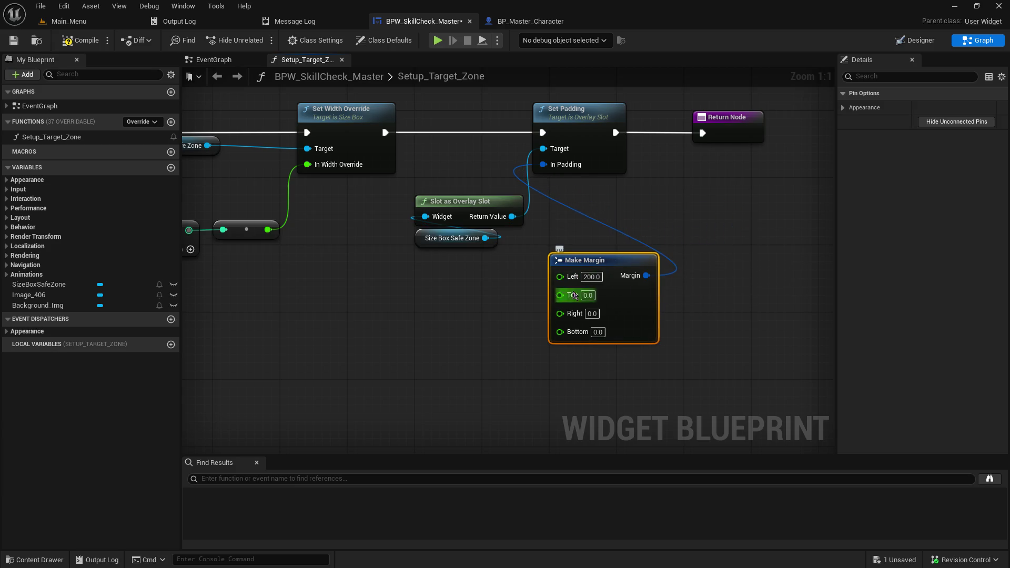
left_click_drag(463, 310, 542, 323)
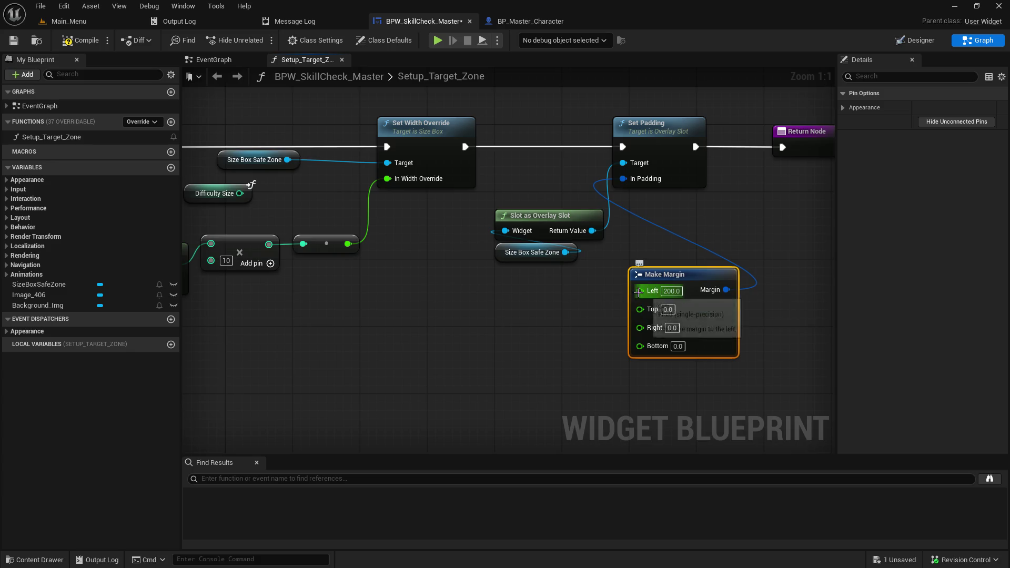
- Add a Random Float in Range node via the 'float in range' search
right_click(461, 329)
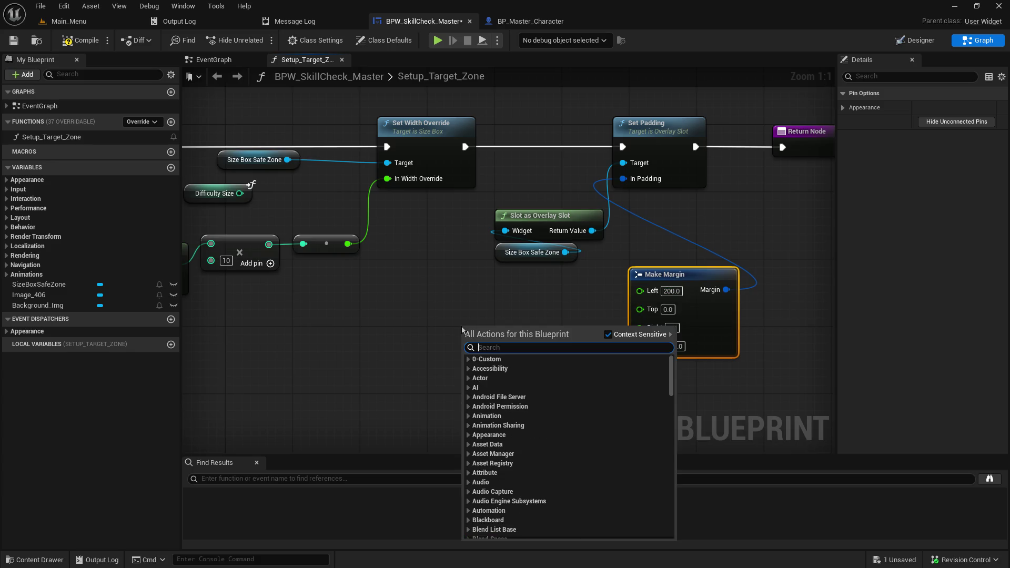
type("get")
key("BackSpace")
type("floa")
key("BackSpace")
key("BackSpace")
key("BackSpace")
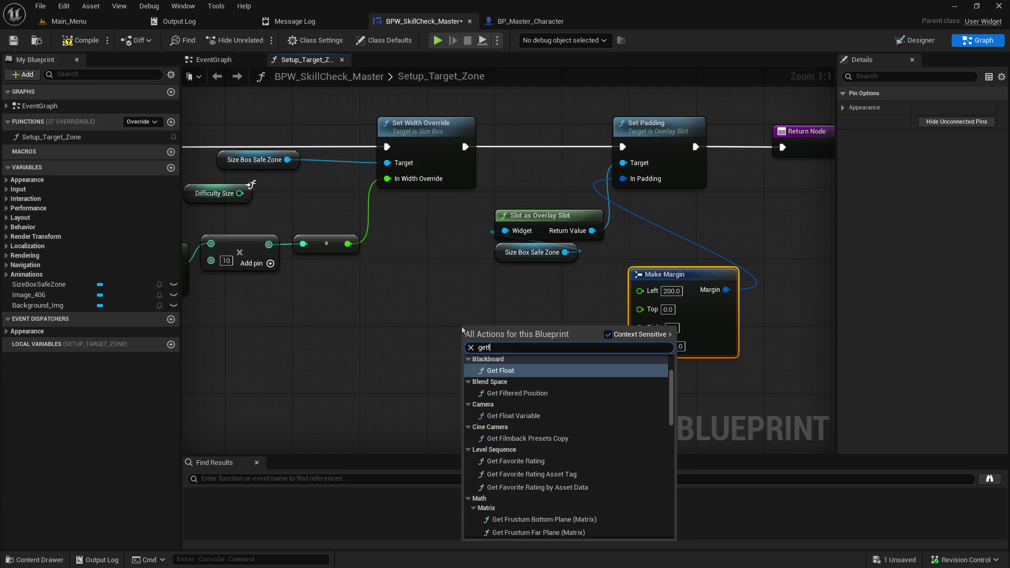
key("BackSpace")
type("float in")
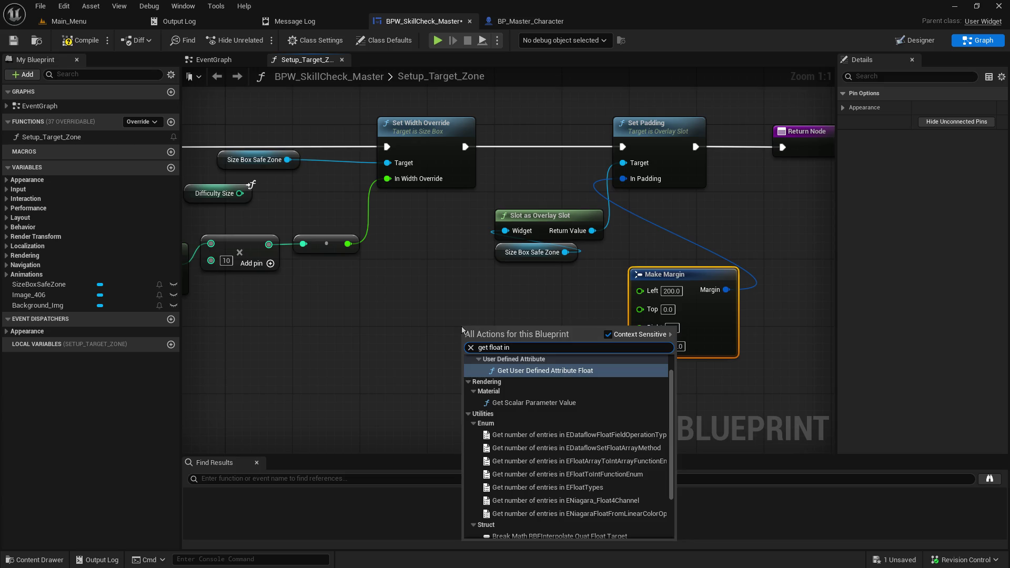
type(" ran")
key("ctrl+a")
type("float in range")
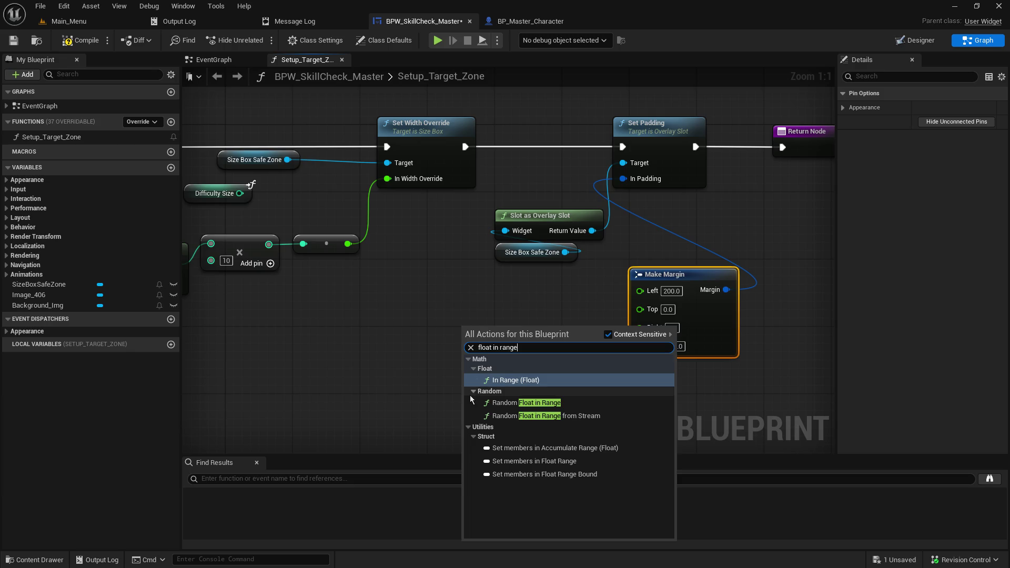
left_click(526, 403)
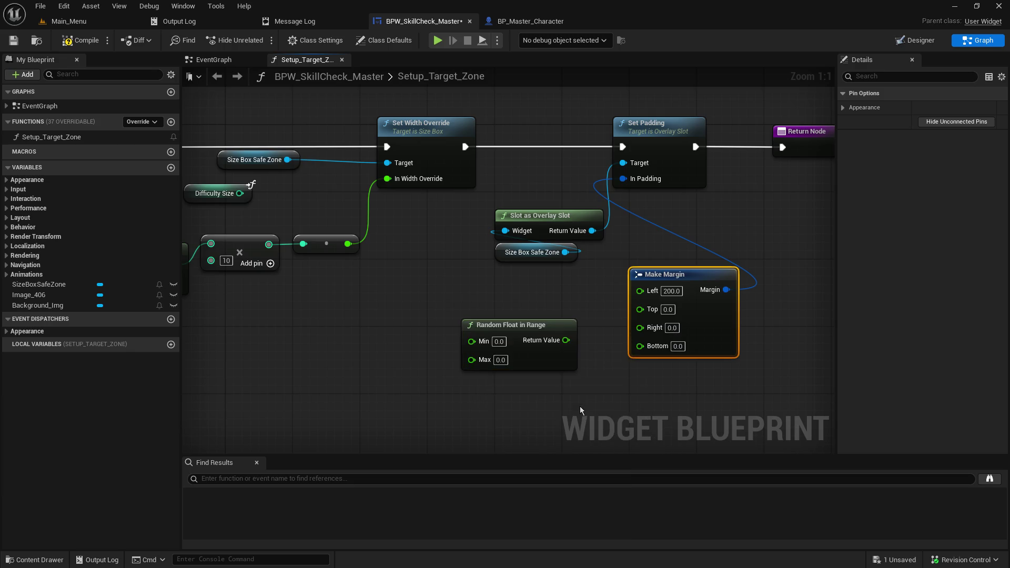
- Set the random float's Max to 900 and wire it into Make Margin's Left
left_click(501, 360)
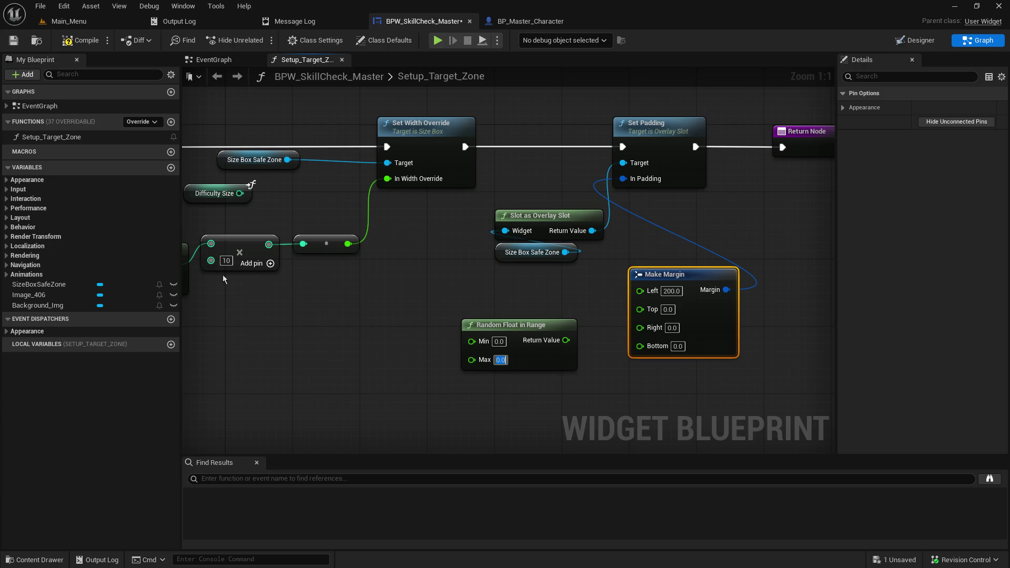
type("900")
key("Return")
left_click(759, 390)
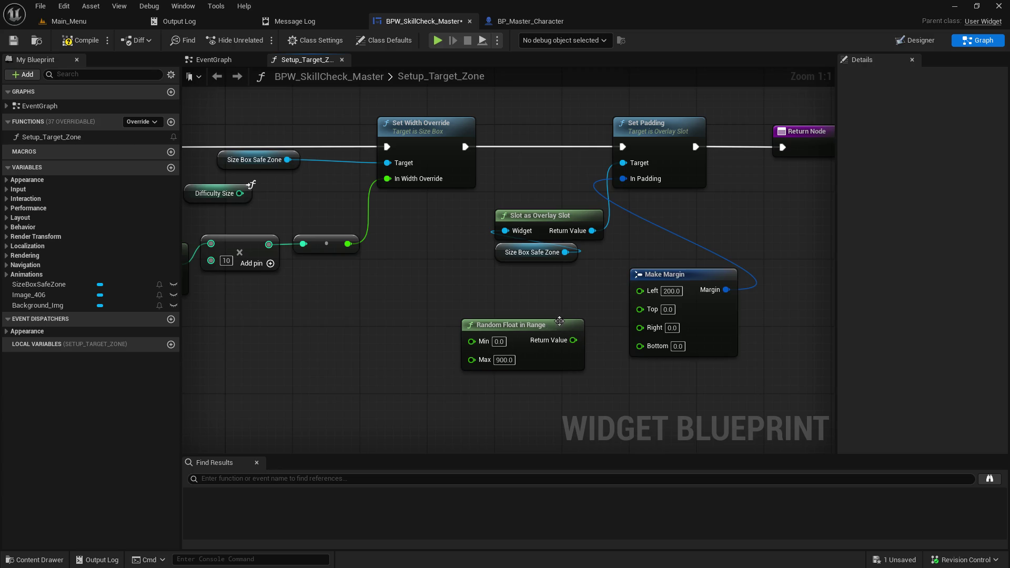
left_click_drag(573, 340, 639, 289)
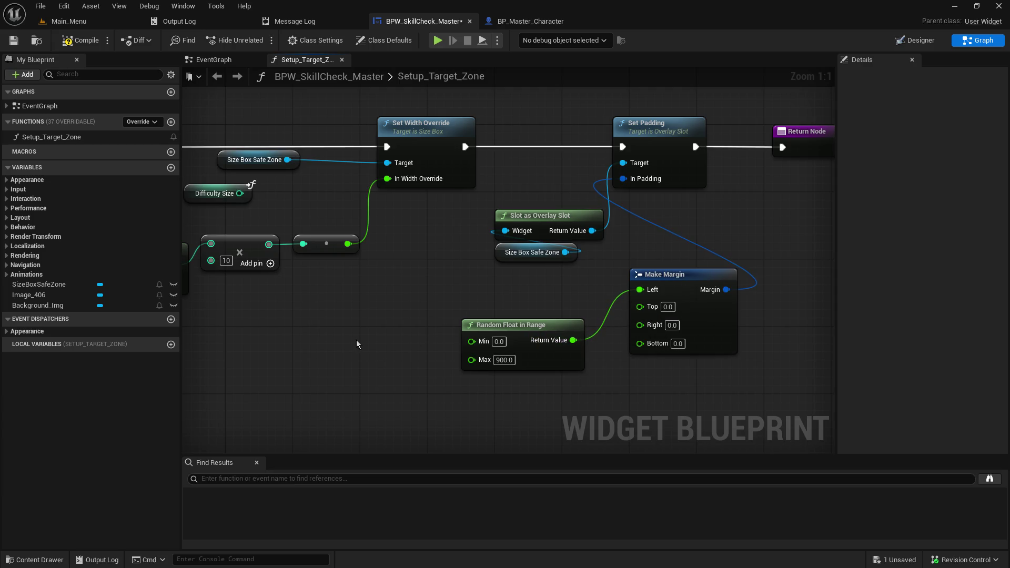
mouse_move(357, 341)
left_mouse_down()
mouse_move(417, 334)
mouse_move(526, 345)
left_mouse_up()
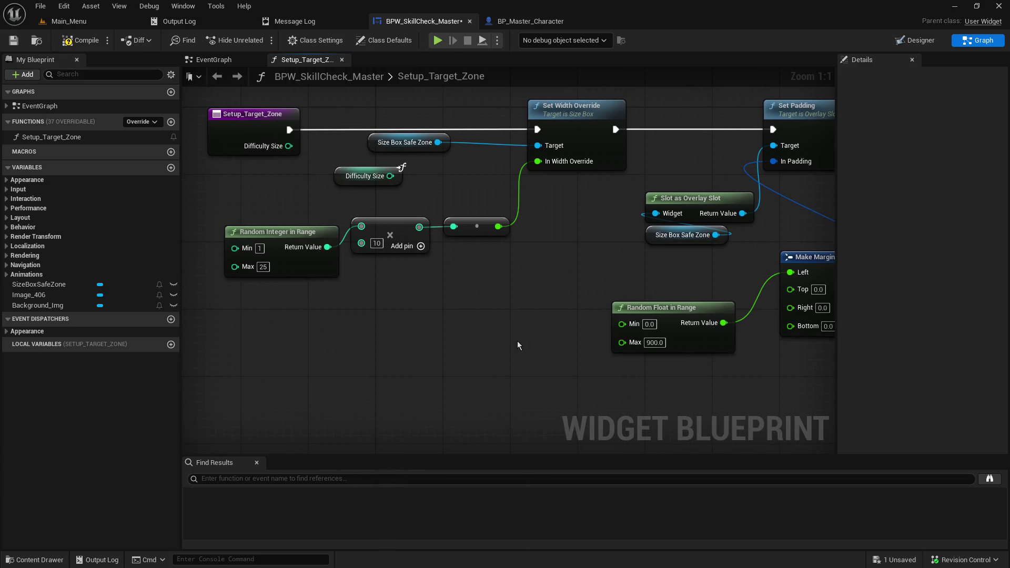
- Add a new local variable NewLocalVar to Setup_Target_Zone
left_click(172, 345)
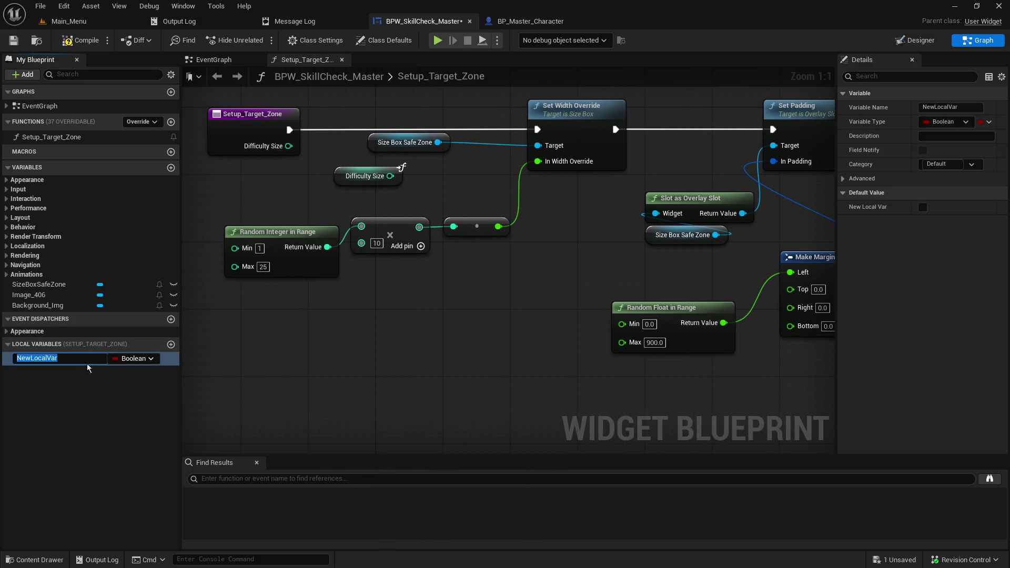
left_click(86, 362)
left_click(133, 359)
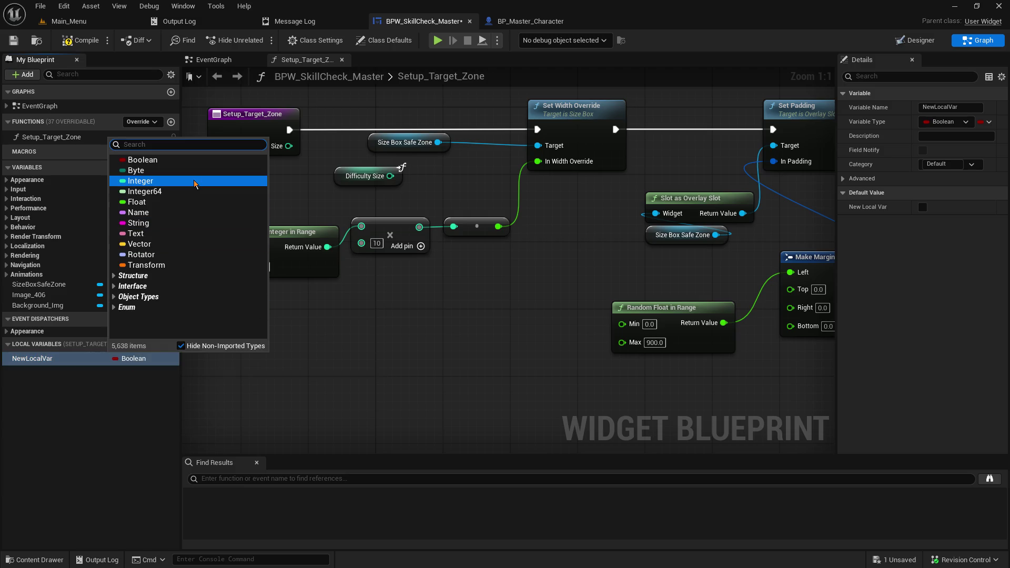
- Make the local variable an Integer named LV_Difficulty_Size and drag it into the graph
left_click(194, 180)
double_click(67, 358)
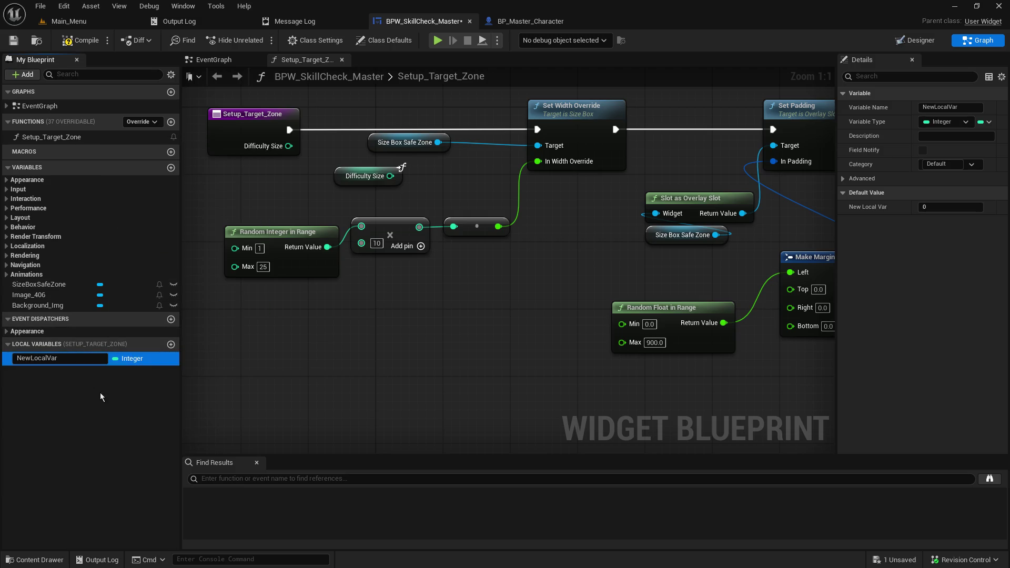
type("Difficulty_Size")
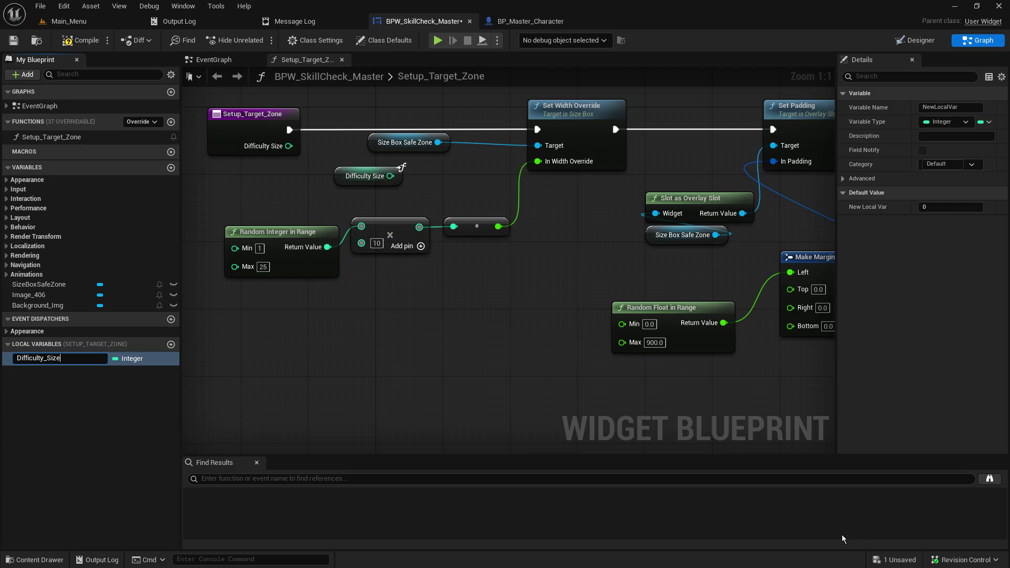
key("Escape")
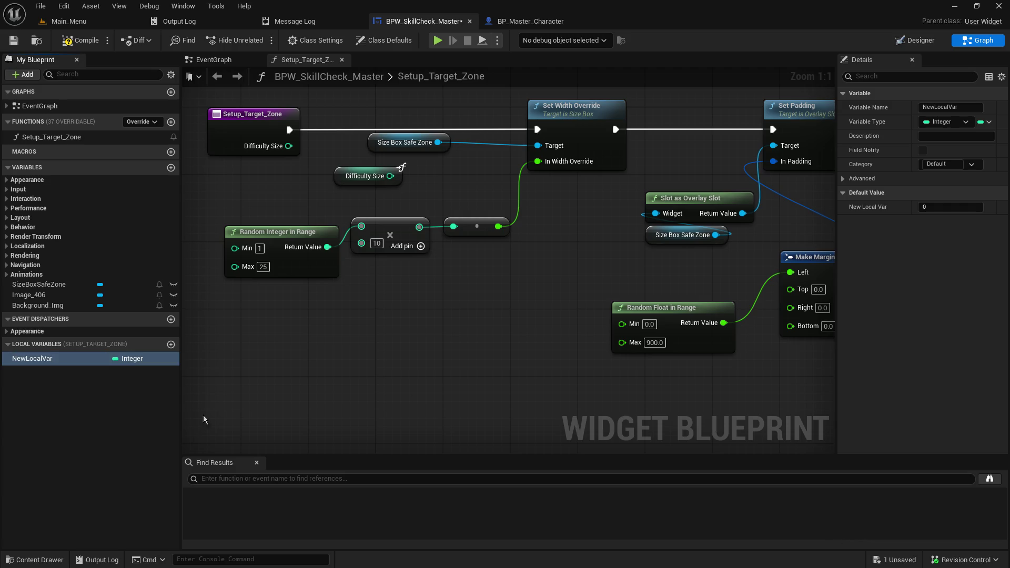
right_click(40, 358)
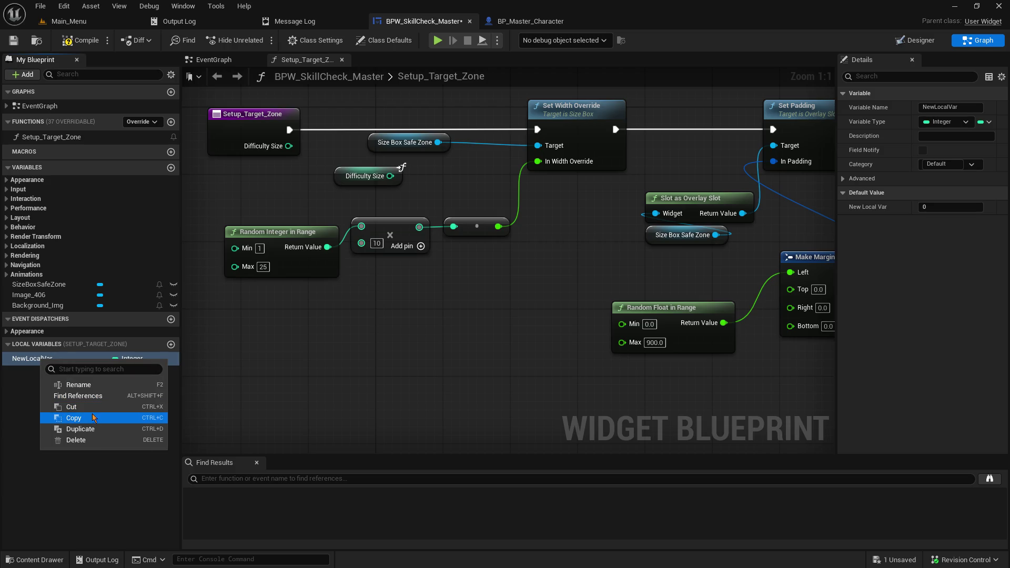
left_click(99, 388)
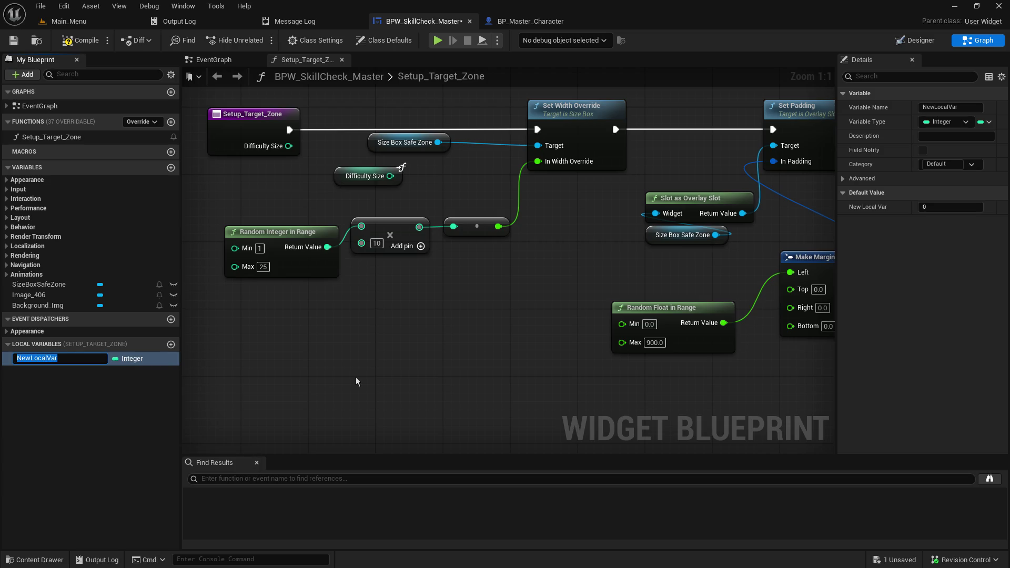
type("LV_Difficulty_Si")
type("ze")
key("Return")
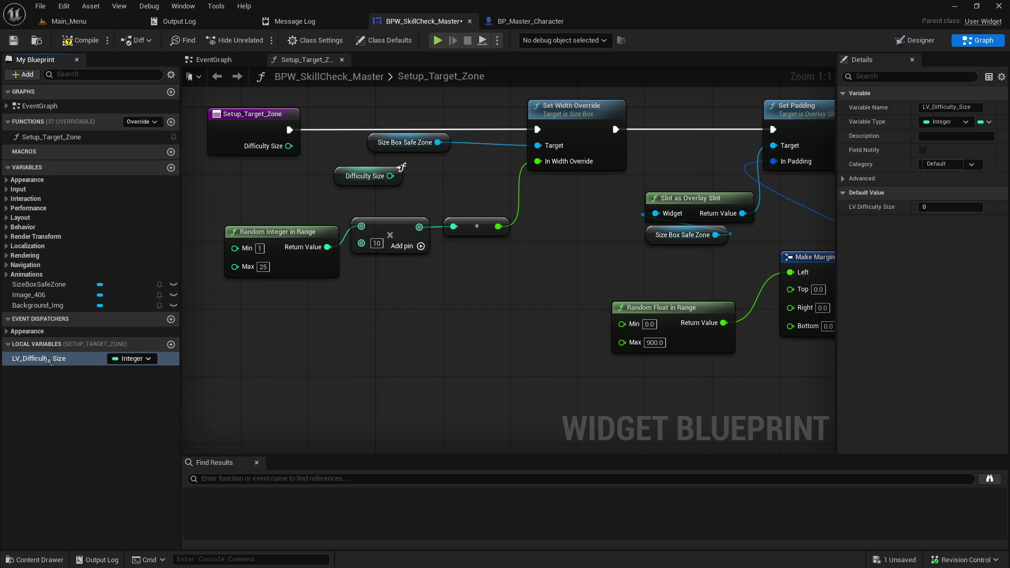
mouse_move(46, 361)
left_mouse_down()
mouse_move(438, 358)
mouse_move(335, 338)
left_mouse_up()
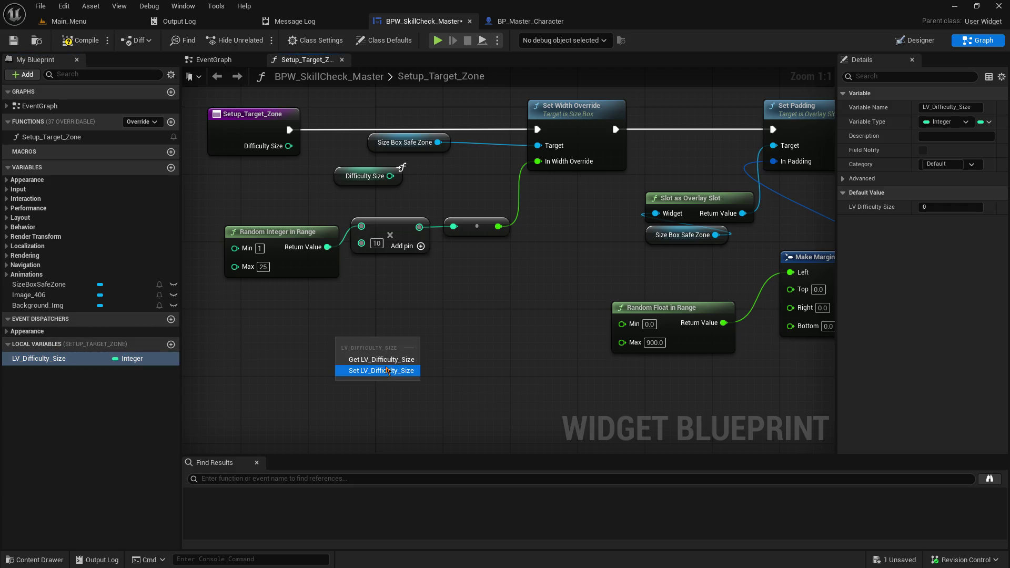
- Insert a SET LV_Difficulty_Size node between Setup_Target_Zone and Set Width Override
left_click(380, 370)
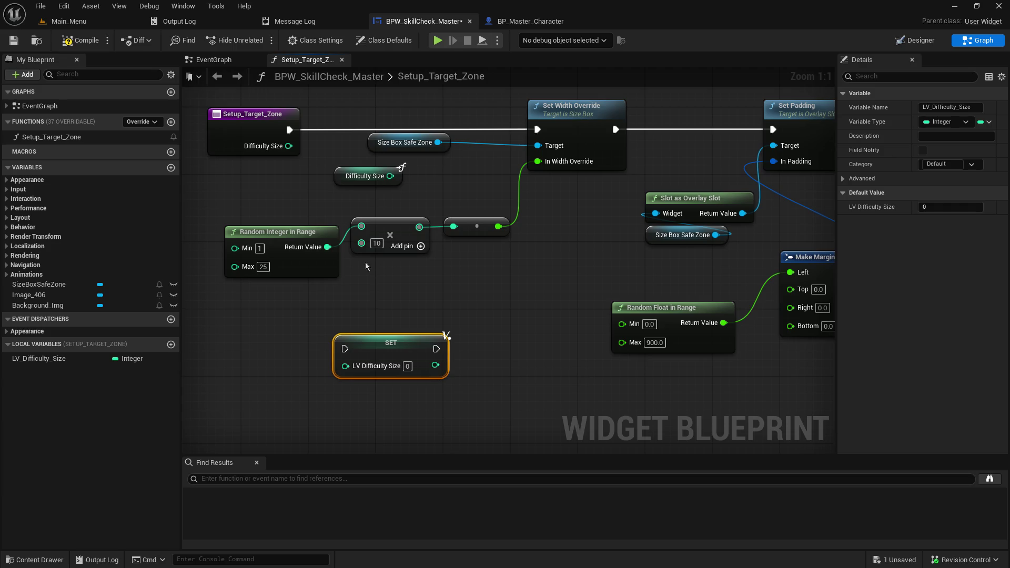
left_click_drag(298, 238, 211, 221)
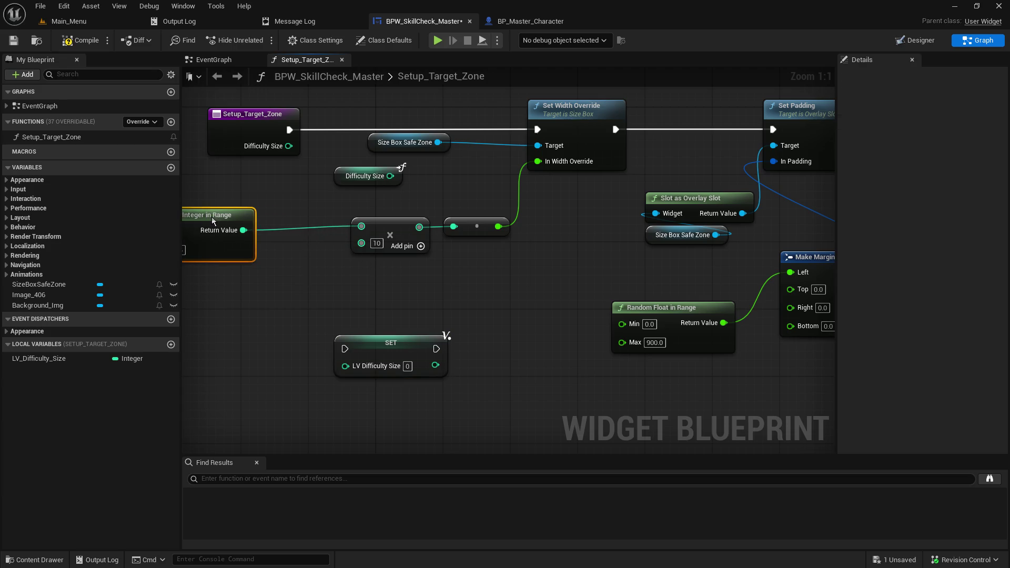
left_click_drag(450, 190, 316, 190)
left_click(333, 201, "alt")
left_click_drag(550, 410, 410, 189)
mouse_move(333, 201)
left_mouse_down()
mouse_move(368, 223)
mouse_move(380, 193)
left_mouse_up()
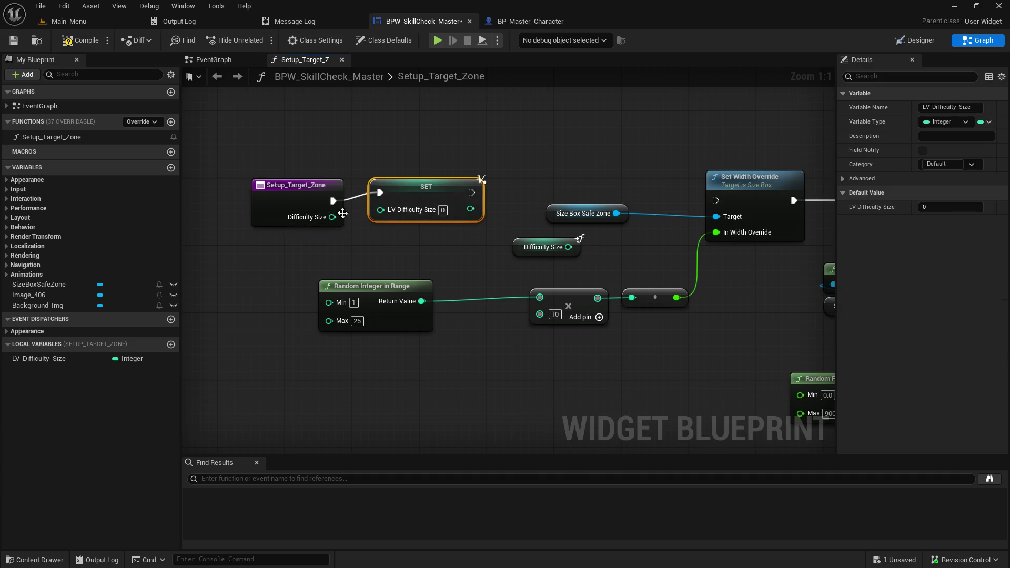
mouse_move(471, 193)
left_mouse_down()
mouse_move(697, 190)
mouse_move(715, 200)
left_mouse_up()
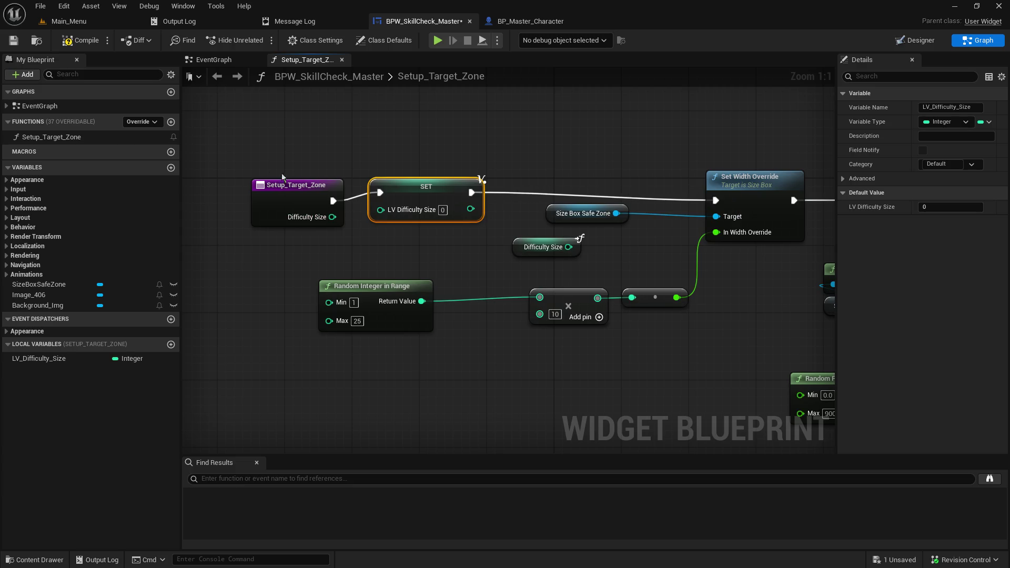
left_click_drag(413, 197, 417, 203)
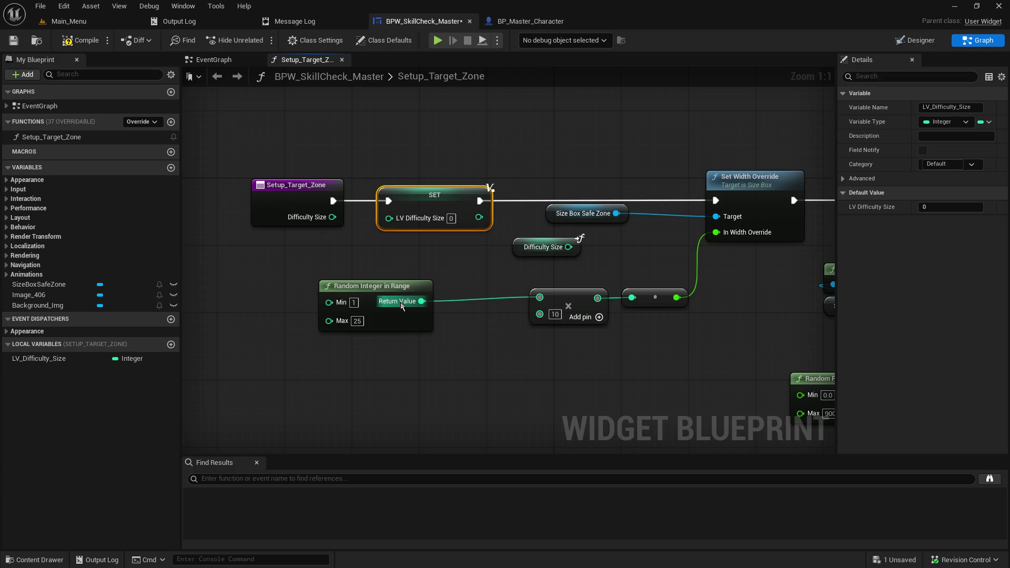
- Store Random Integer's result in LV_Difficulty_Size instead of feeding the multiply node
left_click_drag(402, 304, 389, 218)
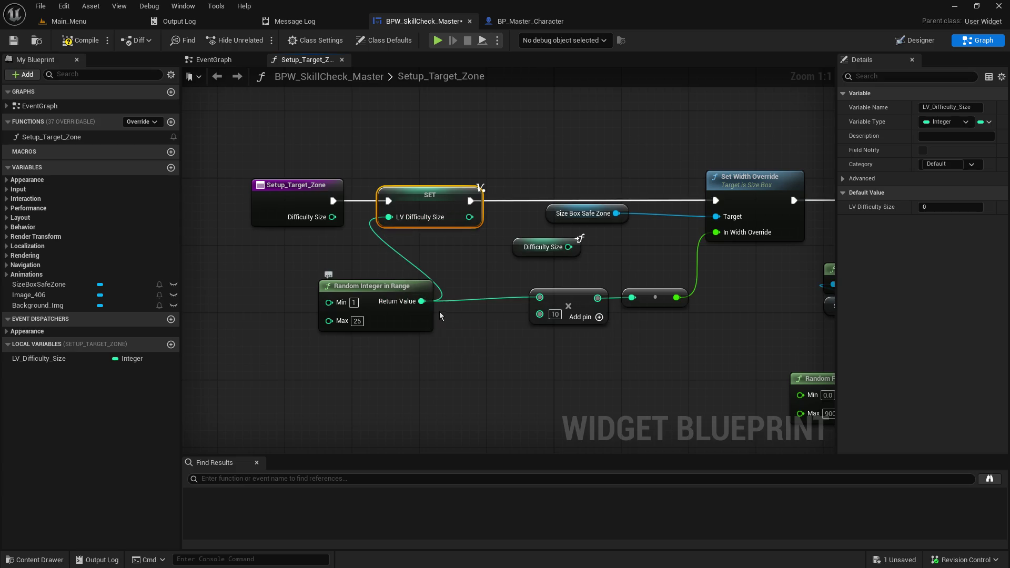
left_click(540, 297, "alt")
mouse_move(381, 288)
left_mouse_down()
mouse_move(291, 256)
mouse_move(289, 246)
left_mouse_up()
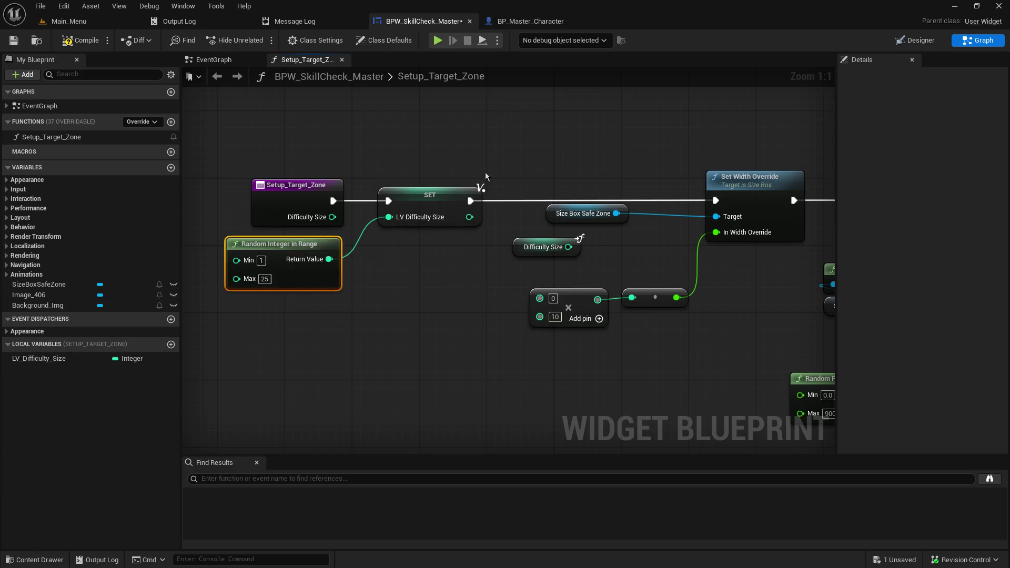
mouse_move(40, 358)
left_mouse_down()
mouse_move(356, 349)
mouse_move(541, 300)
left_mouse_up()
- Add an LV_Difficulty_Size getter, review the function, then unhook it from the multiply node
left_click(452, 325)
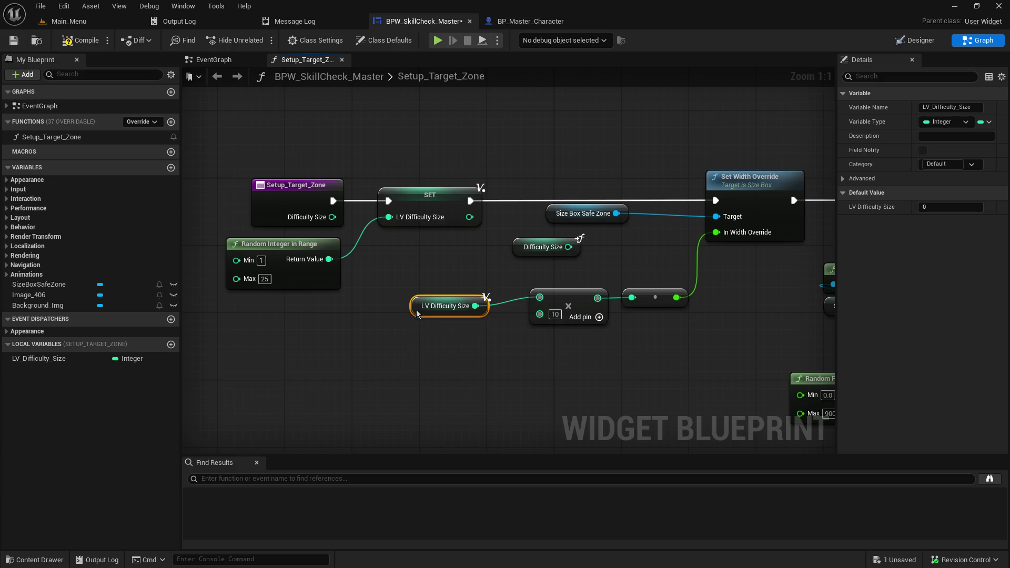
left_click_drag(601, 369, 469, 364)
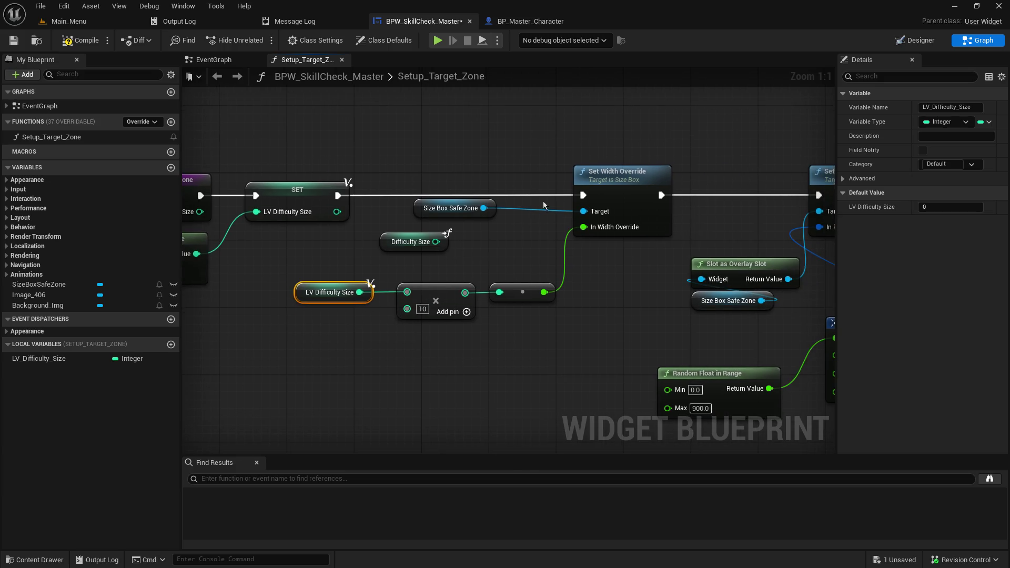
left_click_drag(494, 262, 371, 207)
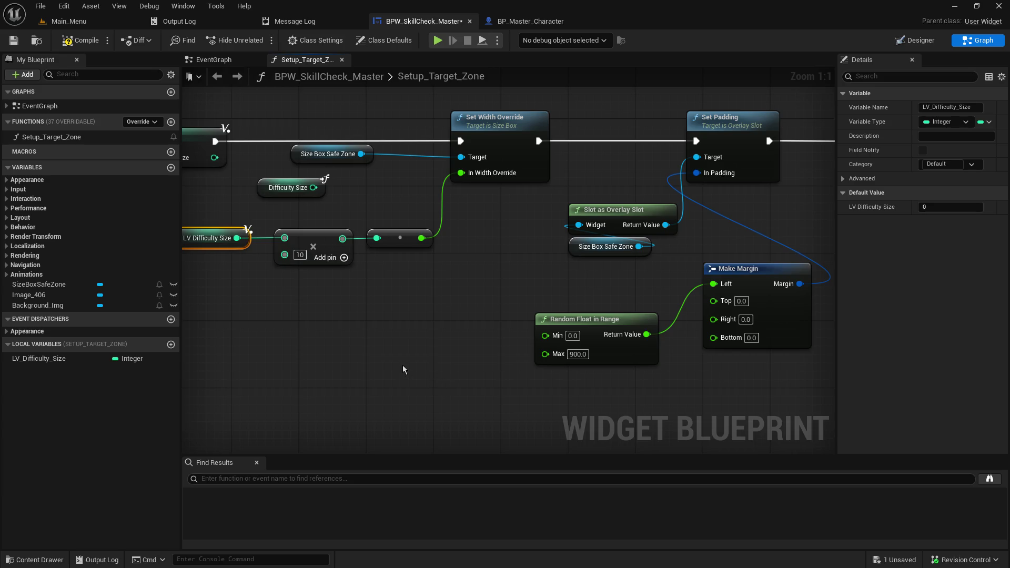
mouse_move(241, 338)
left_mouse_down()
mouse_move(290, 352)
mouse_move(244, 345)
mouse_move(408, 349)
left_mouse_up()
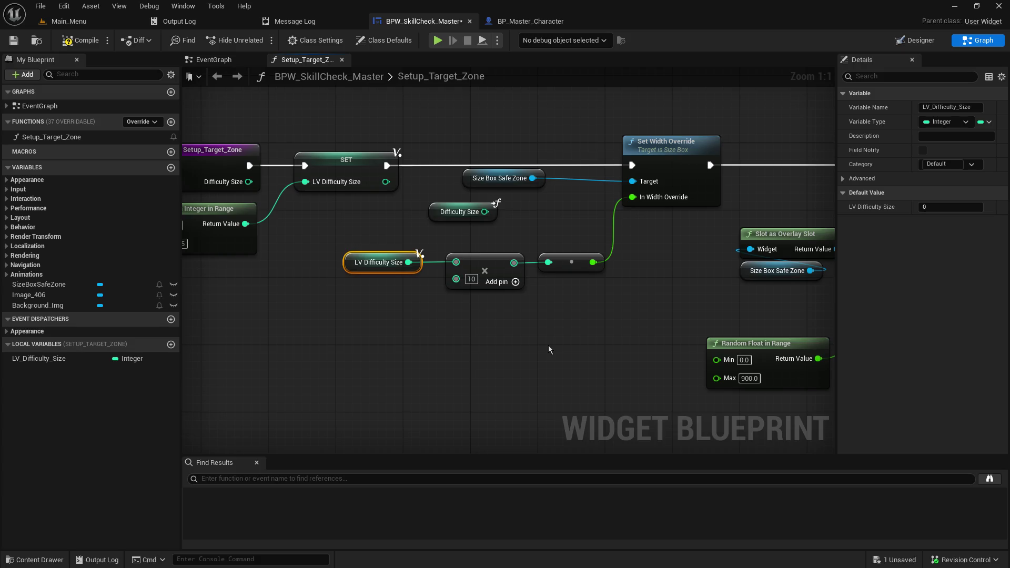
mouse_move(548, 349)
left_mouse_down()
mouse_move(591, 348)
mouse_move(483, 338)
left_mouse_up()
left_click(564, 282, "alt")
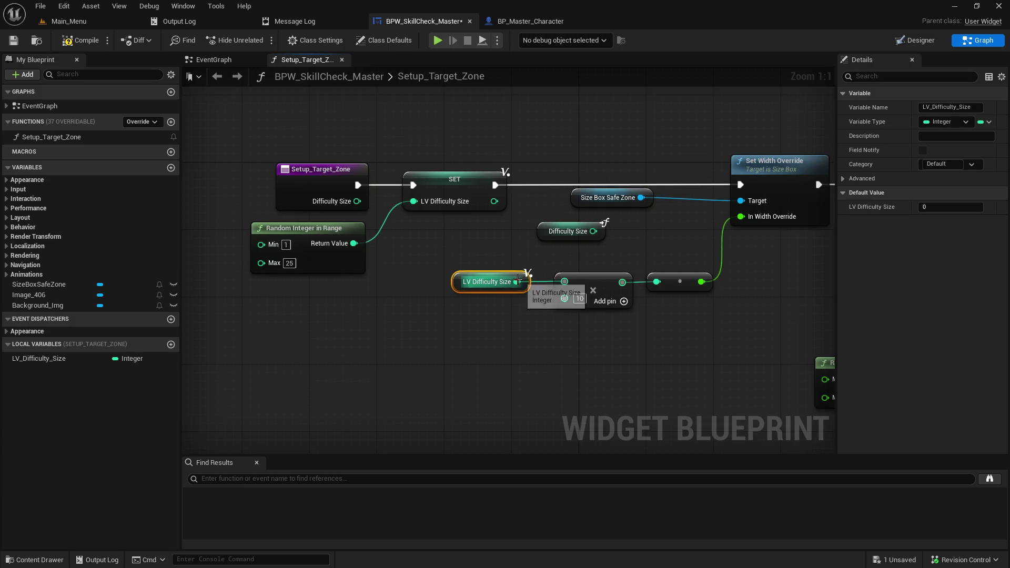
- Route Random Integer through the ×10 multiply and LV_Difficulty_Size into the width conversion
left_click(656, 282, "alt")
left_click_drag(602, 281, 432, 313)
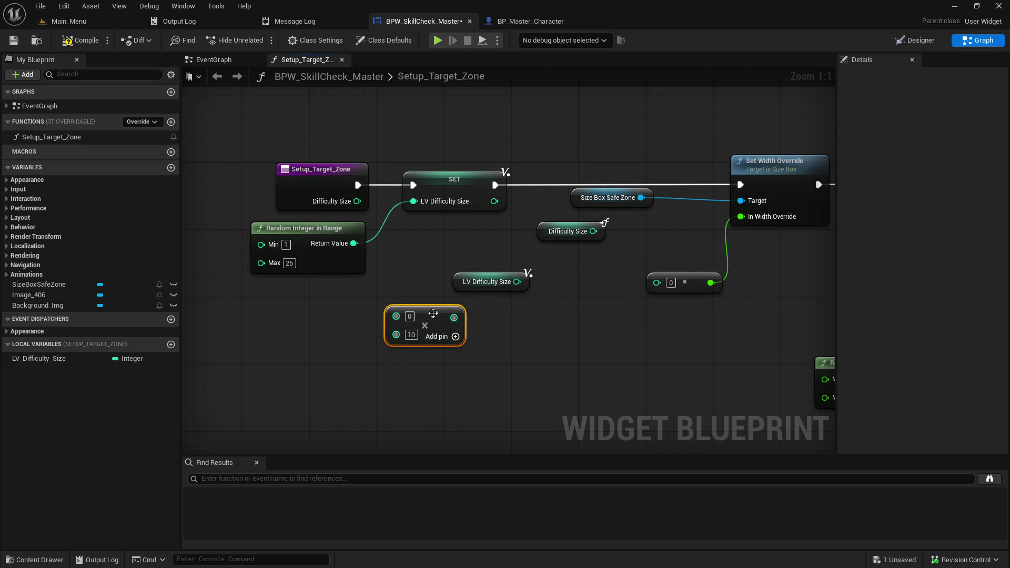
left_click_drag(520, 281, 656, 282)
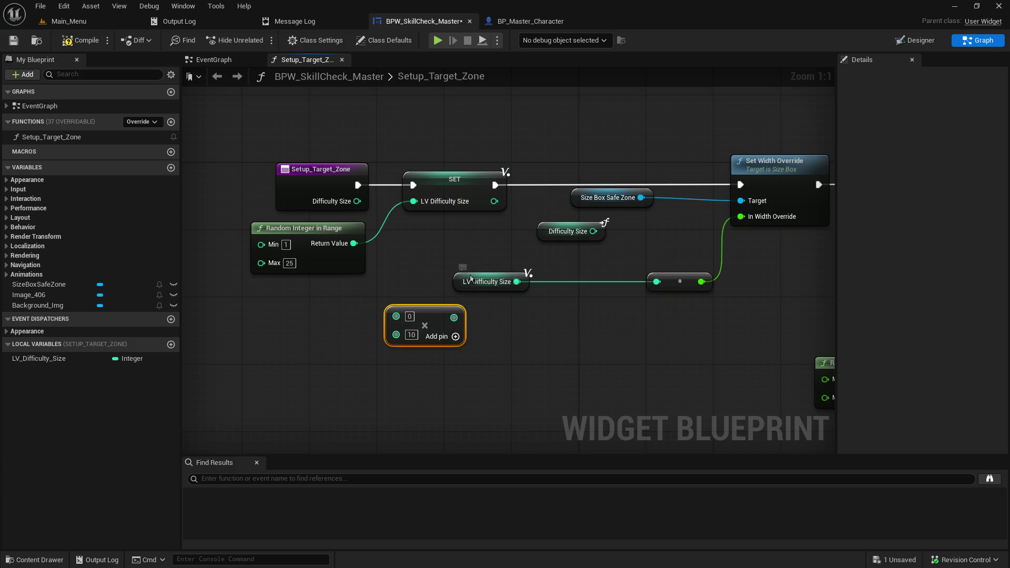
left_click_drag(468, 280, 568, 279)
mouse_move(354, 243)
left_mouse_down()
mouse_move(396, 315)
mouse_move(475, 334)
mouse_move(463, 273)
mouse_move(413, 201)
mouse_move(461, 182)
left_mouse_up()
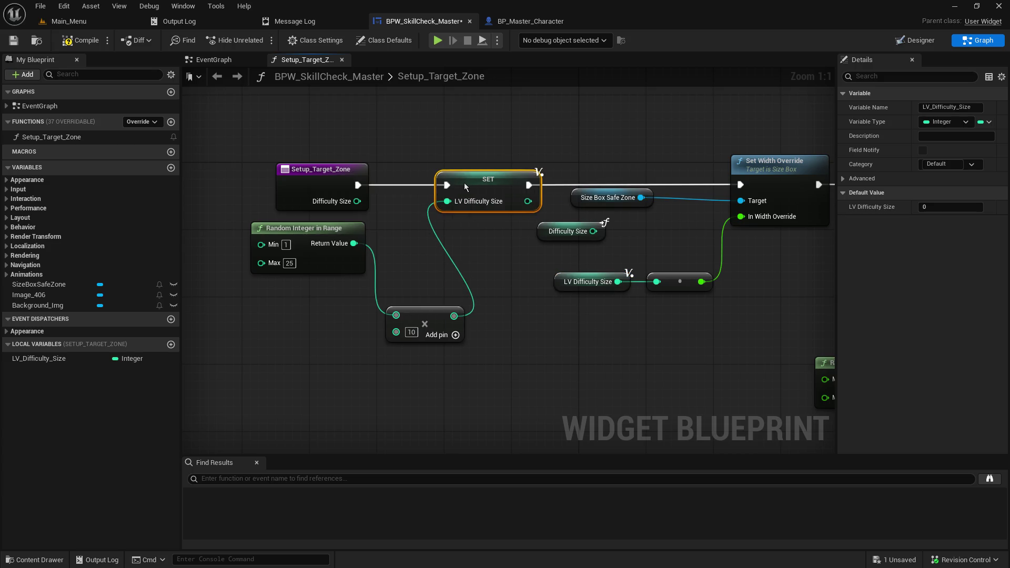
left_click_drag(423, 321, 474, 230)
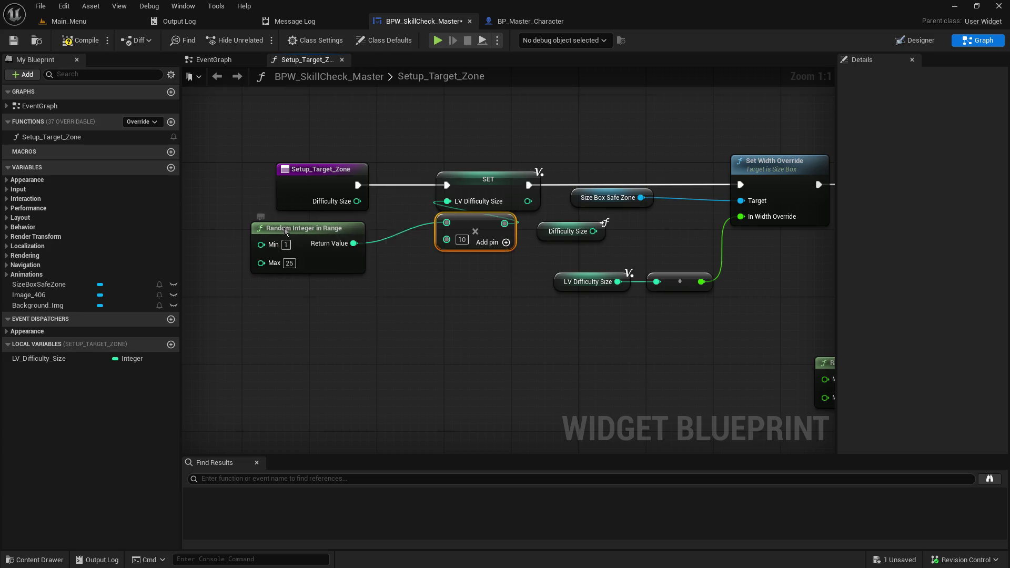
left_click_drag(289, 230, 296, 289)
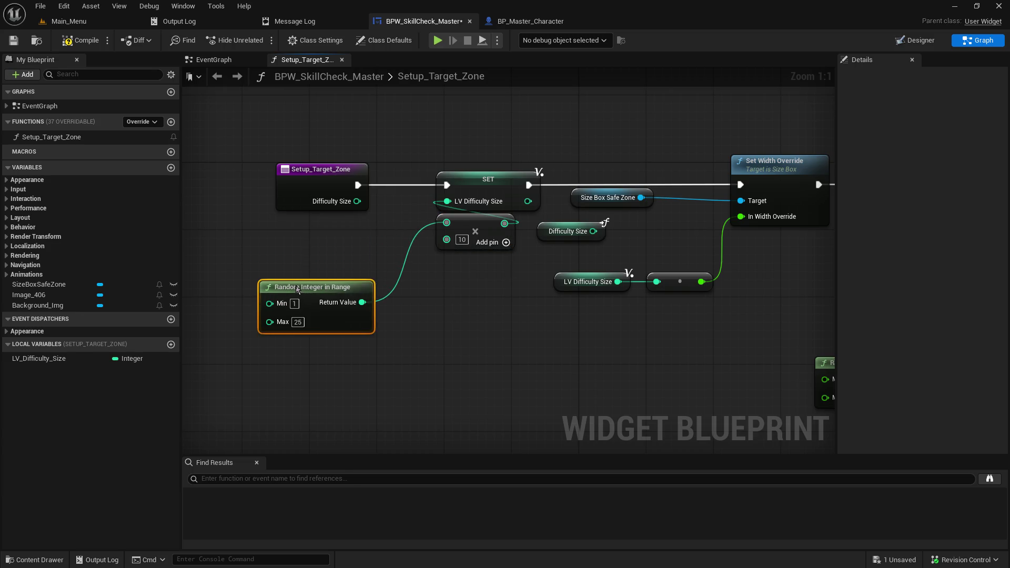
- Tidy the getters, Size Box Safe Zone and Set Width Override nodes into a neat layout
left_click_drag(527, 383, 366, 355)
left_click_drag(194, 174, 243, 192)
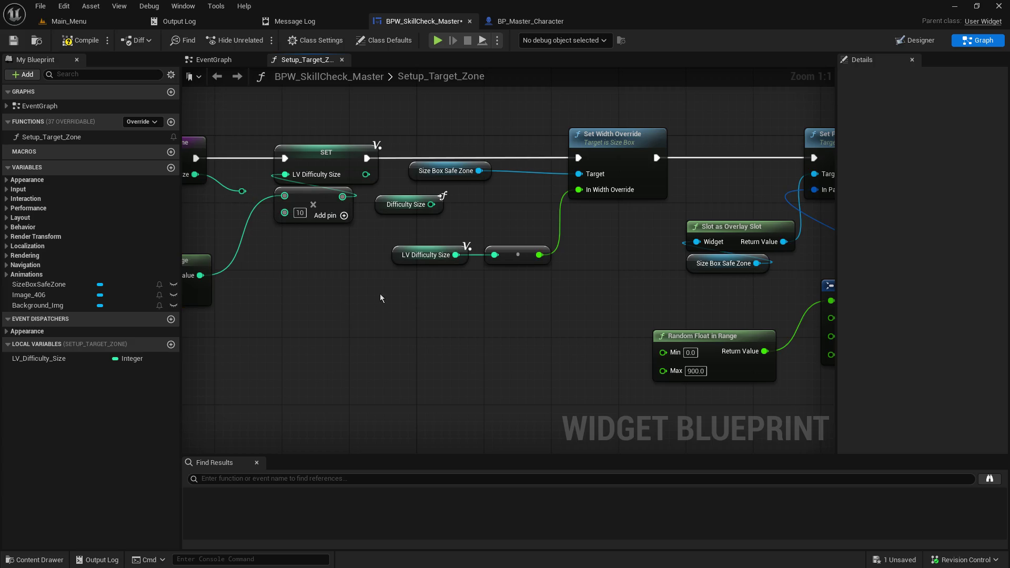
left_click_drag(410, 205, 399, 326)
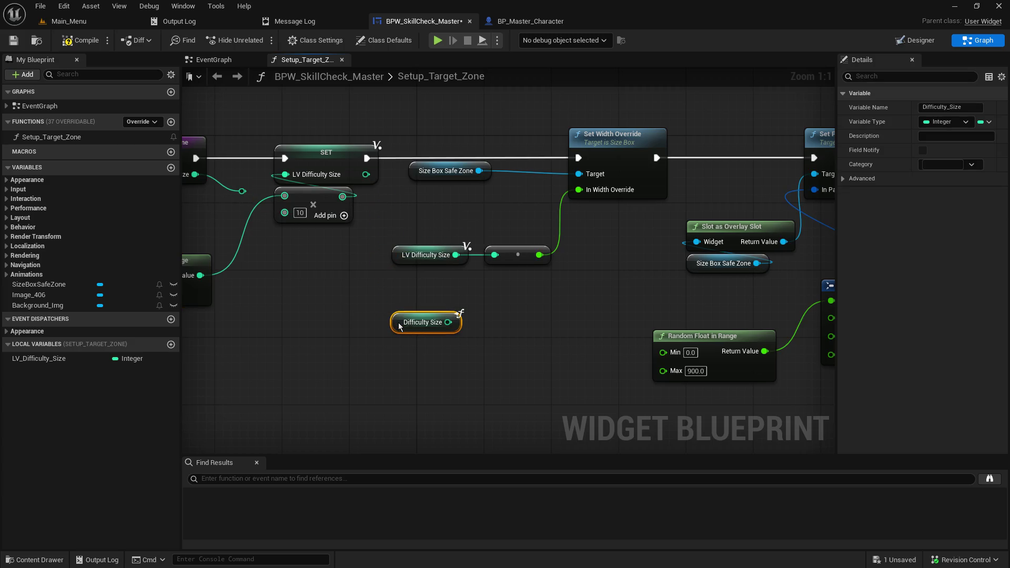
left_click_drag(467, 330, 417, 300)
mouse_move(466, 267)
left_mouse_down()
mouse_move(460, 235)
mouse_move(310, 201)
left_mouse_up()
left_click(348, 230)
mouse_move(348, 230)
left_mouse_down()
mouse_move(438, 254)
mouse_move(456, 184)
left_mouse_up()
left_click(457, 225, "ctrl")
left_click_drag(366, 147, 424, 163)
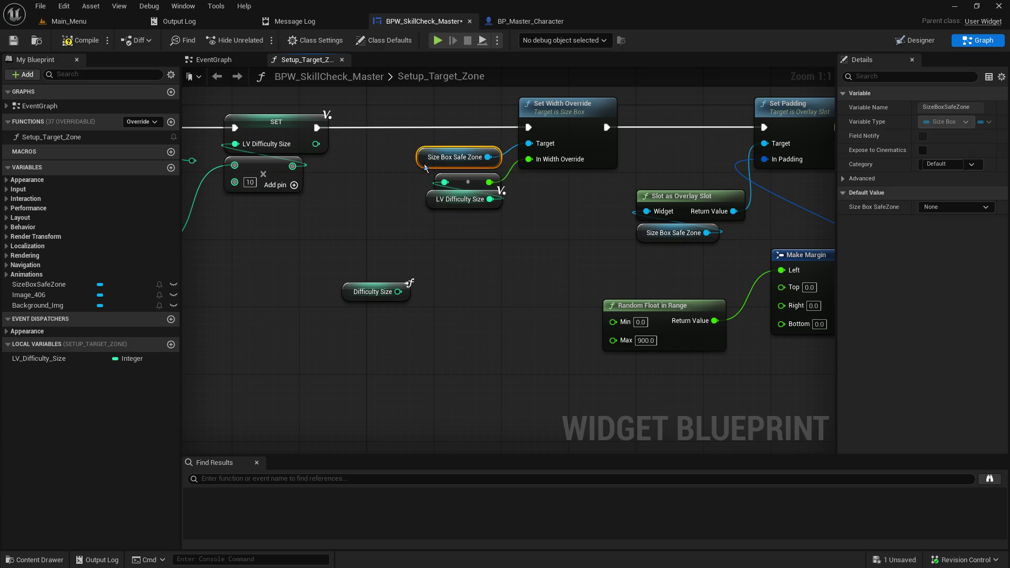
left_click(550, 103, "ctrl")
left_click_drag(550, 103, 491, 113)
left_click(455, 266)
left_click_drag(360, 200, 570, 375)
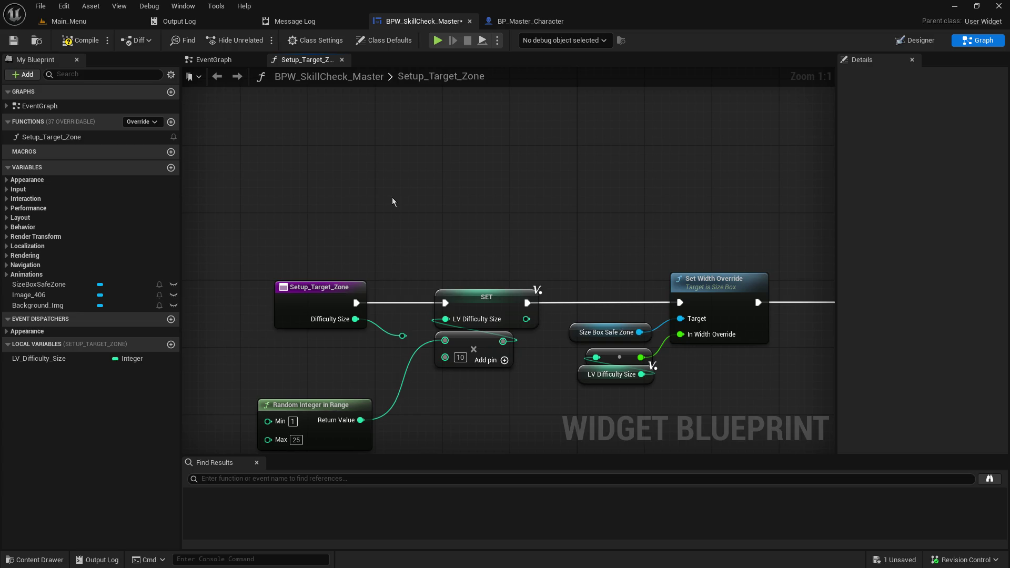
- Add a comment titled 'Set SafeZone Width'
type("cS")
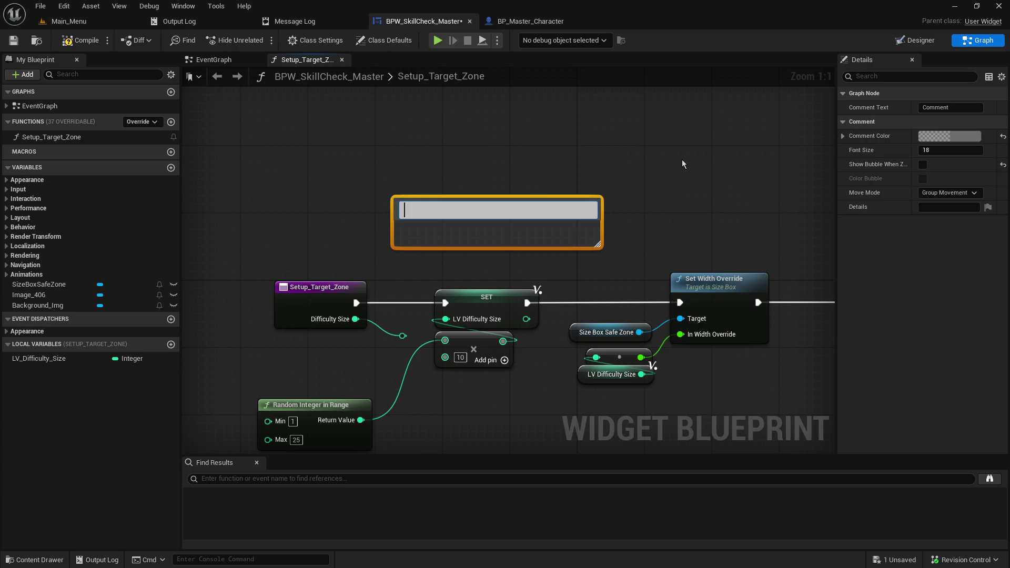
type("SetD")
key("BackSpace")
key("BackSpace")
key("BackSpace")
type("Zone")
key("BackSpace")
key("BackSpace")
key("BackSpace")
key("BackSpace")
type("Safge")
key("BackSpace")
key("BackSpace")
type("eone")
key("BackSpace")
key("BackSpace")
key("BackSpace")
type("Zne Wie")
key("BackSpace")
key("BackSpace")
type("idg")
key("BackSpace")
type("th")
key("Return")
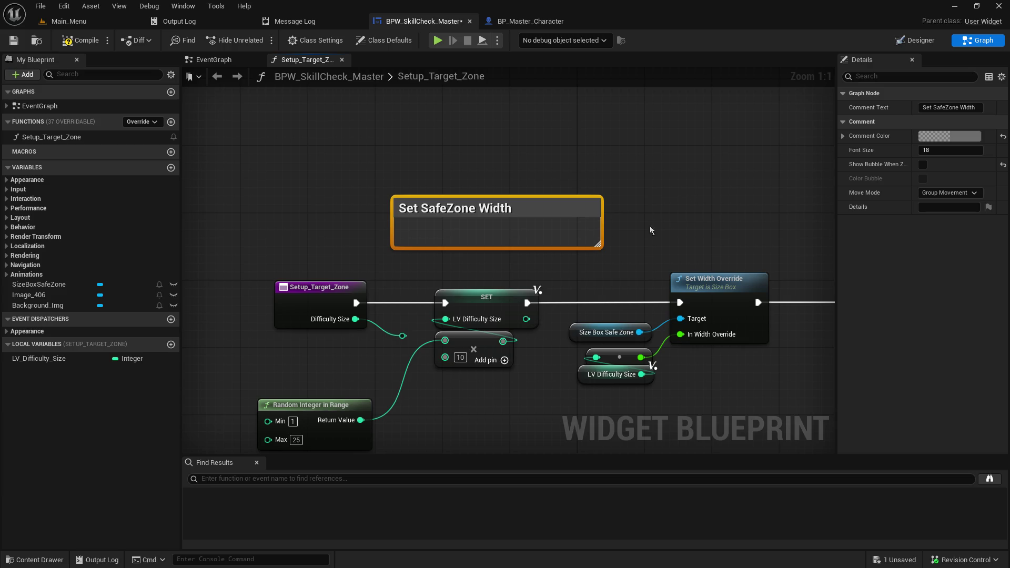
- Narrow the comment and place it above the Set Width Override nodes
mouse_move(600, 227)
left_mouse_down()
mouse_move(527, 221)
mouse_move(512, 207)
mouse_move(536, 273)
left_mouse_up()
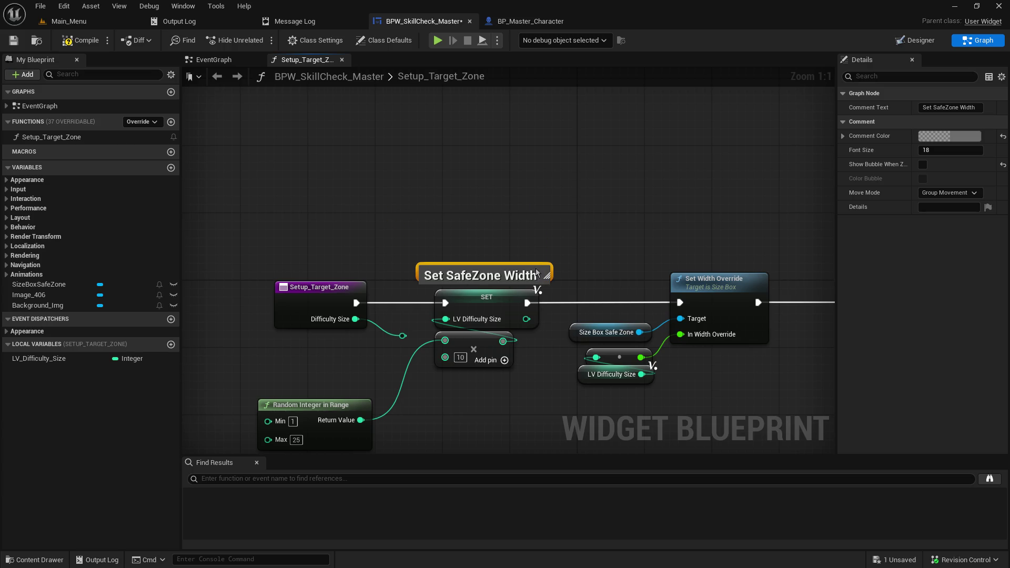
left_click_drag(725, 227, 500, 189)
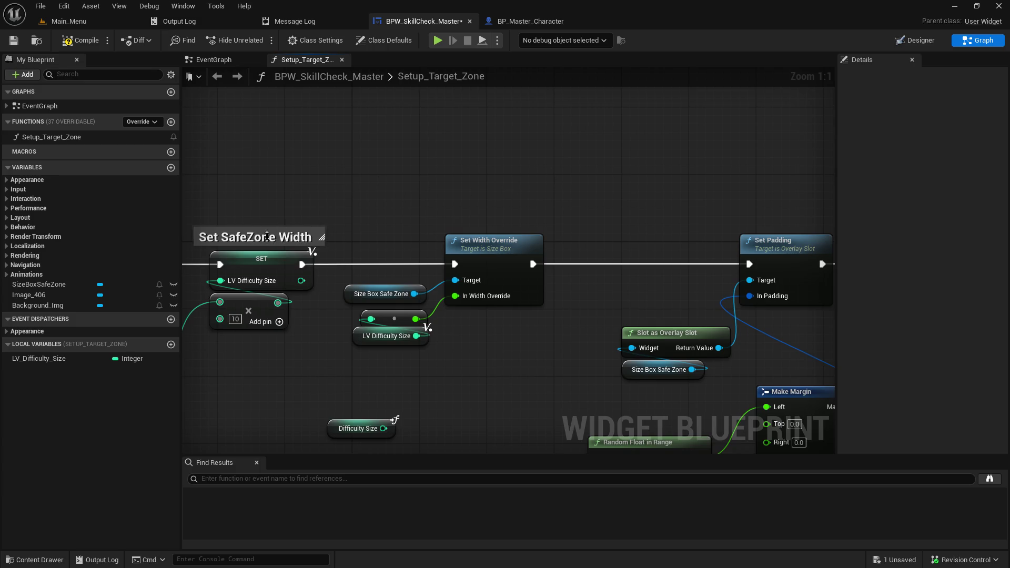
mouse_move(268, 243)
left_mouse_down()
mouse_move(652, 182)
mouse_move(500, 213)
mouse_move(518, 224)
left_mouse_up()
left_click_drag(410, 151, 573, 149)
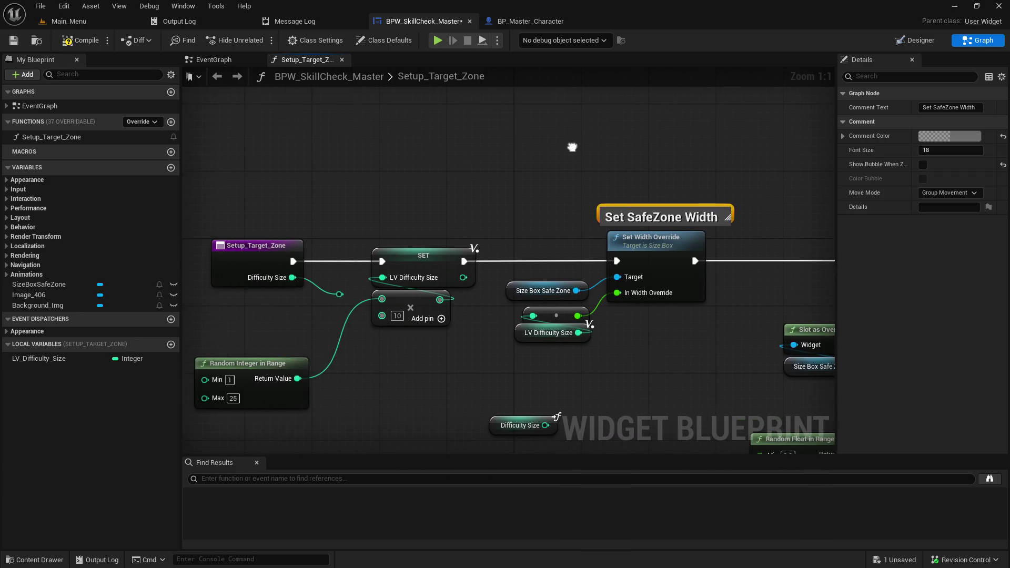
left_click(365, 169)
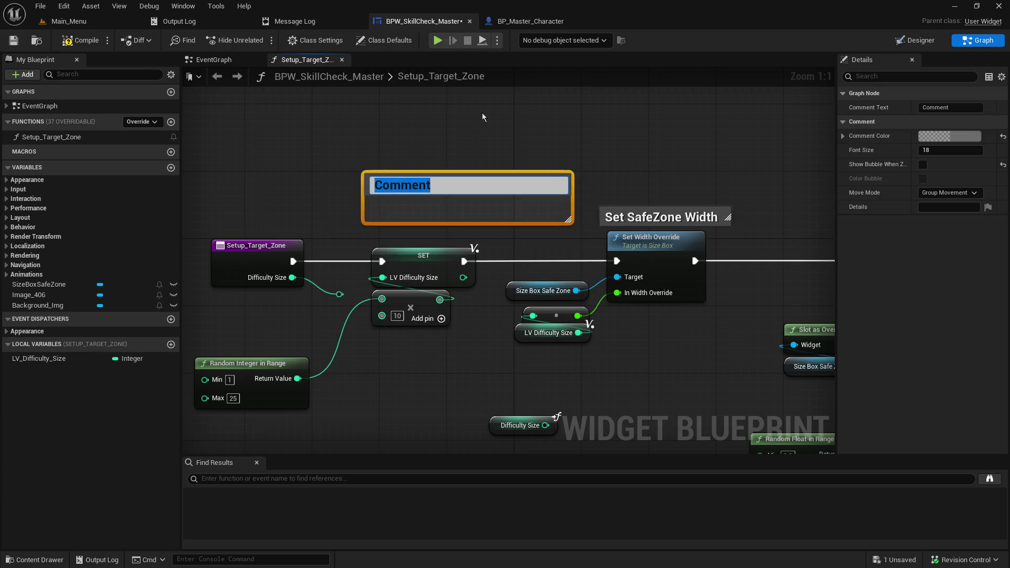
- Title the difficulty comment 'Calculate SafeZone Width'
type("Math the SafeZone Widthg")
key("BackSpace")
mouse_move(428, 187)
left_mouse_down()
mouse_move(382, 186)
mouse_move(323, 131)
left_mouse_up()
key("BackSpace")
type("Calc")
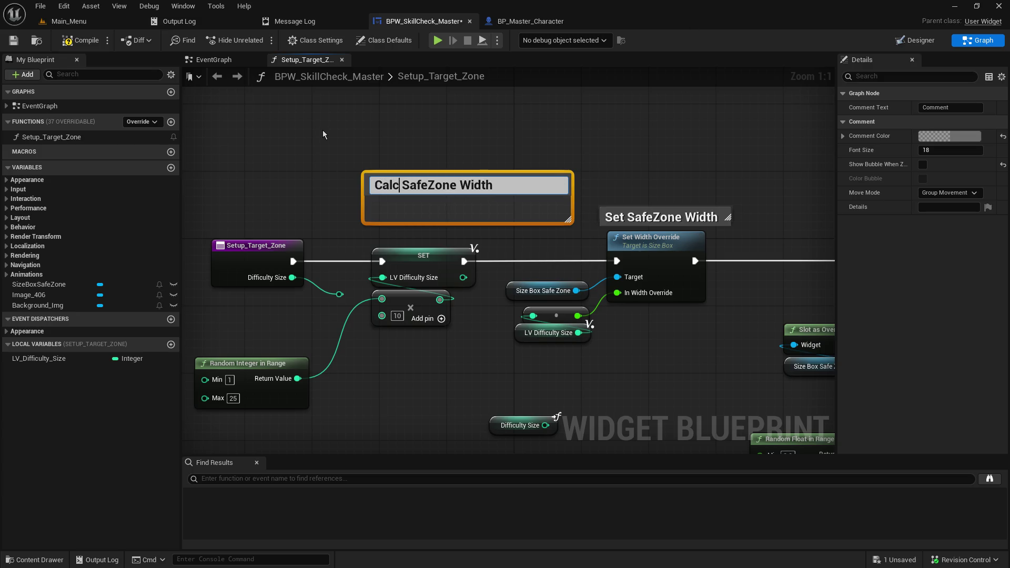
type("ukte")
key("BackSpace")
key("BackSpace")
key("BackSpace")
type("late")
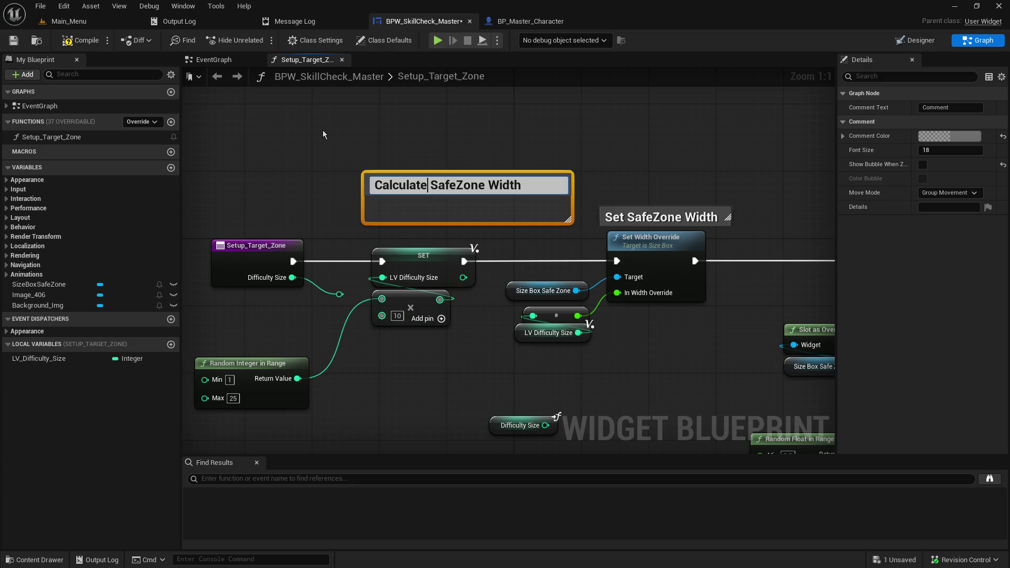
- Shrink the comment box to fit its title
mouse_move(569, 220)
left_mouse_down()
mouse_move(532, 207)
mouse_move(525, 176)
mouse_move(436, 232)
mouse_move(463, 235)
left_mouse_up()
left_click(455, 202)
left_click_drag(606, 177, 305, 143)
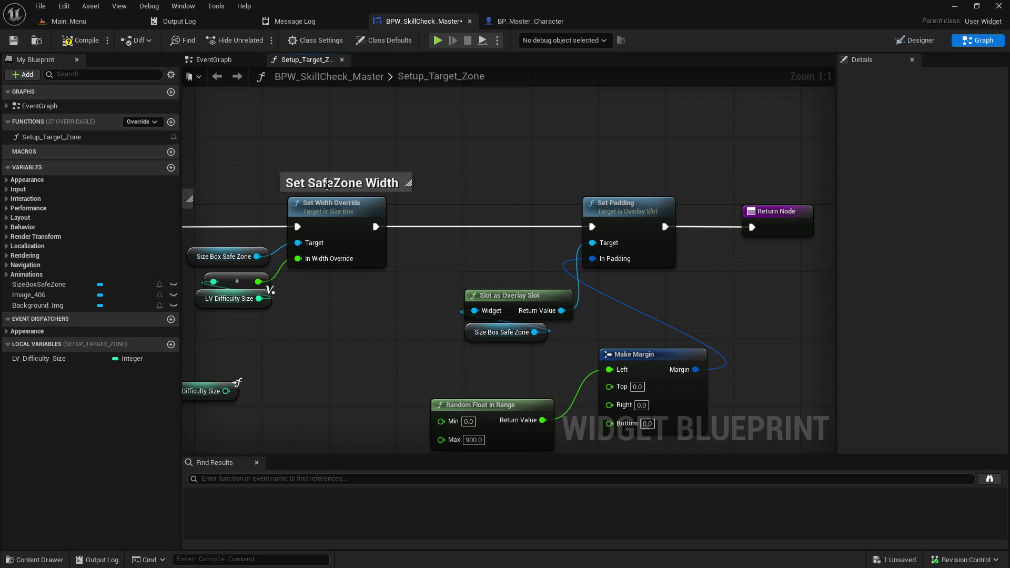
- Add a Subtract node computing 1000 minus Difficulty Size
left_click(326, 185)
left_click(355, 147)
mouse_move(406, 245)
left_mouse_down()
mouse_move(609, 212)
mouse_move(535, 152)
left_mouse_up()
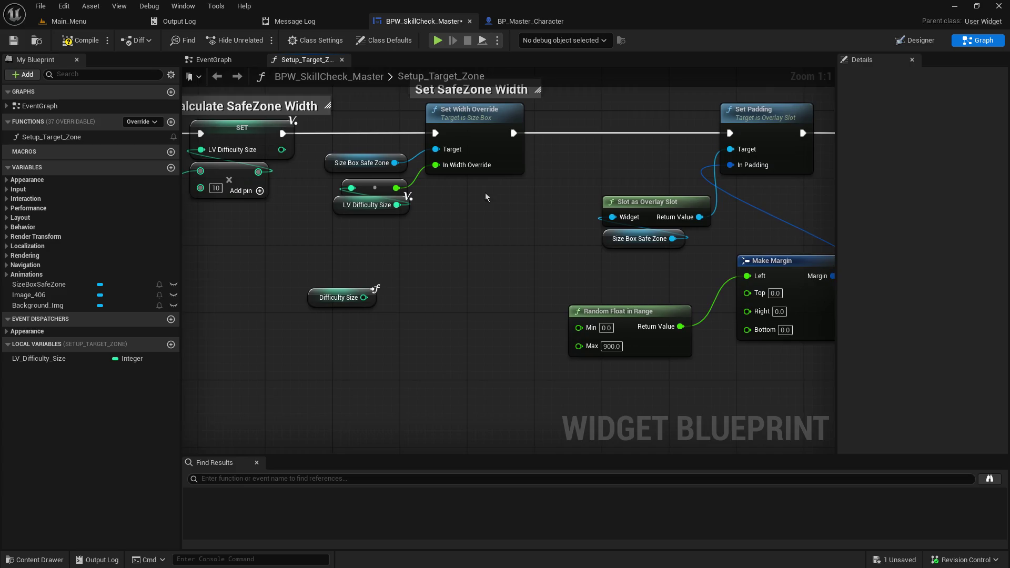
left_click(468, 324)
left_click_drag(468, 324, 383, 324)
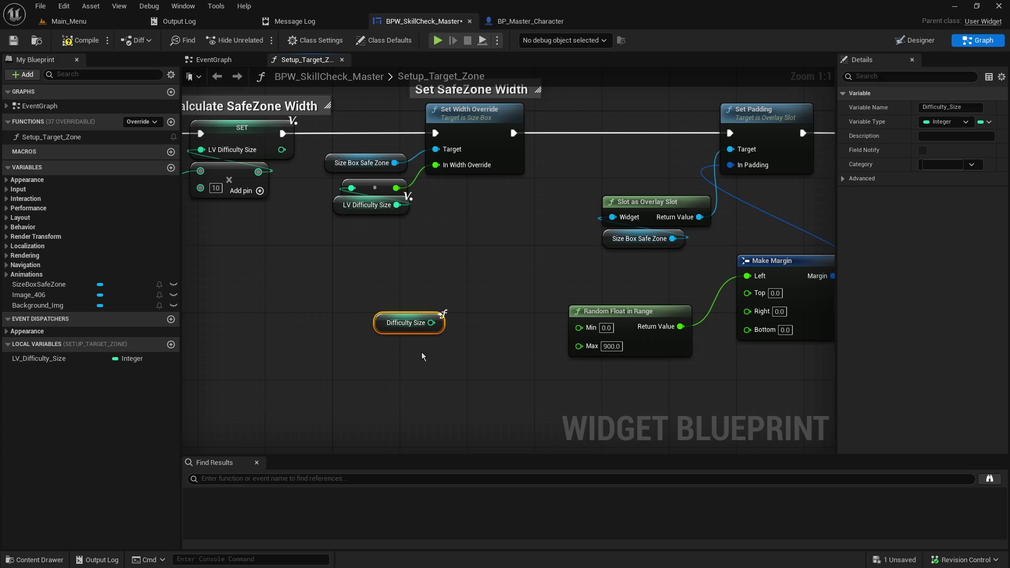
mouse_move(378, 328)
left_mouse_down()
mouse_move(310, 328)
mouse_move(459, 333)
left_mouse_up()
type("-")
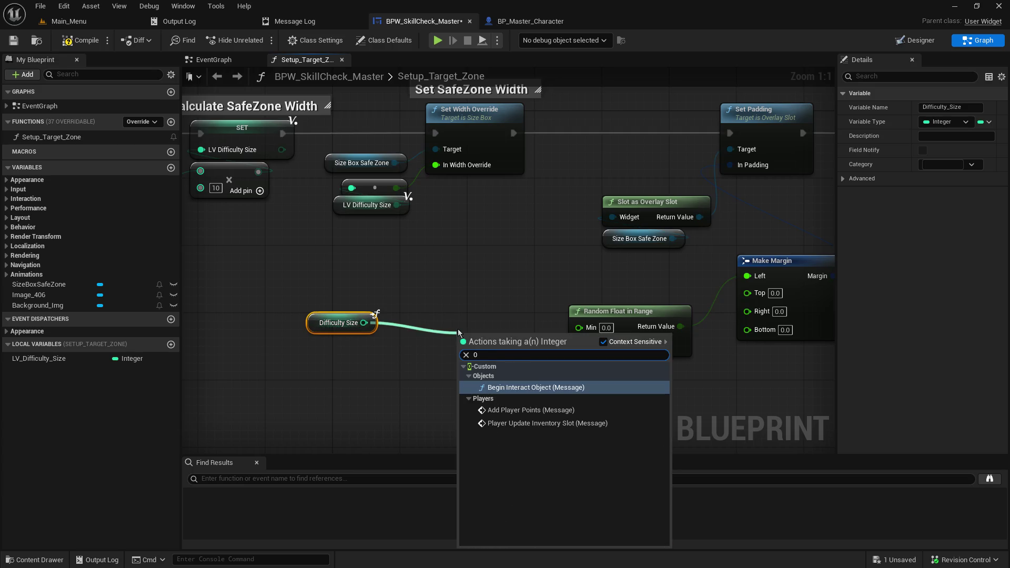
key("Return")
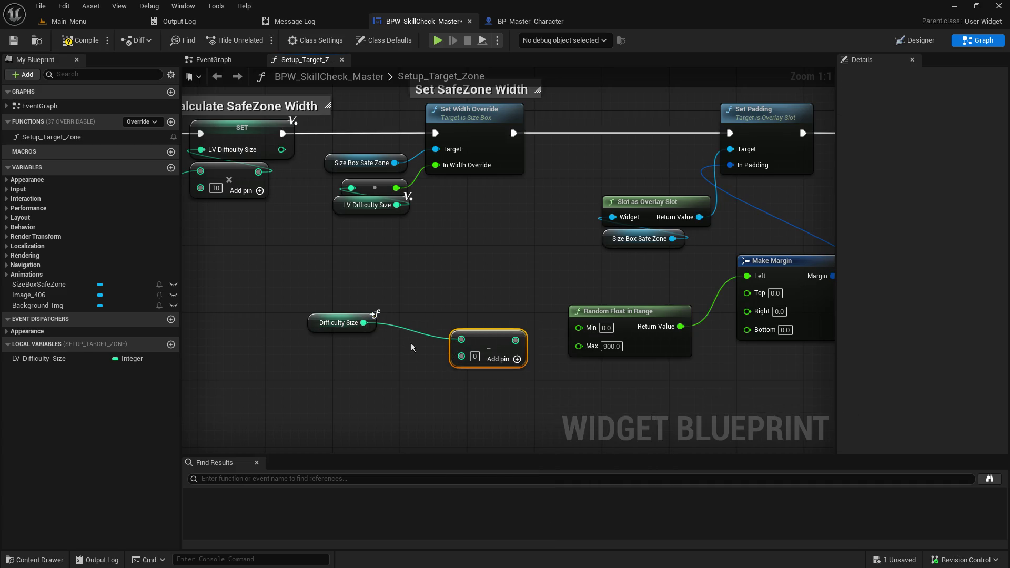
mouse_move(461, 339)
left_mouse_down()
mouse_move(466, 367)
mouse_move(462, 357)
left_mouse_up()
type("1000")
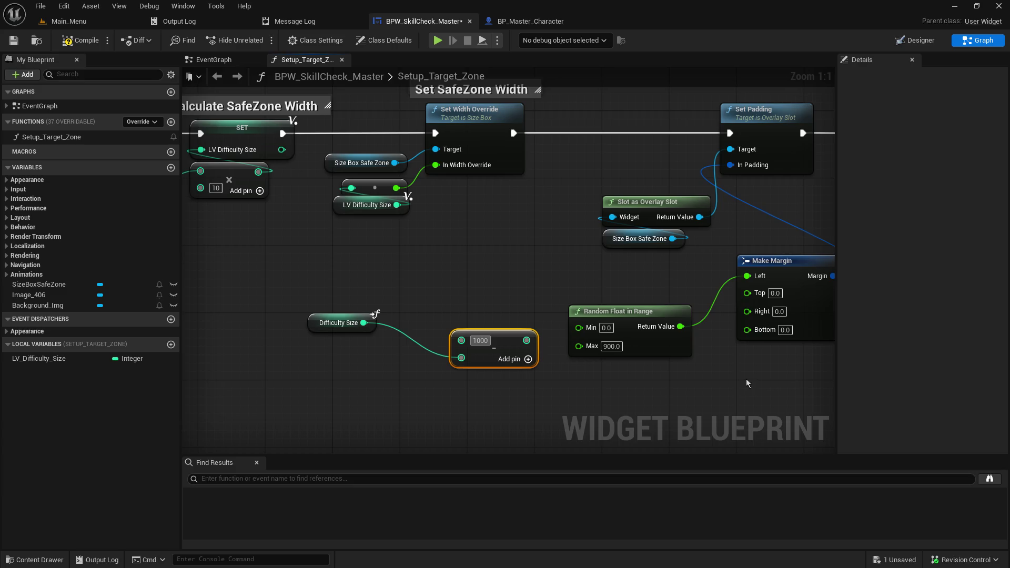
left_click(311, 383)
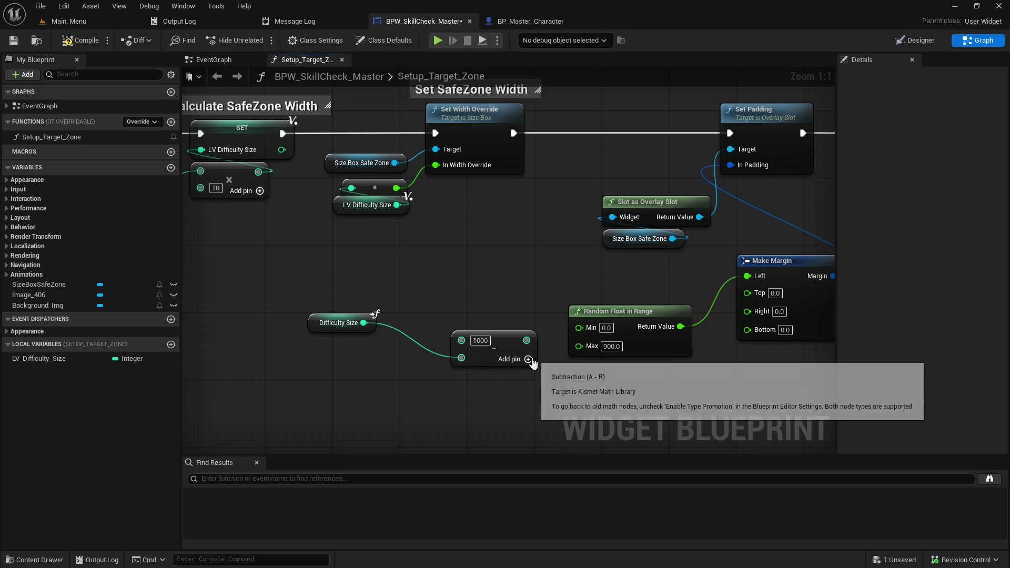
- Wire the subtraction result into Random Float in Range's Max and tidy the nodes
left_click_drag(526, 340, 580, 349)
mouse_move(519, 334)
left_mouse_down()
mouse_move(440, 363)
mouse_move(463, 368)
mouse_move(441, 358)
left_mouse_up()
mouse_move(533, 325)
left_mouse_down()
mouse_move(518, 325)
mouse_move(509, 350)
left_mouse_up()
left_click_drag(429, 368, 521, 376)
mouse_move(311, 326)
left_mouse_down()
mouse_move(487, 409)
mouse_move(592, 289)
mouse_move(613, 324)
mouse_move(598, 274)
mouse_move(626, 272)
mouse_move(596, 274)
left_mouse_up()
left_click(374, 260)
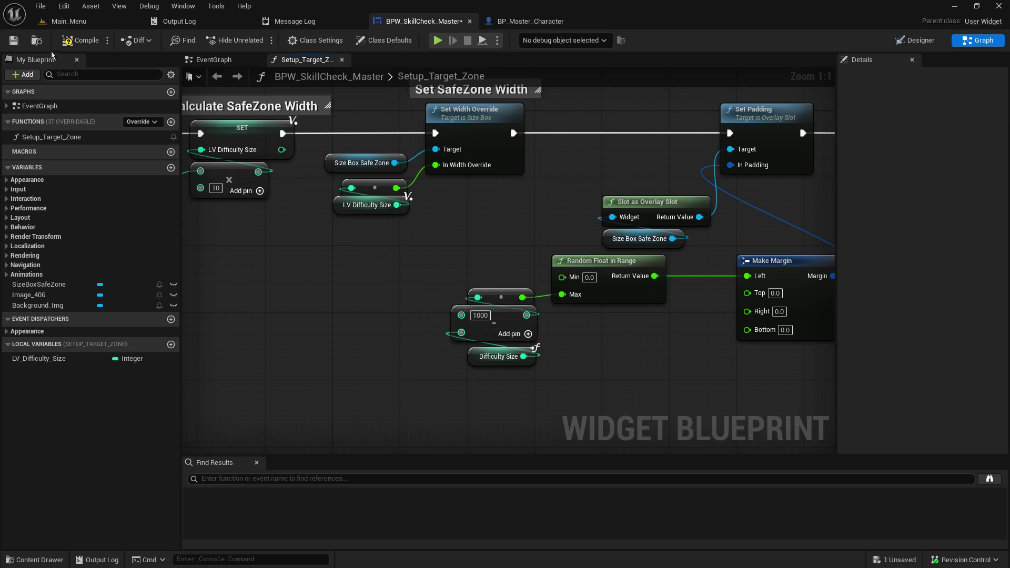
- Save the widget blueprint and return to the EventGraph's Play Animation area
left_click(13, 40)
mouse_move(751, 237)
left_mouse_down()
mouse_move(405, 295)
mouse_move(499, 285)
left_mouse_up()
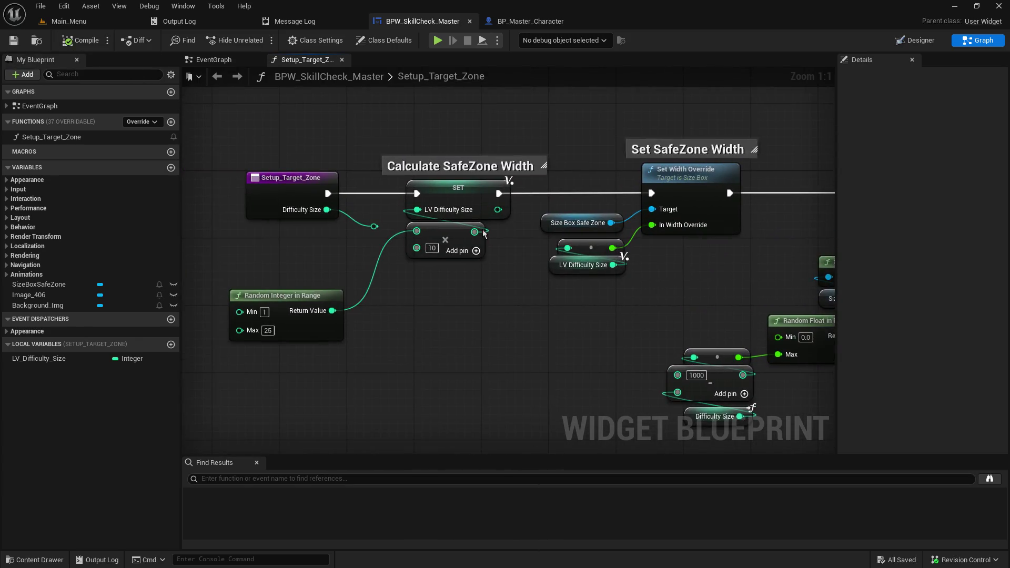
left_click(235, 65)
mouse_move(291, 139)
left_mouse_down()
mouse_move(683, 297)
mouse_move(638, 303)
left_mouse_up()
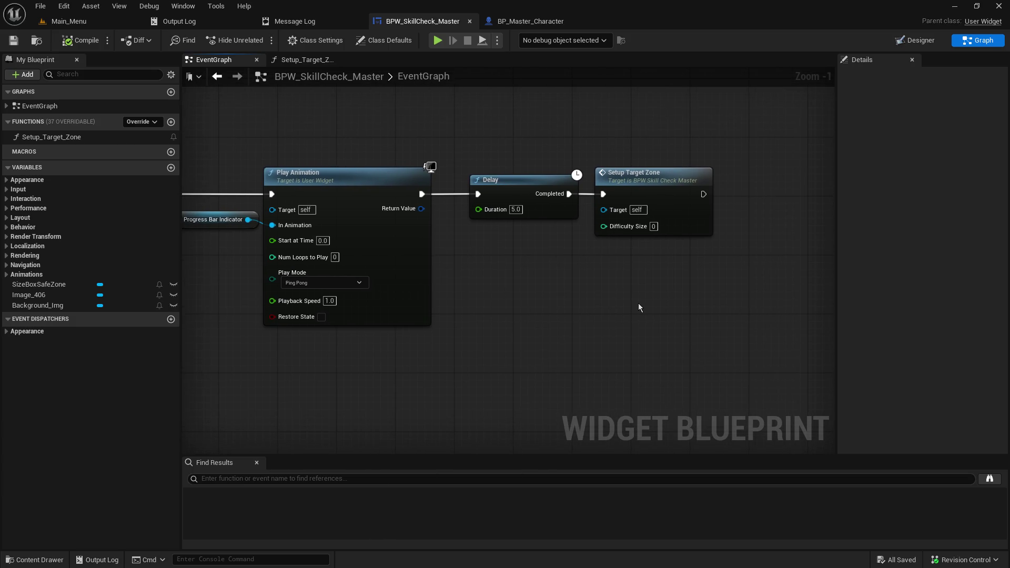
- Delete the Delay node that followed Play Animation
mouse_move(528, 170)
left_mouse_down()
mouse_move(557, 173)
mouse_move(588, 251)
left_mouse_up()
left_click_drag(515, 174, 714, 181)
left_click(678, 201, "alt")
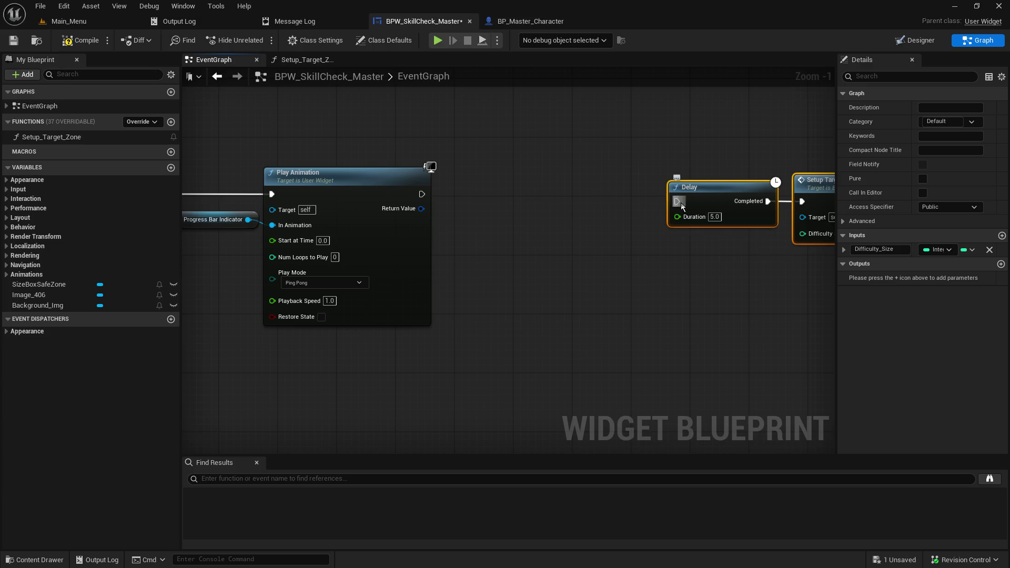
left_click(724, 182)
key("Delete")
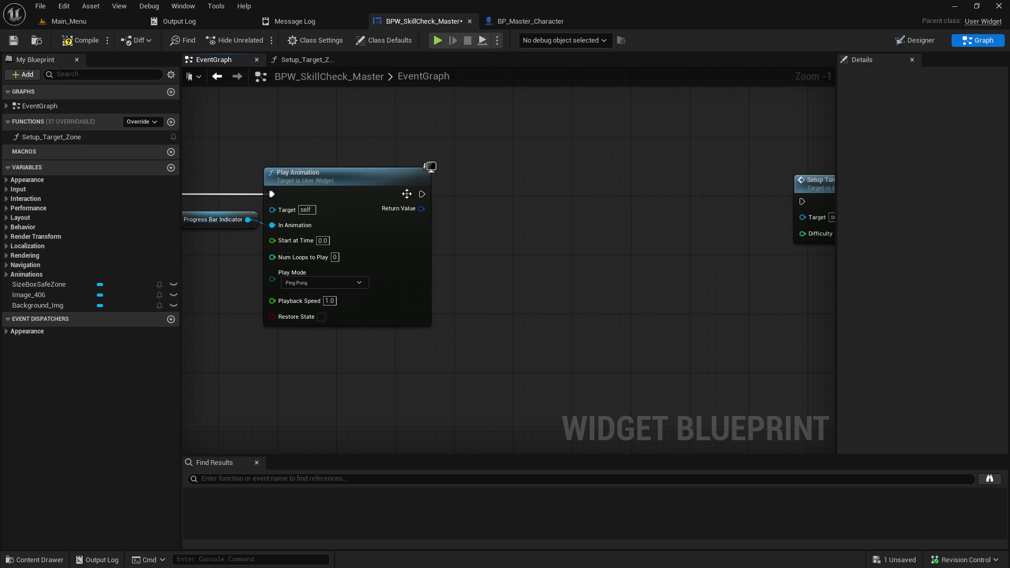
- Connect a Set Timer by Function Name node to Play Animation's execution output
left_click_drag(422, 194, 574, 203)
type("event timer")
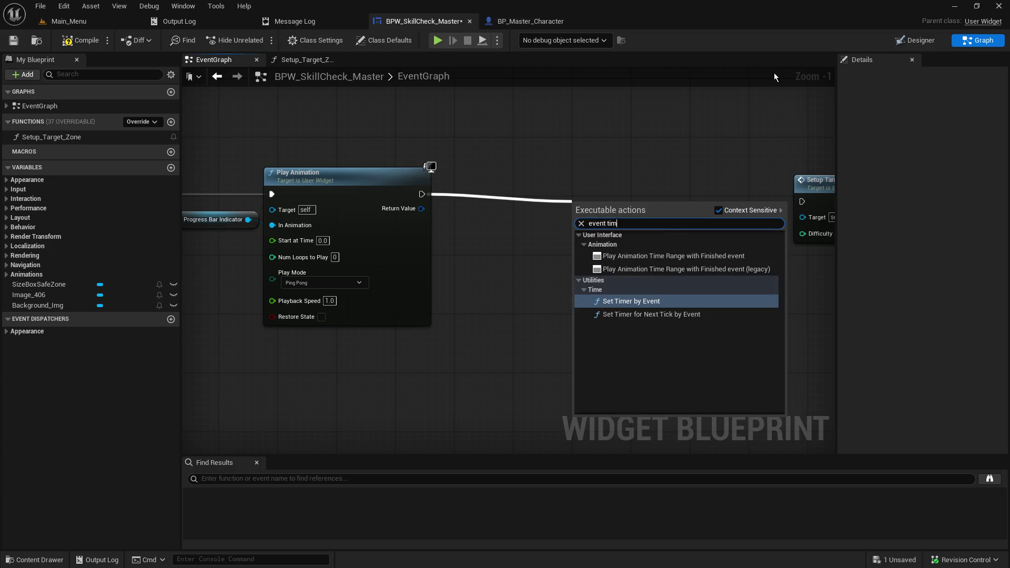
key("Return")
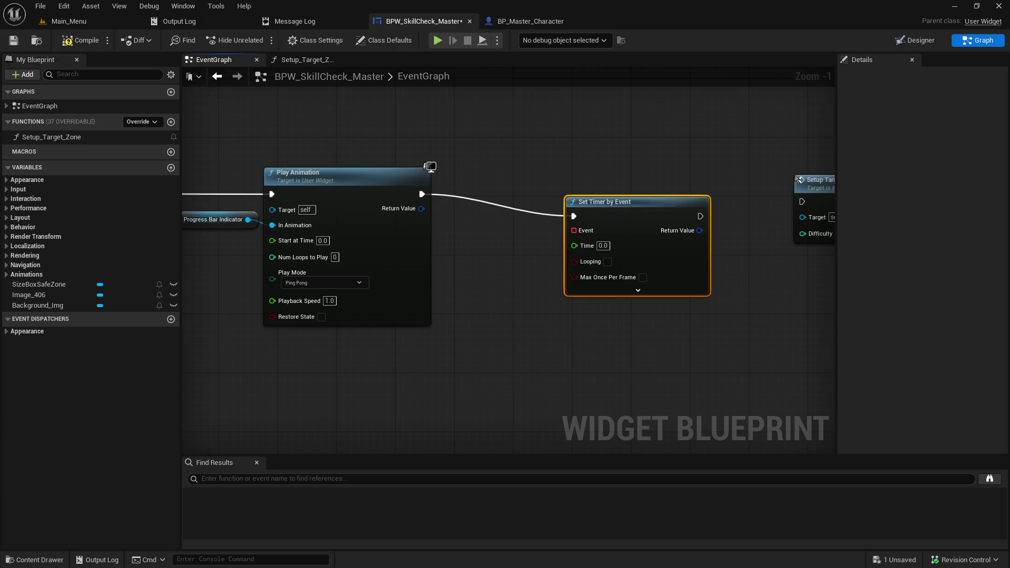
left_click_drag(661, 206, 684, 191)
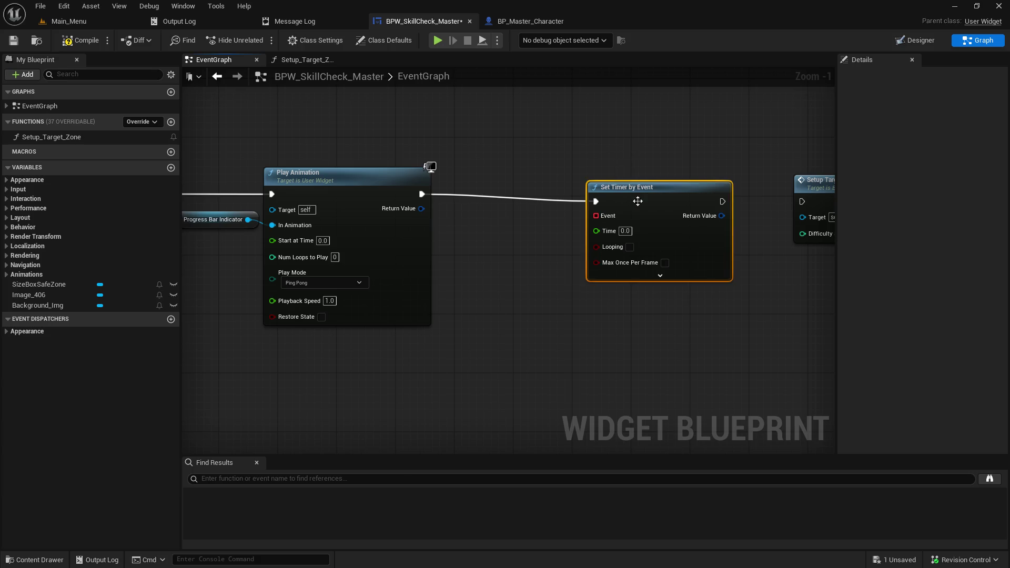
key("Delete")
left_click_drag(422, 194, 583, 212)
type("tunm")
key("BackSpace")
key("BackSpace")
key("BackSpace")
type("imer")
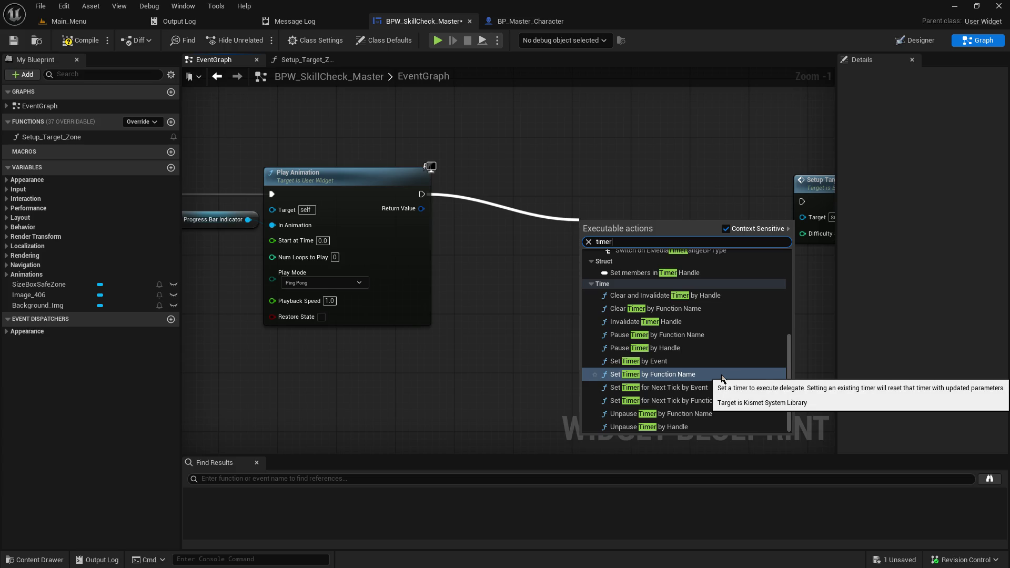
left_click(682, 375)
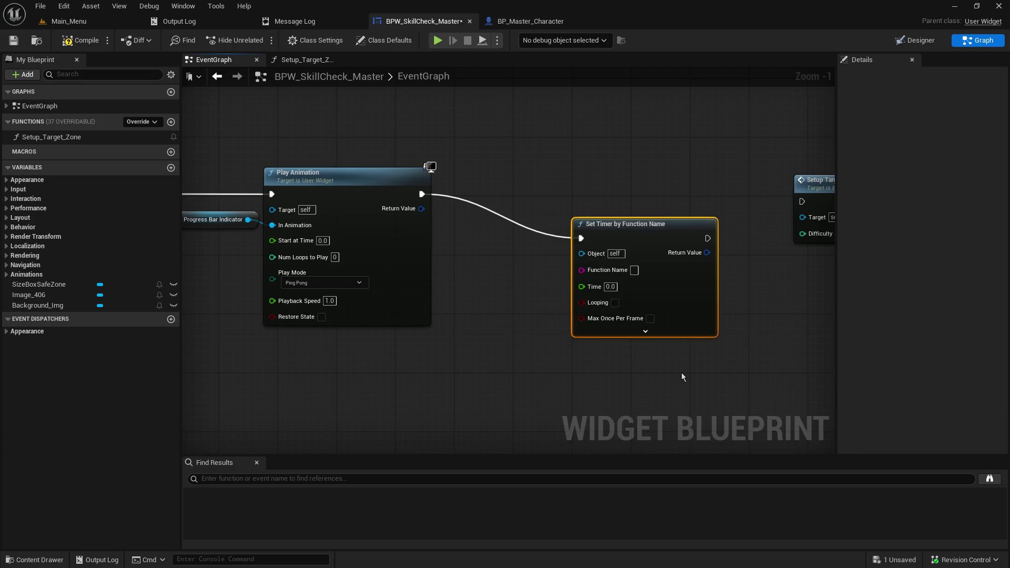
- Make the timer loop with a Time of 5.0 seconds
left_click_drag(669, 228, 691, 199)
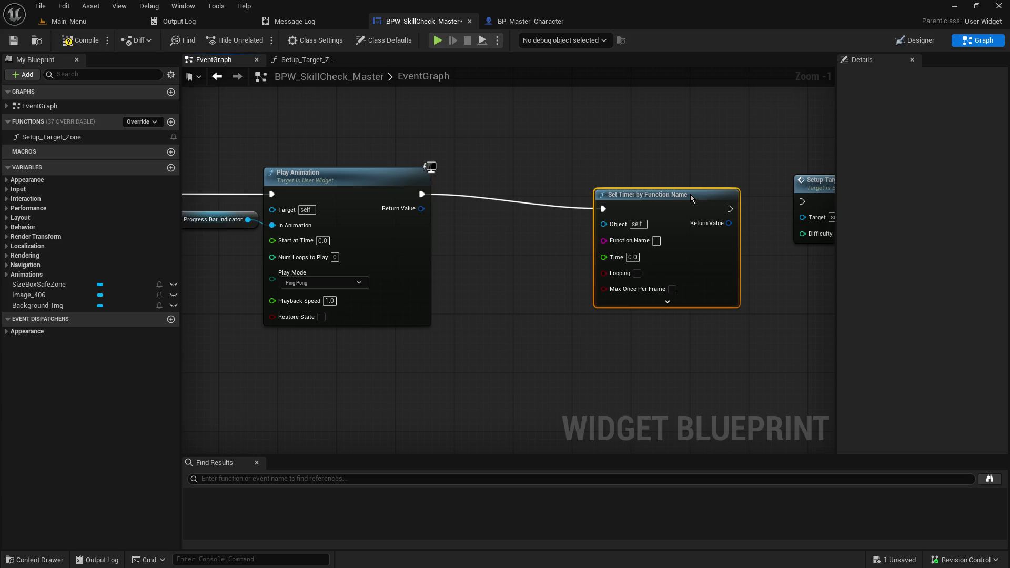
left_click(636, 273)
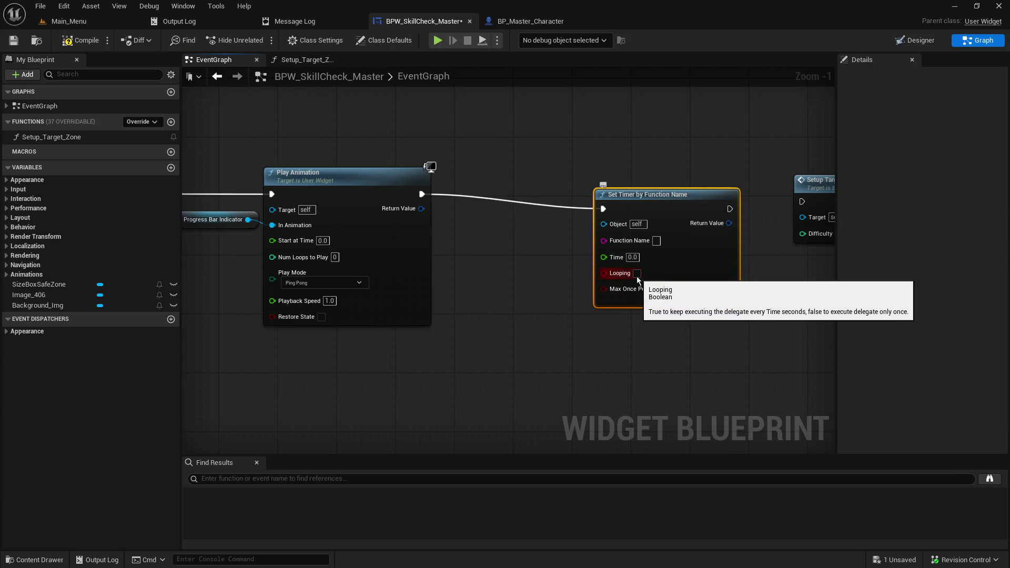
left_click(632, 257)
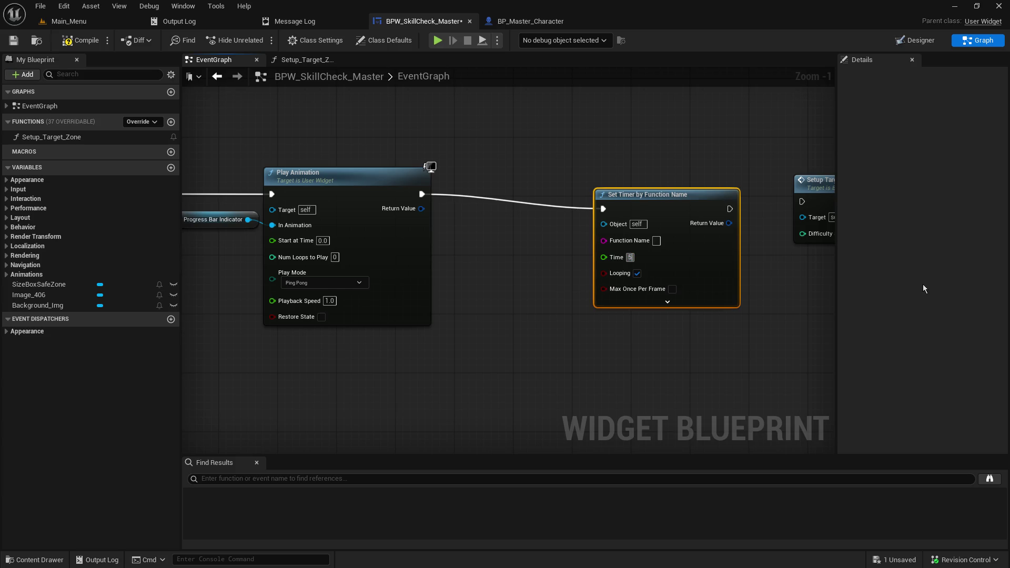
mouse_move(670, 200)
left_mouse_down()
mouse_move(658, 184)
mouse_move(617, 182)
left_mouse_up()
- Wire the timer's output to Setup Target Zone, then compile and save
mouse_move(660, 143)
left_mouse_down()
mouse_move(376, 143)
mouse_move(463, 143)
left_mouse_up()
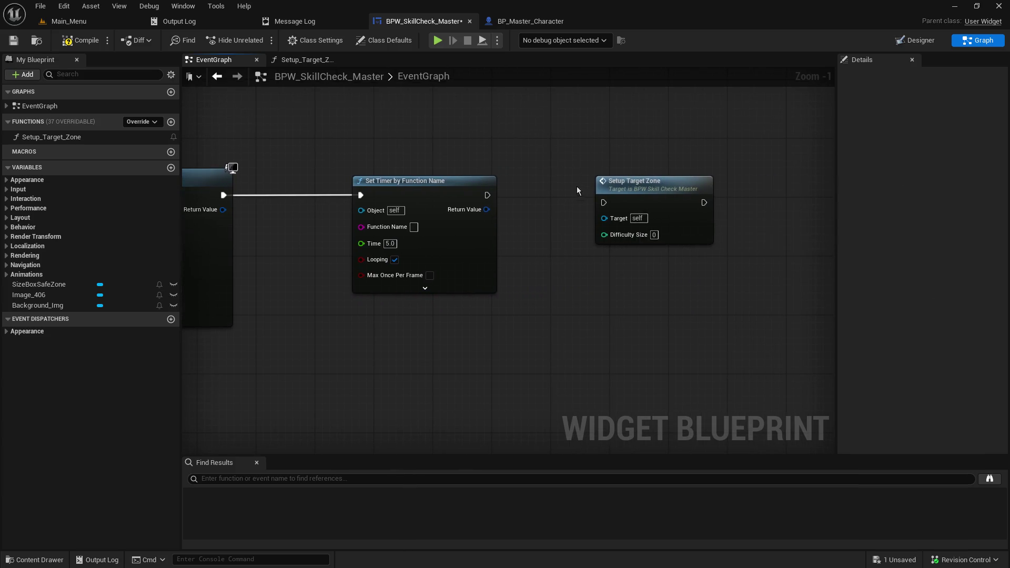
mouse_move(487, 195)
left_mouse_down()
mouse_move(604, 202)
mouse_move(580, 182)
left_mouse_up()
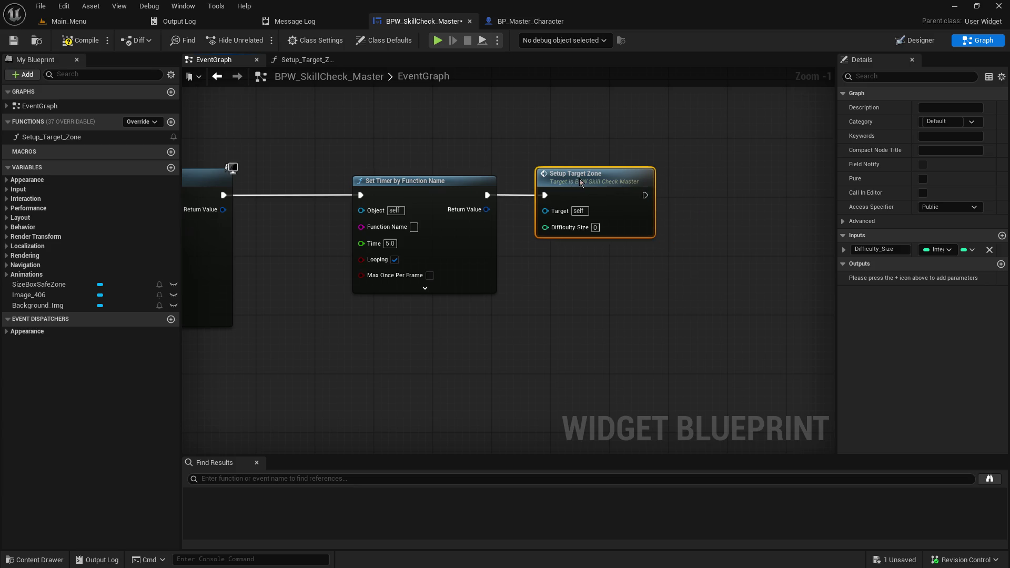
left_click(446, 136)
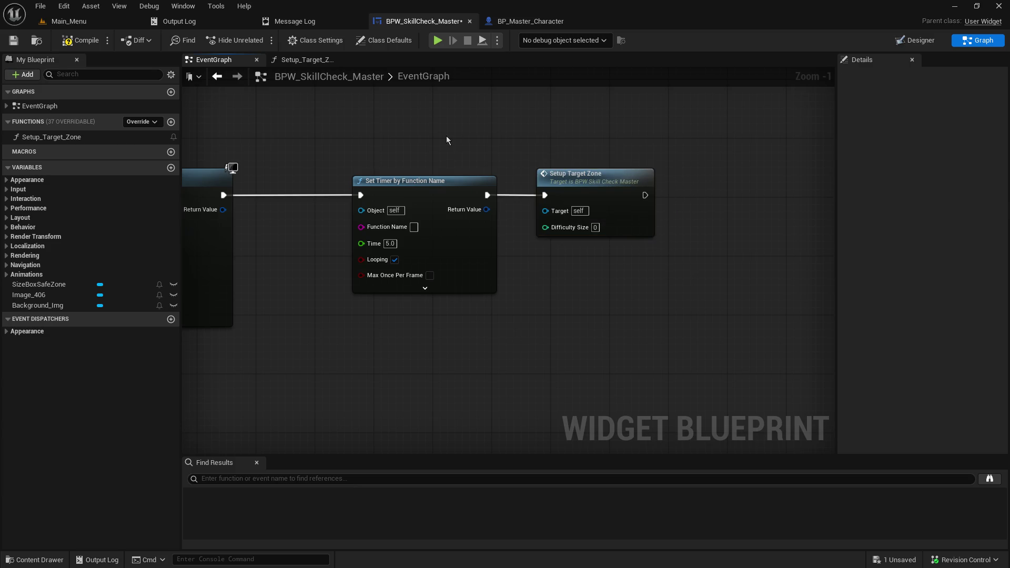
left_click(595, 227)
left_click(87, 41)
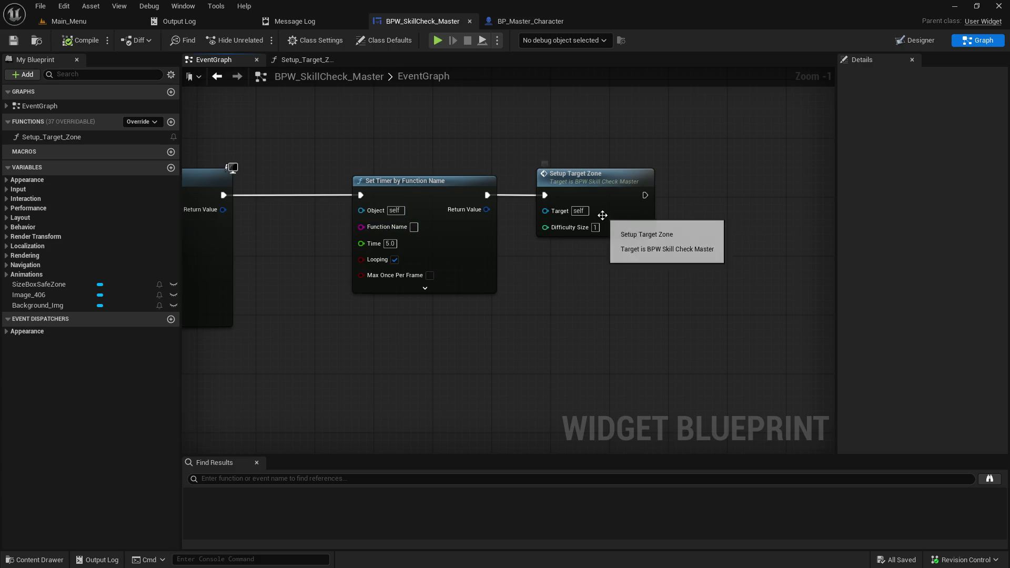
- Paste Setup_Target_Zone into the timer's Function Name field, then switch to the Main_Menu level
left_click(420, 229)
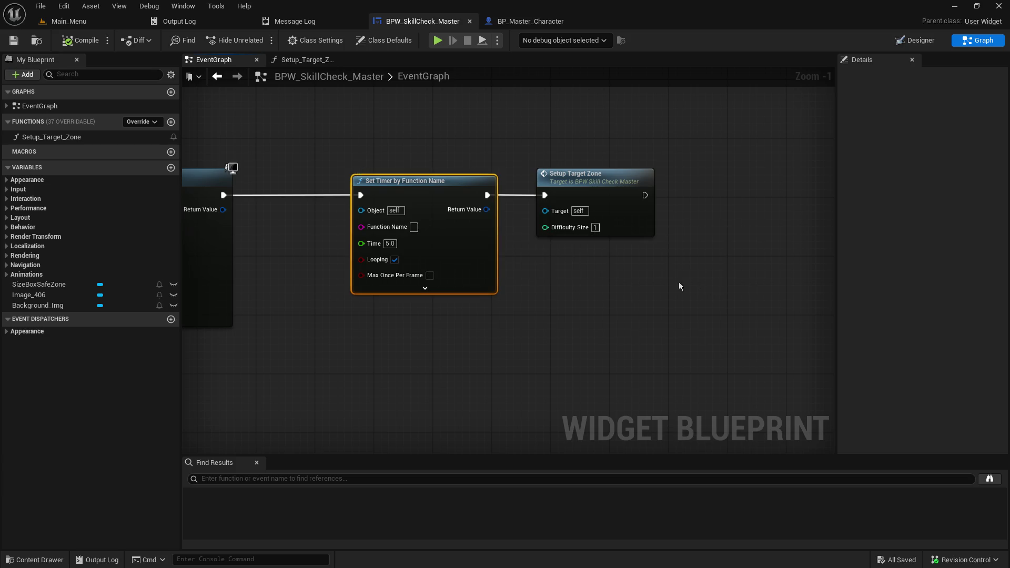
left_click(57, 136)
right_click(63, 137)
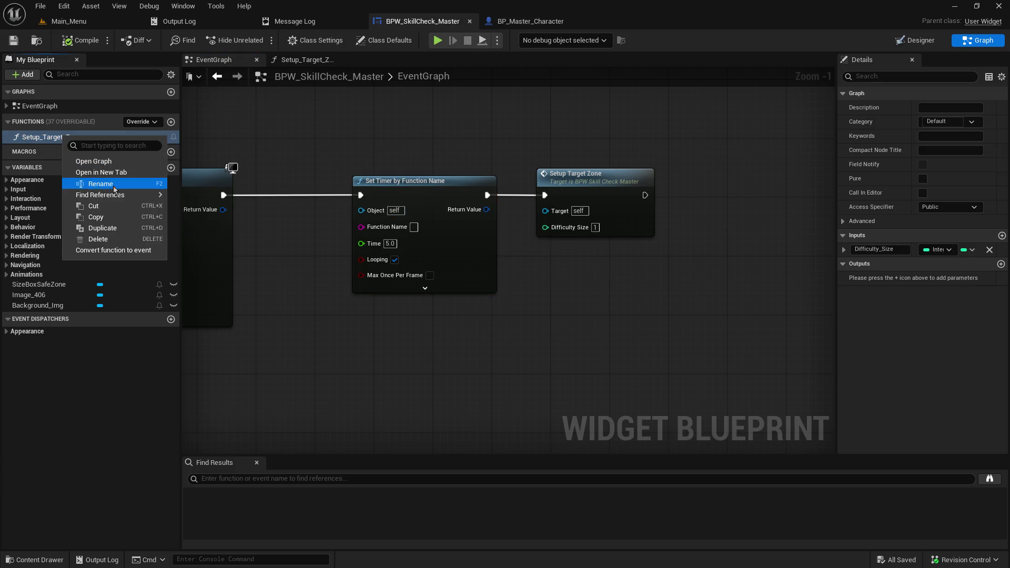
left_click(100, 184)
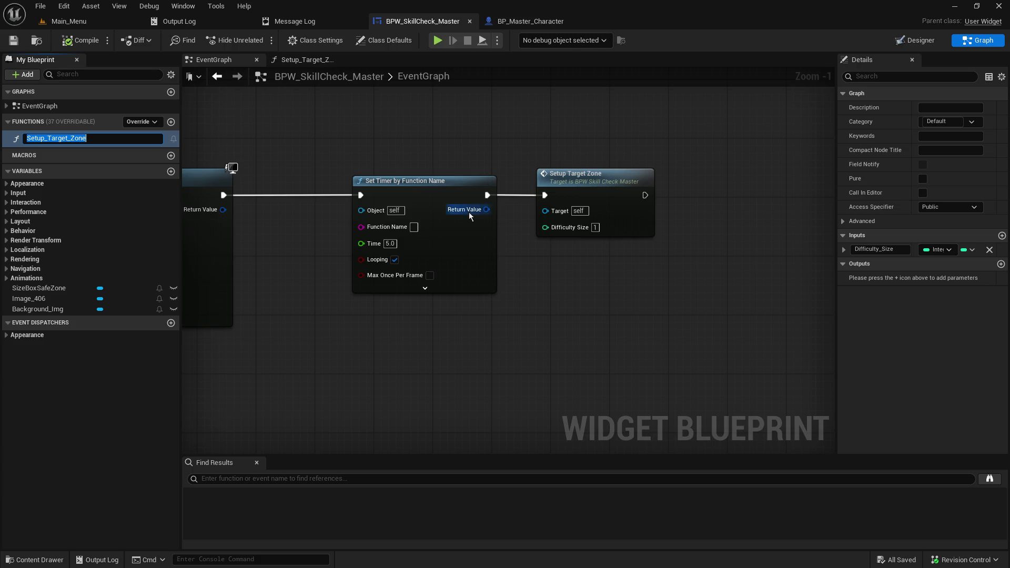
left_click(413, 226)
type("Setup_Target_Zone")
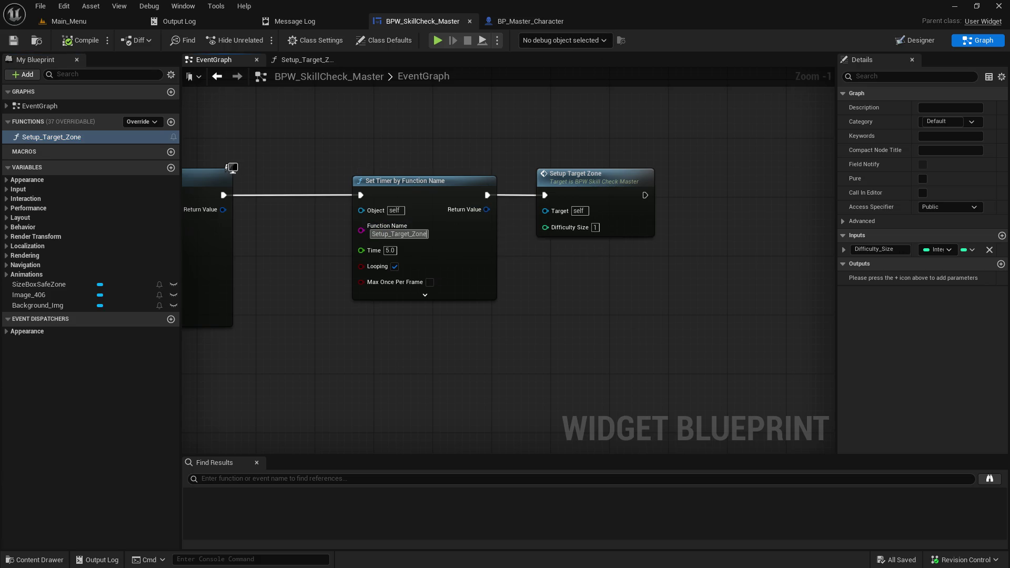
key("Return")
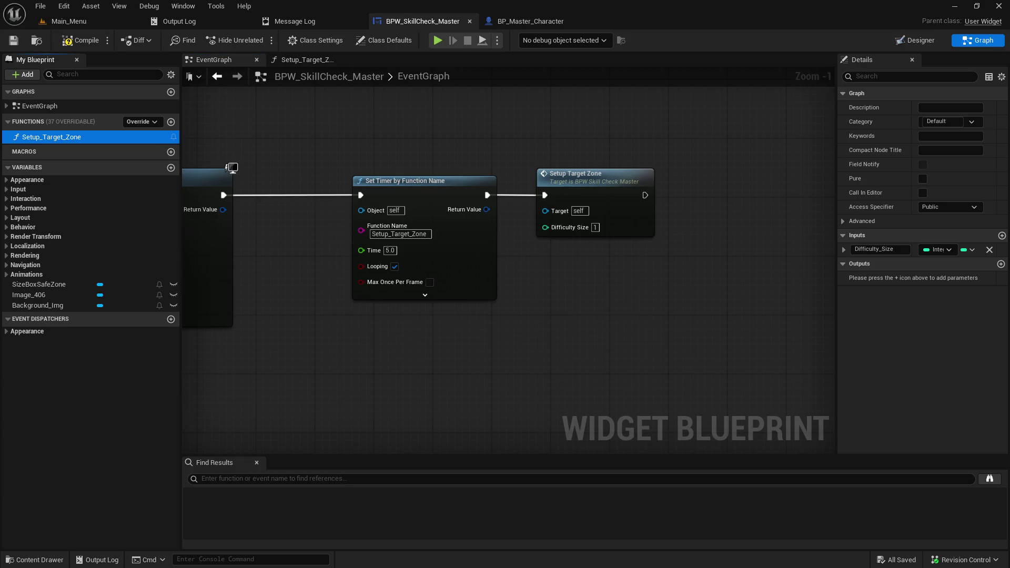
left_click(91, 23)
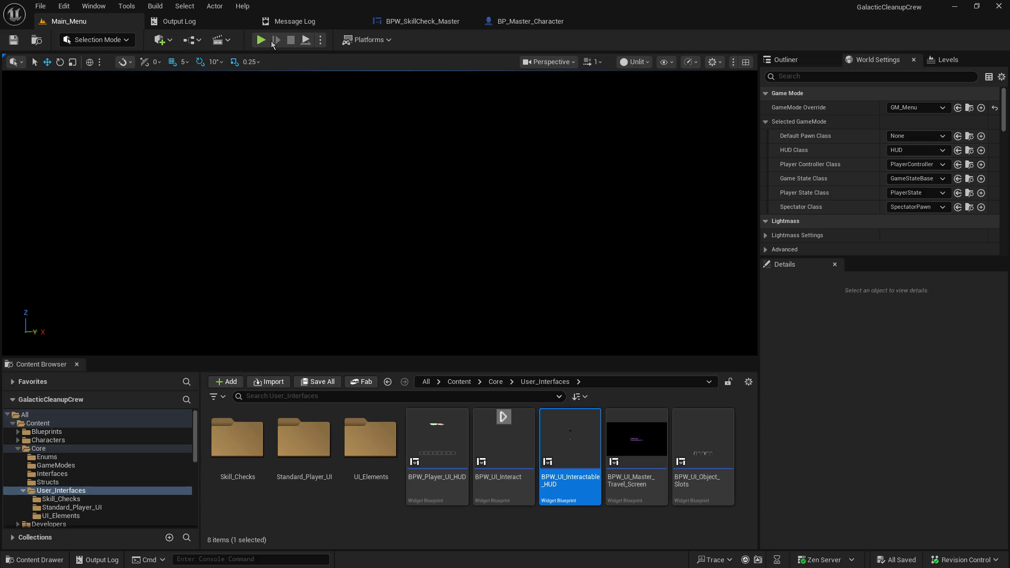
left_click(260, 40)
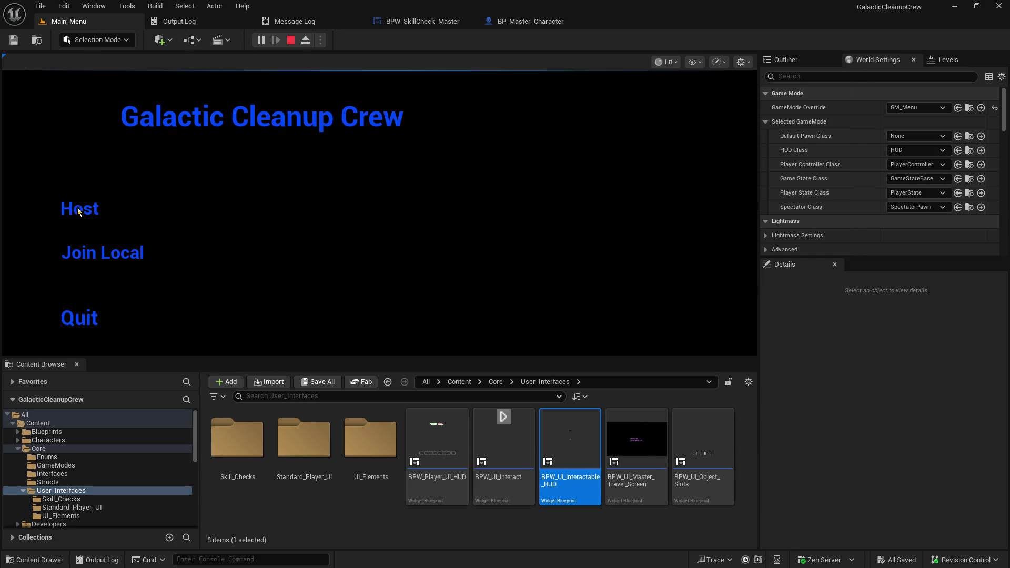
left_click(80, 208)
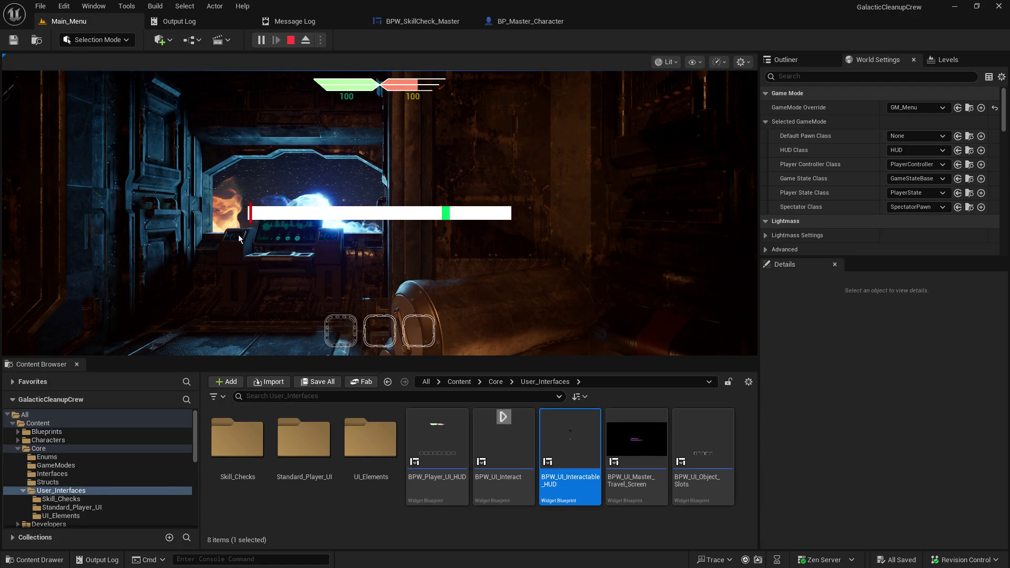
left_click(291, 40)
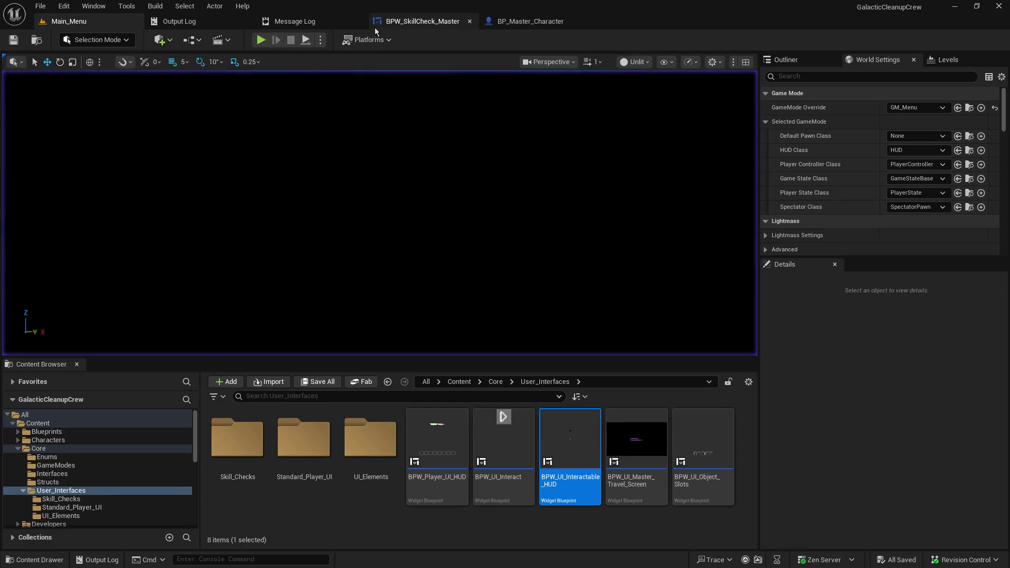
- Delete Set Timer by Function Name and add Set Timer by Event from Play Animation via 'set event timer'
left_click_drag(340, 117, 460, 93)
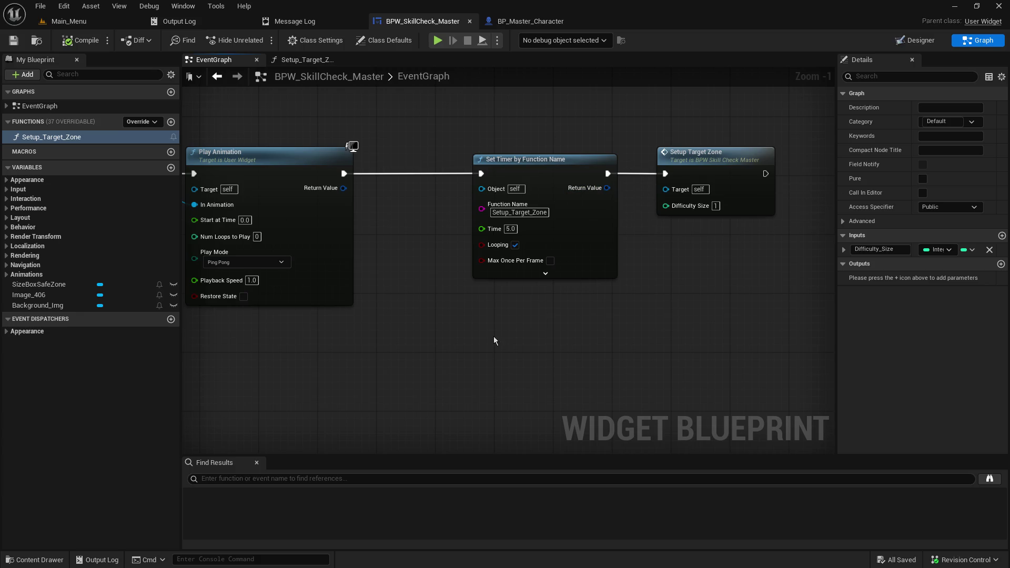
mouse_move(485, 327)
left_mouse_down()
mouse_move(688, 326)
mouse_move(507, 332)
left_mouse_up()
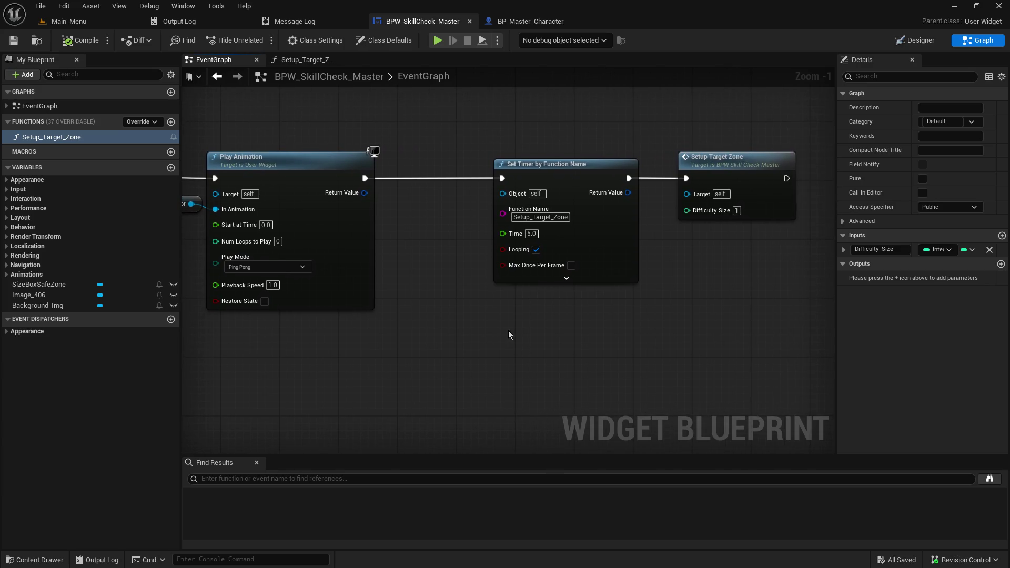
left_click(539, 193)
key("Delete")
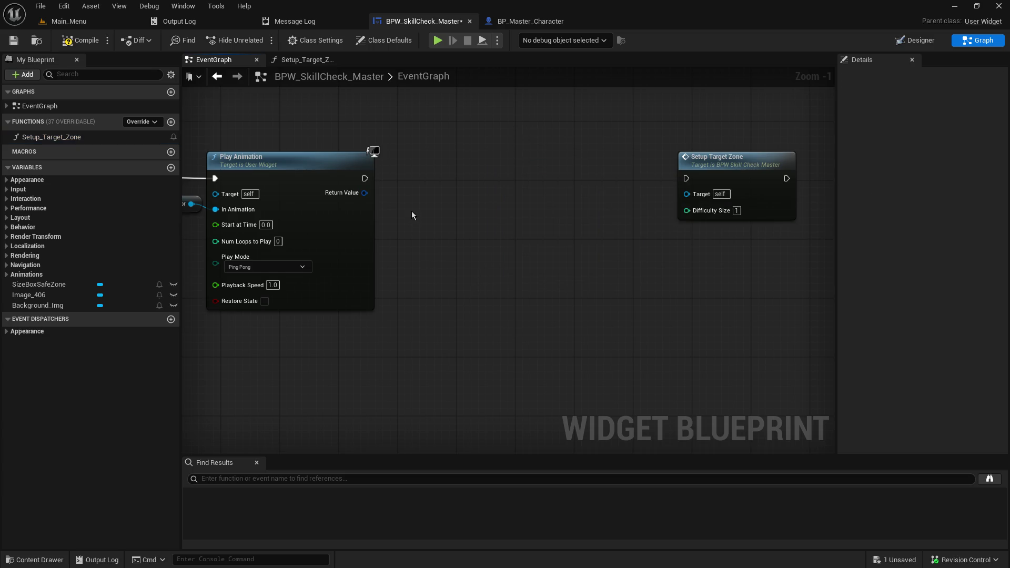
left_click_drag(374, 178, 490, 185)
type("set event")
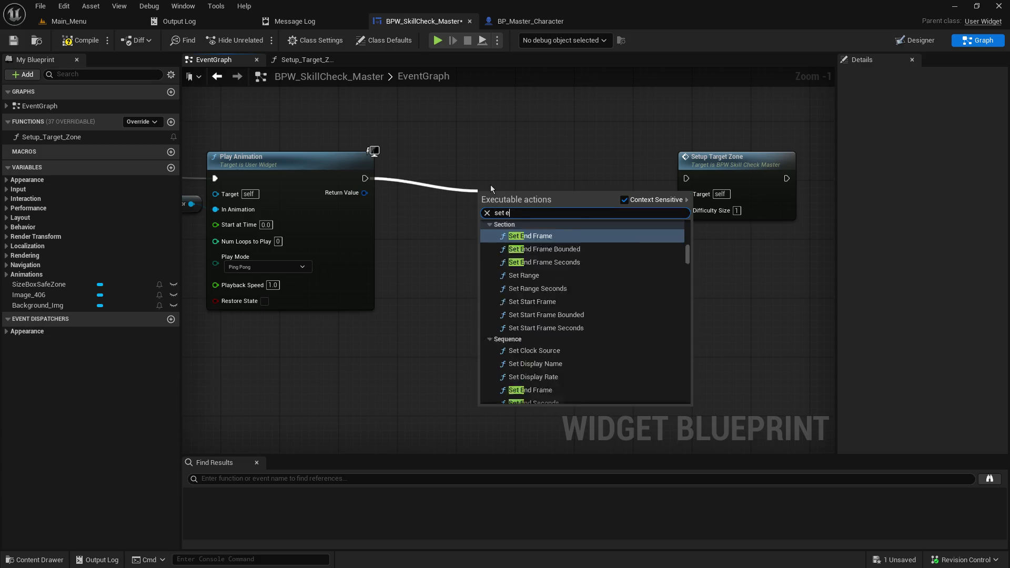
key("BackSpace")
key("BackSpace")
type("t timer")
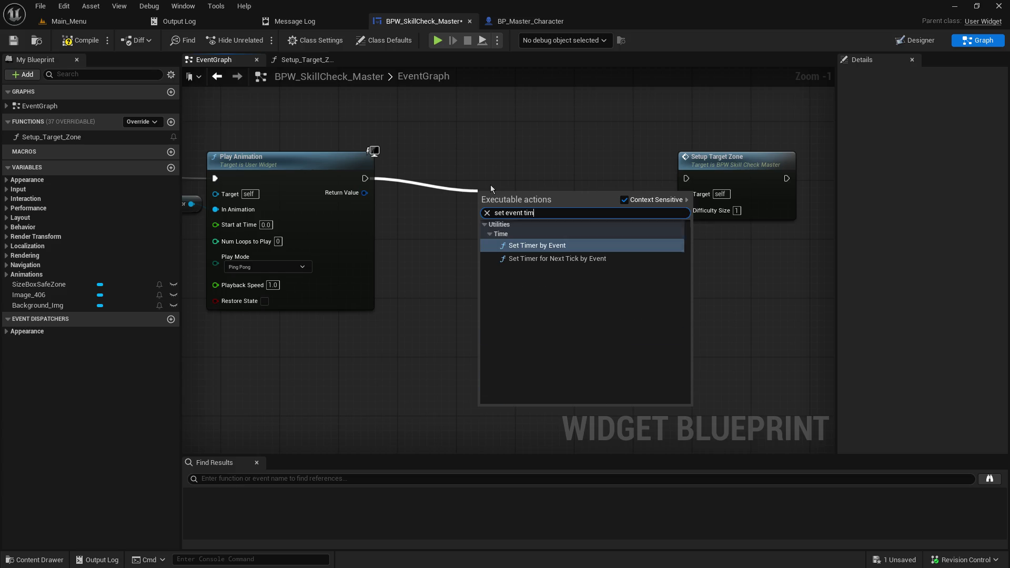
left_click(557, 250)
mouse_move(572, 193)
left_mouse_down()
mouse_move(567, 163)
mouse_move(574, 173)
left_mouse_up()
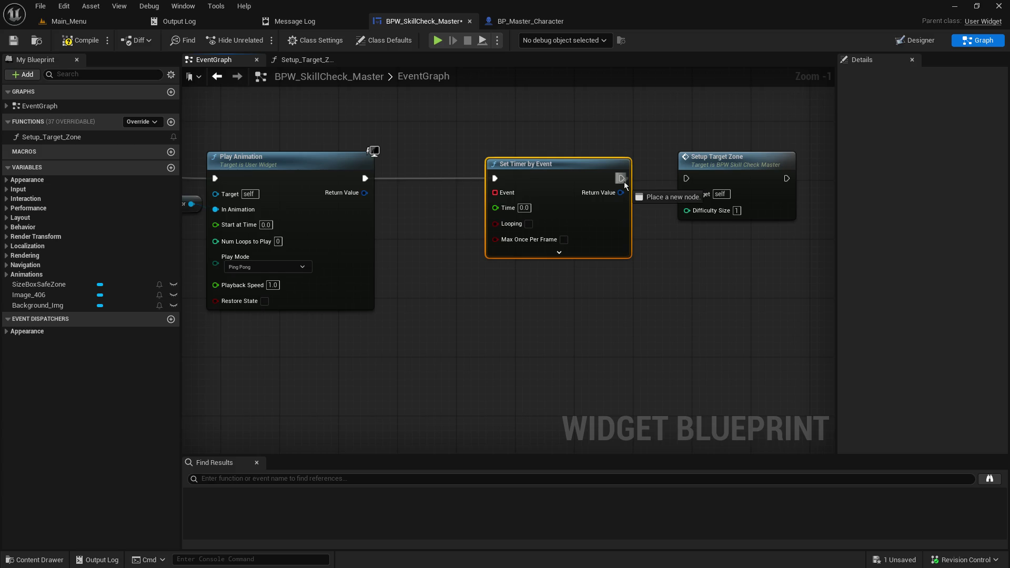
- Add a Set_Target_Zone custom event on the timer's Event pin, wired to Setup Target Zone
left_click_drag(496, 197, 433, 351)
left_click(472, 390)
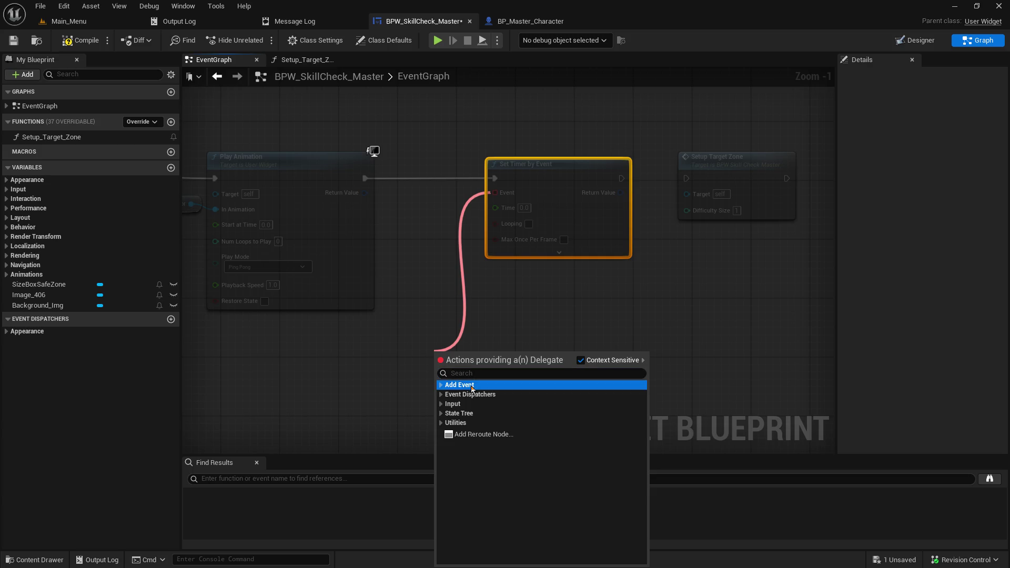
double_click(465, 386)
left_click(473, 395)
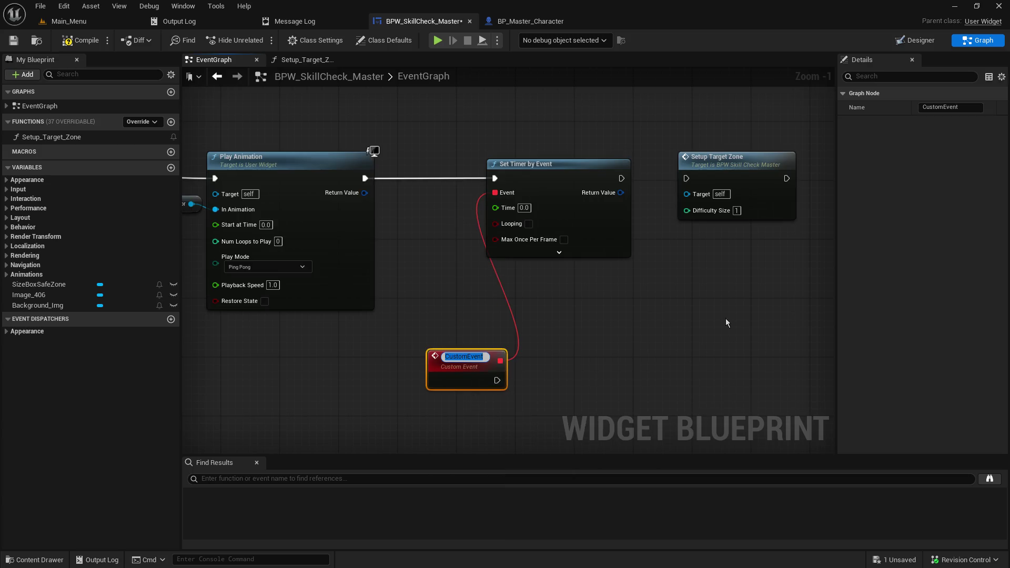
type("D")
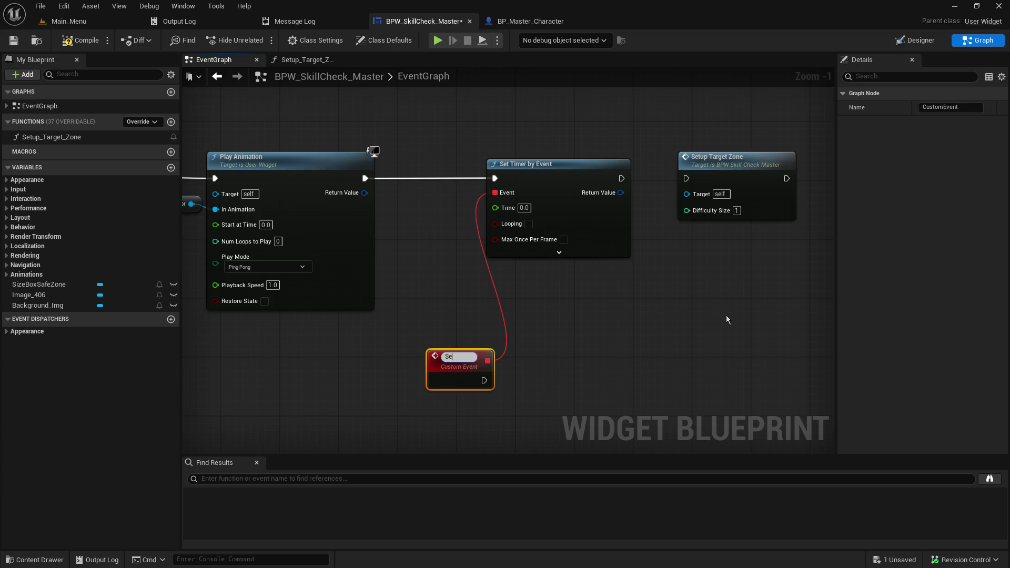
type("arget_Zone")
key("Return")
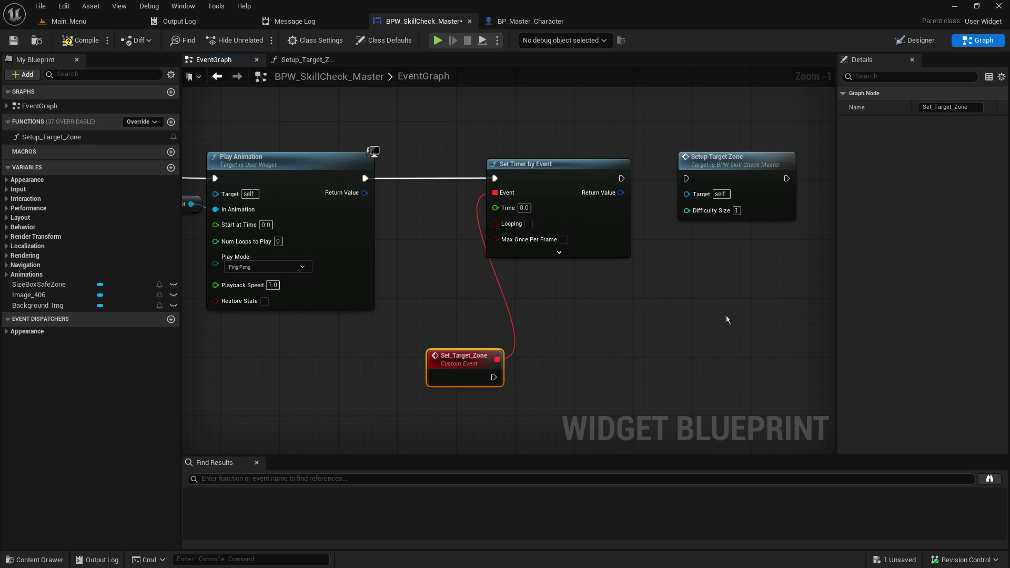
left_click_drag(721, 166, 583, 359)
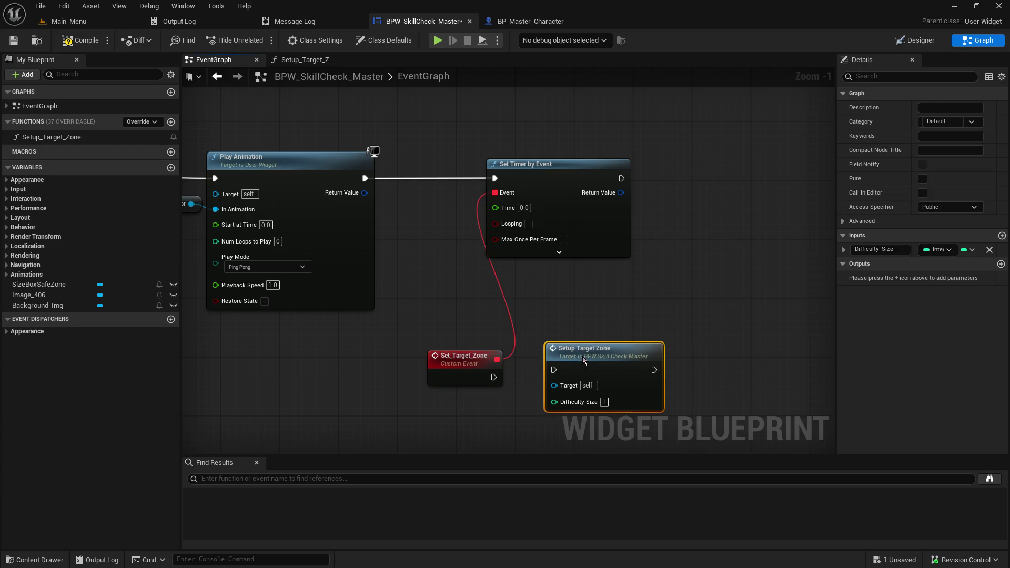
mouse_move(493, 377)
left_mouse_down()
mouse_move(557, 378)
mouse_move(553, 370)
left_mouse_up()
- Set the looping timer's Time to 5.0, tidy the nodes, then compile and save
left_click(527, 208)
type("5")
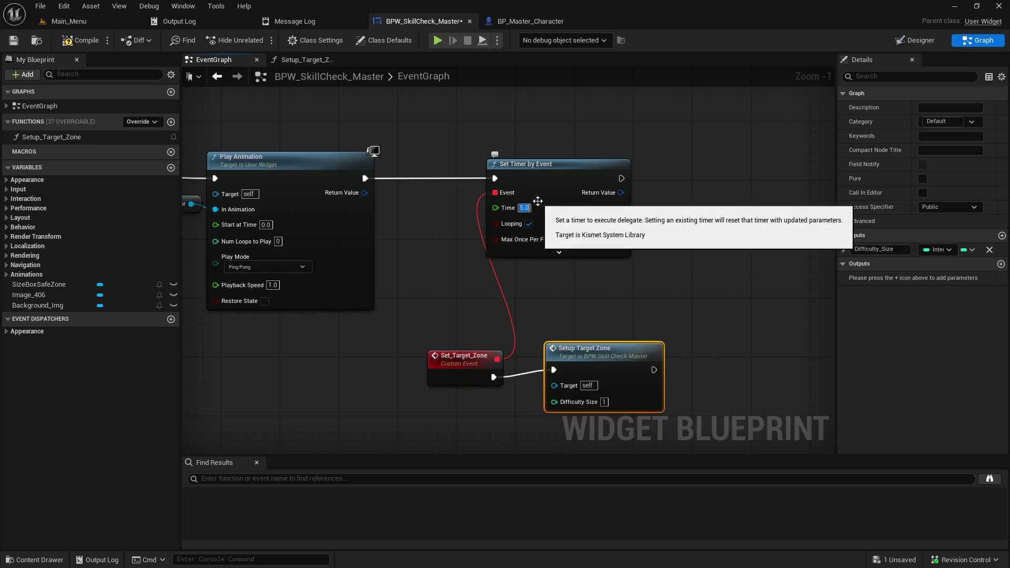
mouse_move(449, 355)
left_mouse_down()
mouse_move(424, 309)
mouse_move(404, 304)
left_mouse_up()
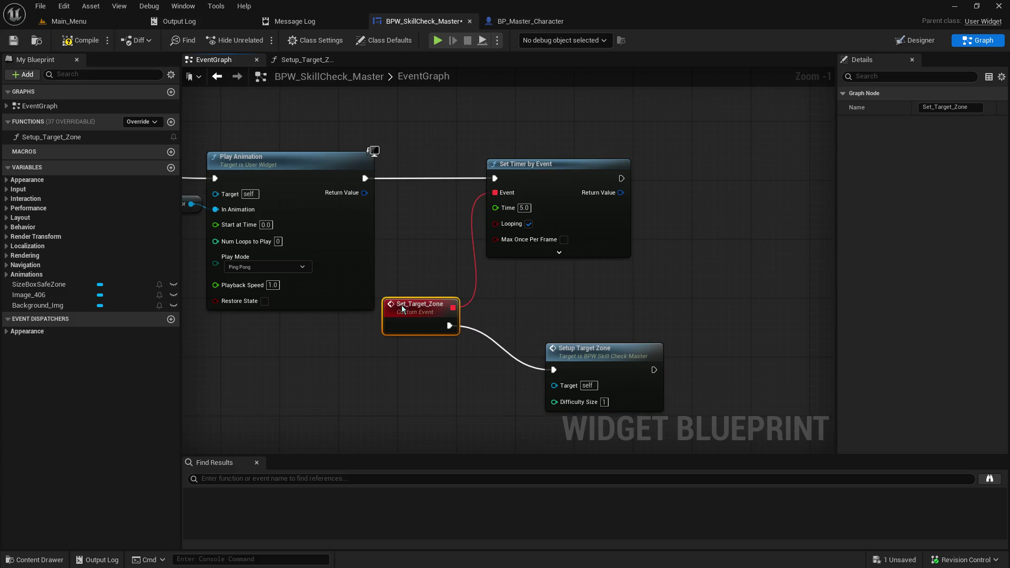
left_click_drag(624, 367, 594, 322)
left_click(13, 40)
left_click(79, 40)
mouse_move(455, 120)
left_mouse_down()
mouse_move(698, 117)
mouse_move(598, 118)
left_mouse_up()
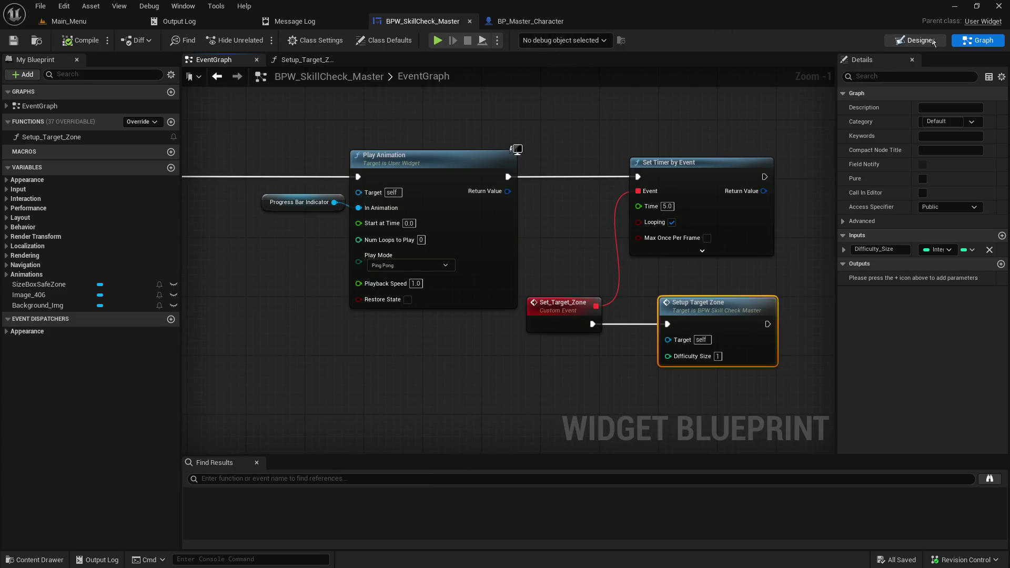
- Play the Main_Menu level in the editor and click Host to show the skill-check bar
left_click(307, 60)
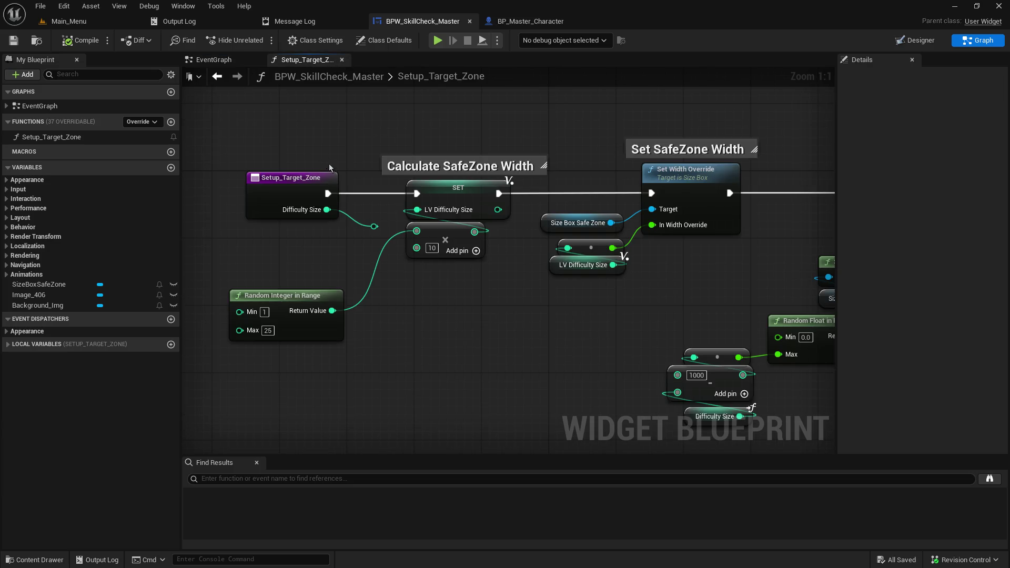
mouse_move(544, 257)
left_mouse_down()
mouse_move(299, 220)
mouse_move(448, 225)
left_mouse_up()
left_click(44, 23)
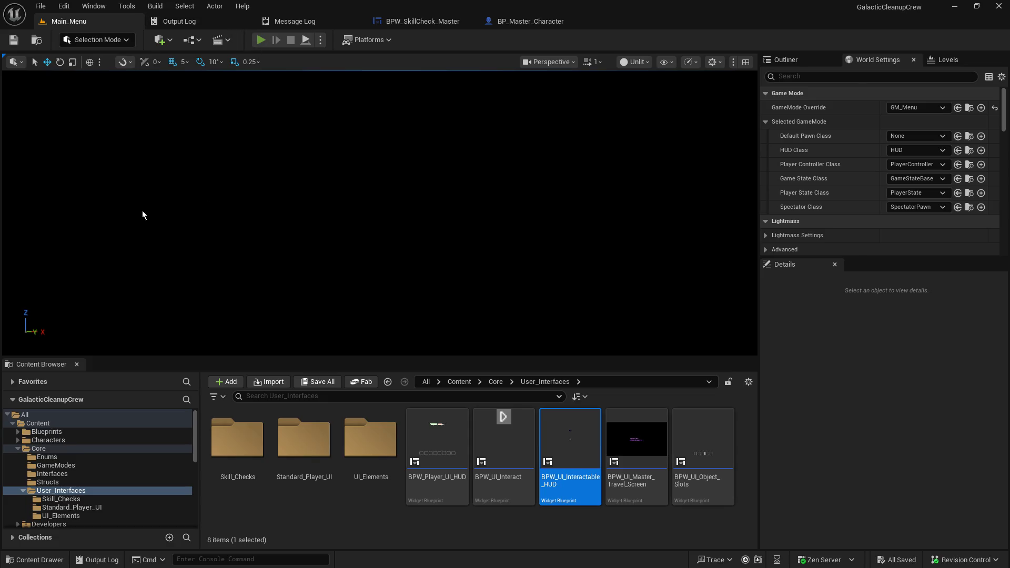
key("alt+p")
left_click(75, 209)
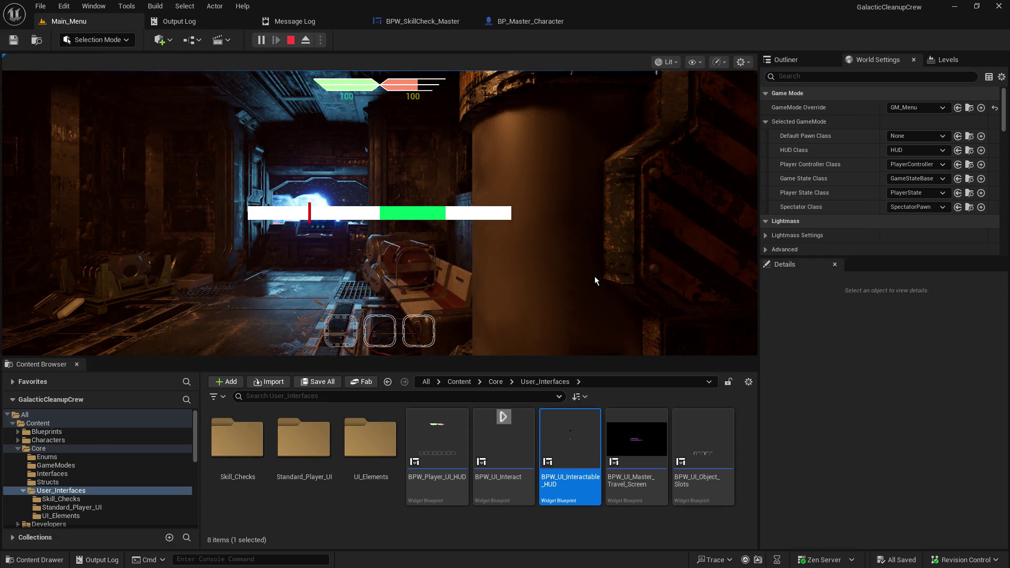
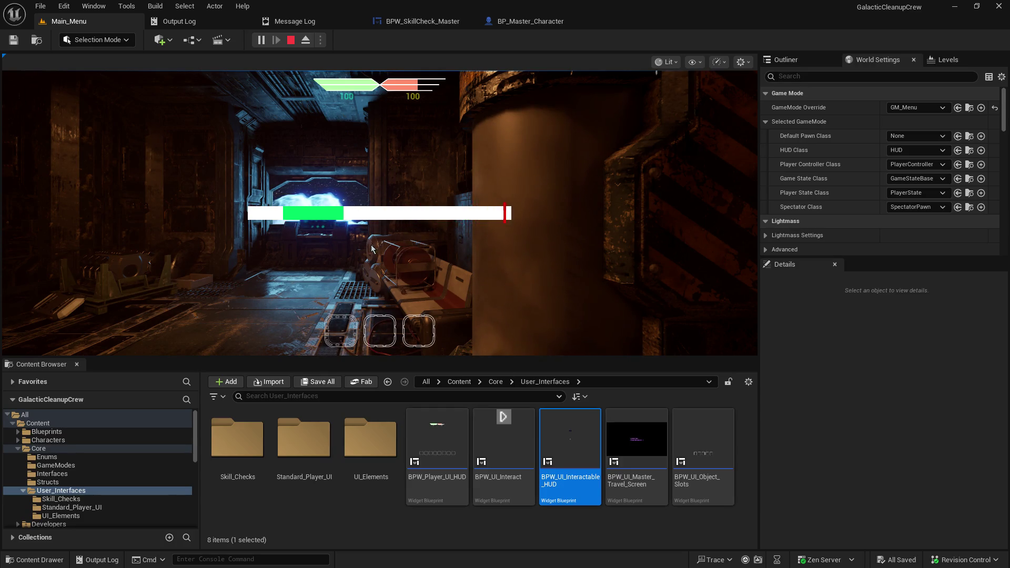
- Stop the test game, open BPW_SkillCheck_Master's EventGraph, and drag from Set Timer by Event's Return Value
left_click(290, 40)
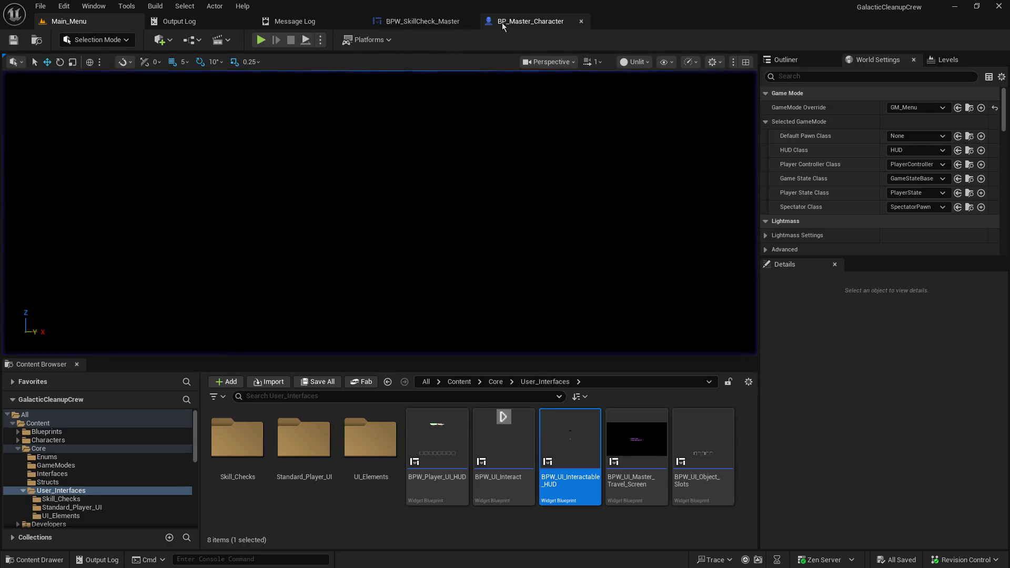
left_click(421, 21)
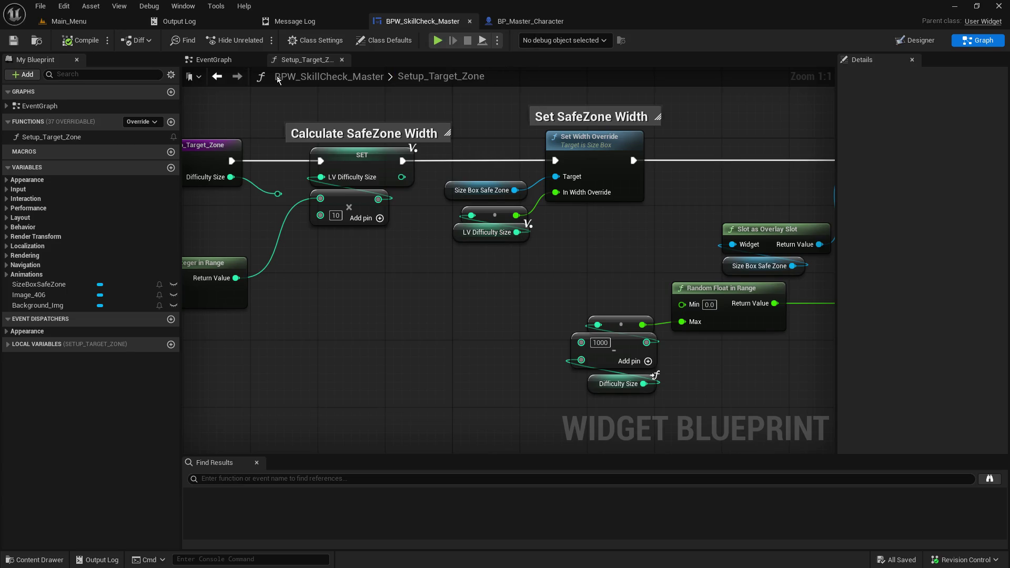
left_click(213, 59)
left_click_drag(581, 272, 349, 270)
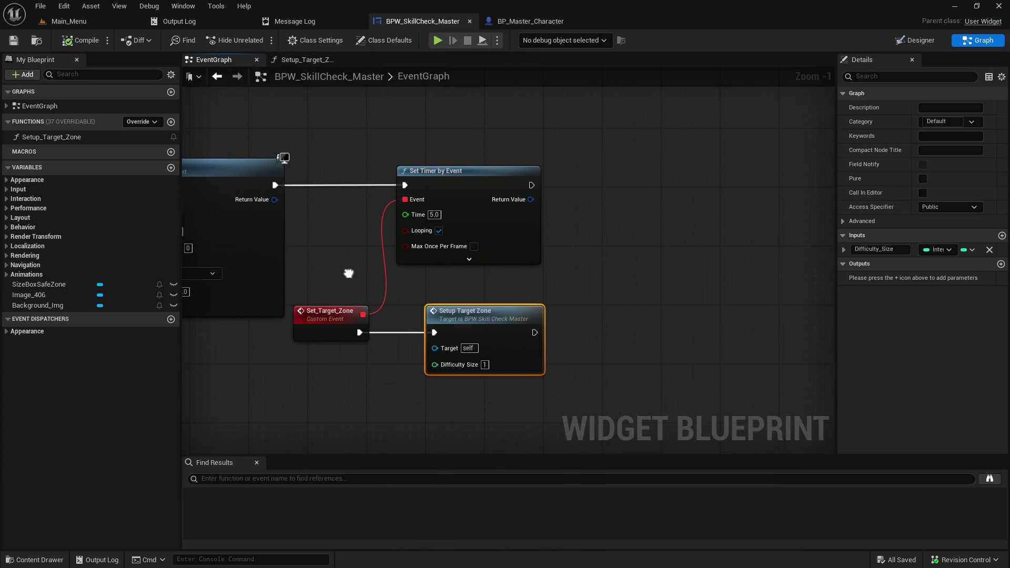
left_click_drag(532, 201, 598, 219)
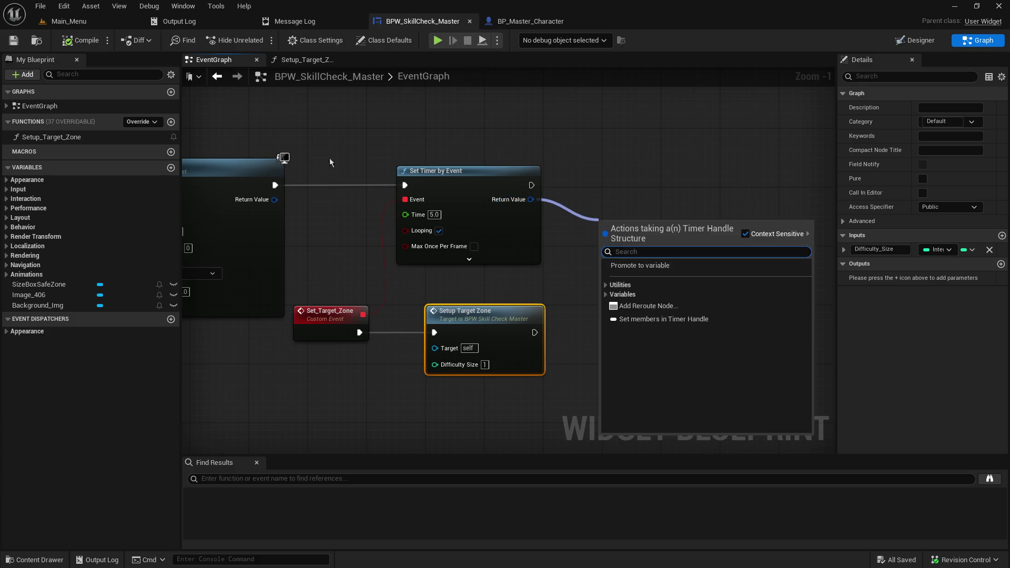
- Promote the timer's Return Value to a Set_Target_Zone_Timer variable and place its SET node beside the timer
left_click(603, 173)
left_click_drag(531, 199, 578, 194)
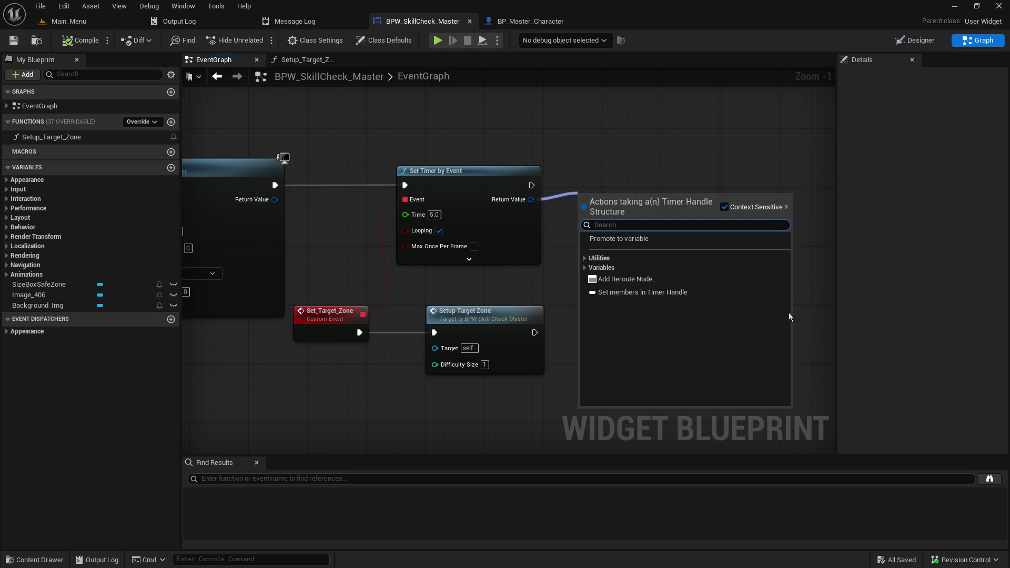
left_click(654, 242)
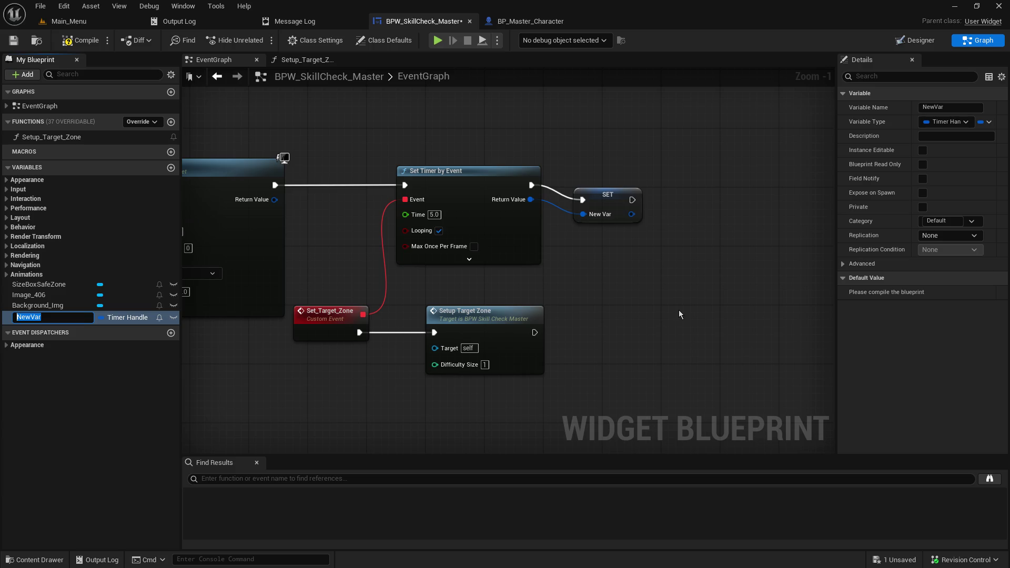
type("Set_Target_Zo")
type("ne_Tim")
type("er")
key("Return")
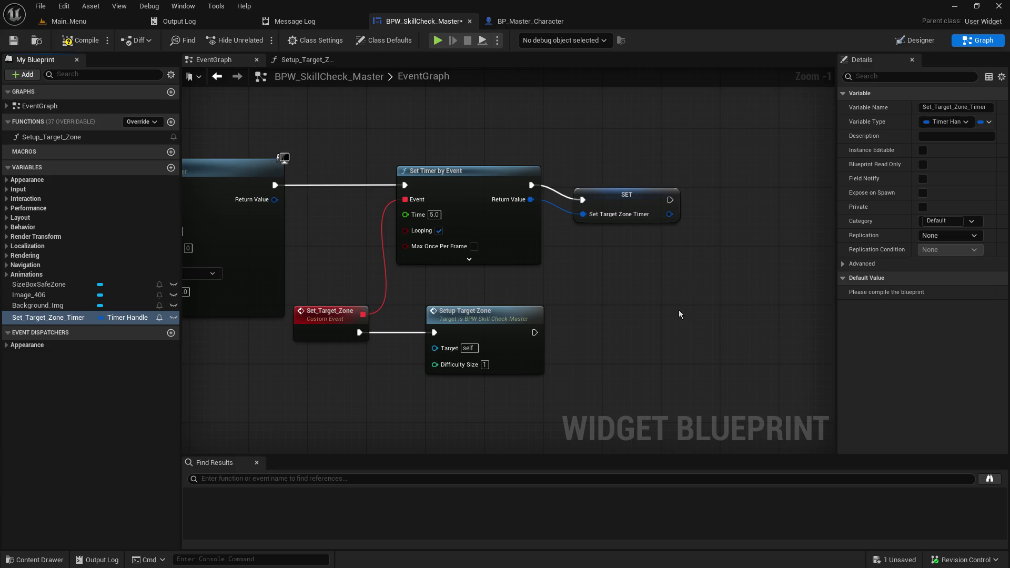
left_click_drag(627, 202, 620, 188)
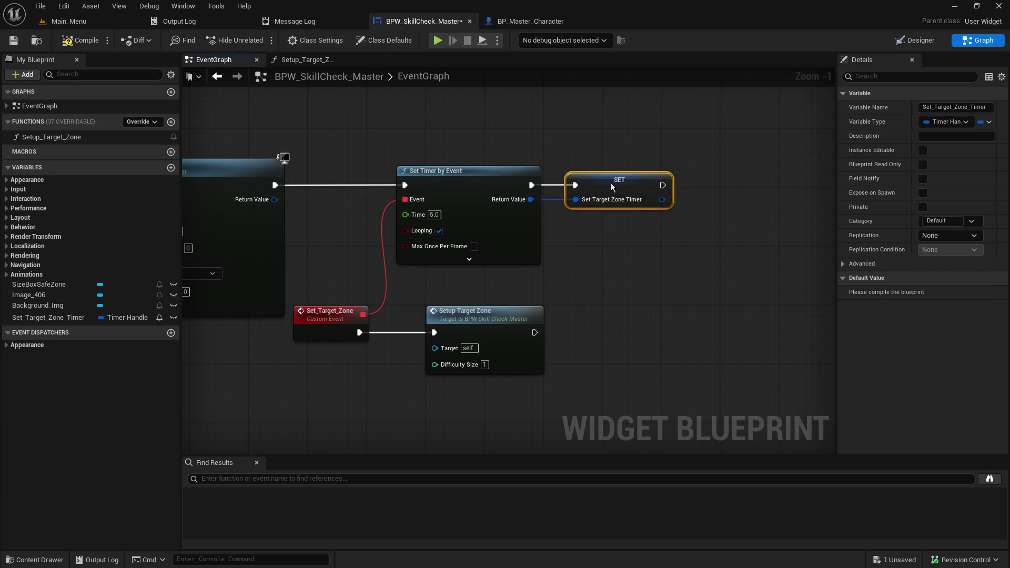
mouse_move(610, 288)
left_mouse_down()
mouse_move(735, 275)
mouse_move(711, 289)
mouse_move(432, 321)
left_mouse_up()
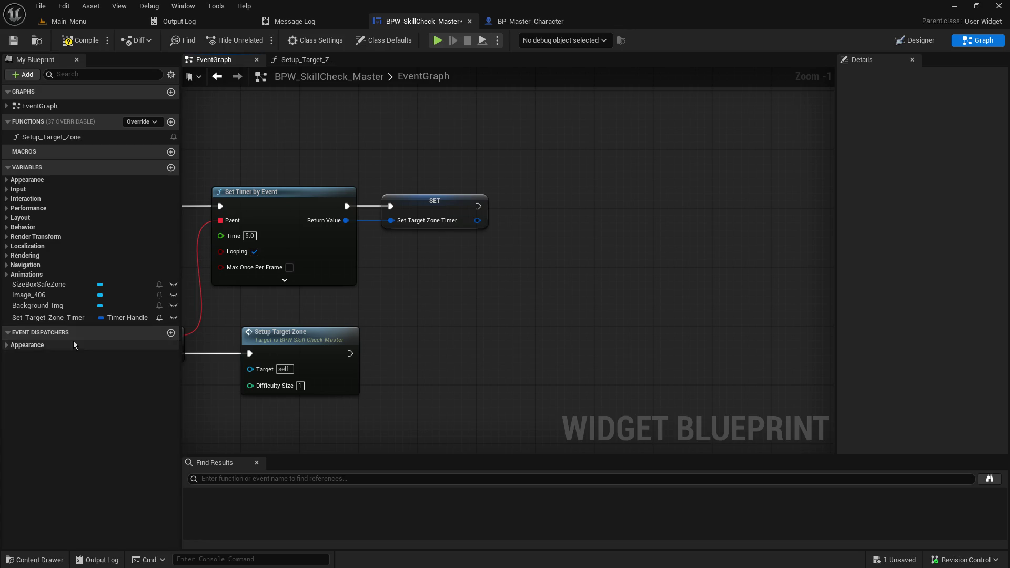
- Add a Delay node of 15 seconds after the SET node
left_click_drag(477, 206, 617, 216)
type("delay")
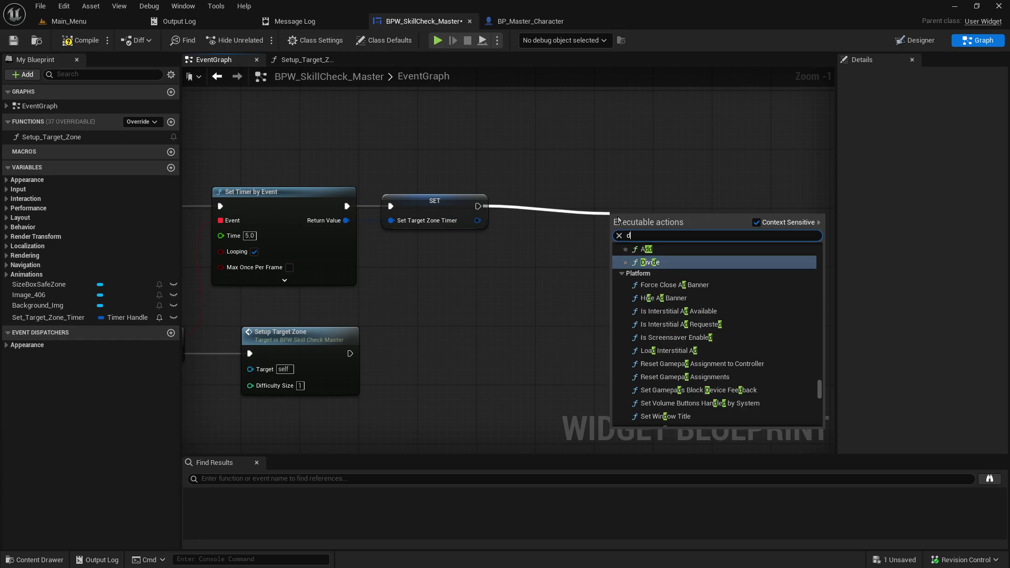
key("Return")
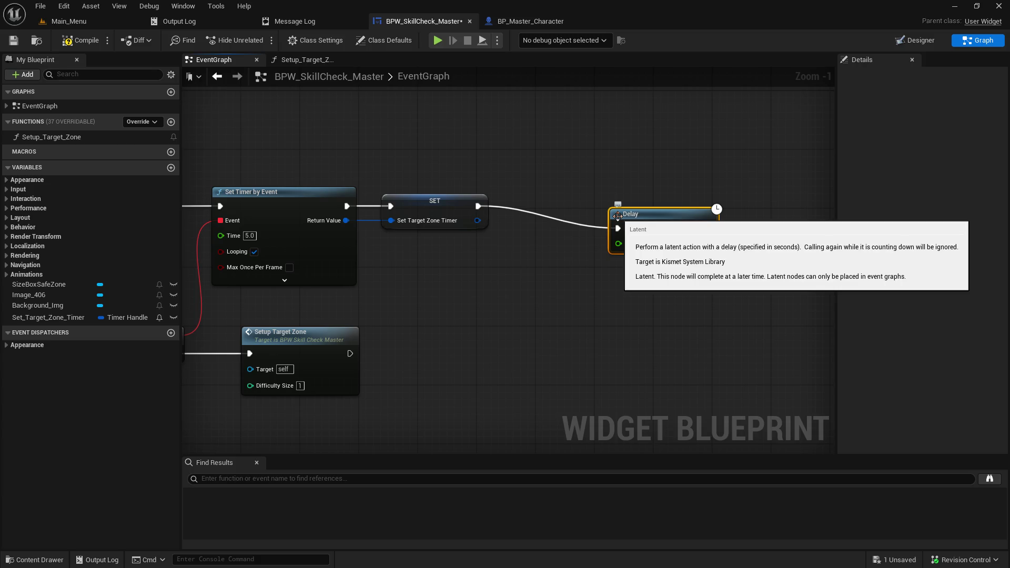
left_click(656, 244)
type("15")
key("Return")
left_click(659, 297)
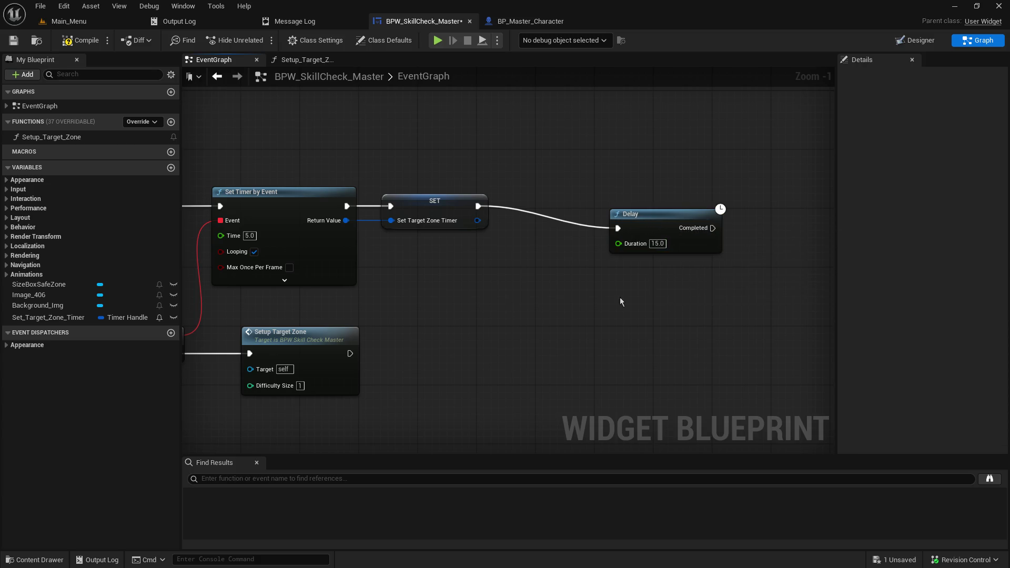
- Feed a Set_Target_Zone_Timer getter into a new Clear and Invalidate Timer by Handle node, and tidy the layout
mouse_move(47, 317)
left_mouse_down()
mouse_move(531, 349)
mouse_move(639, 284)
mouse_move(652, 296)
left_mouse_up()
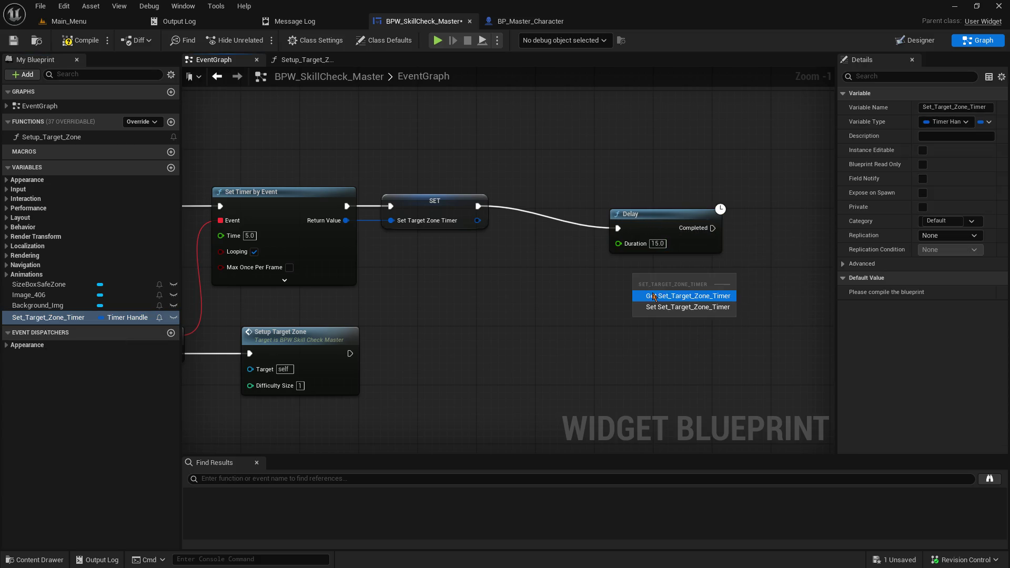
left_click(652, 295)
left_click_drag(705, 275, 765, 267)
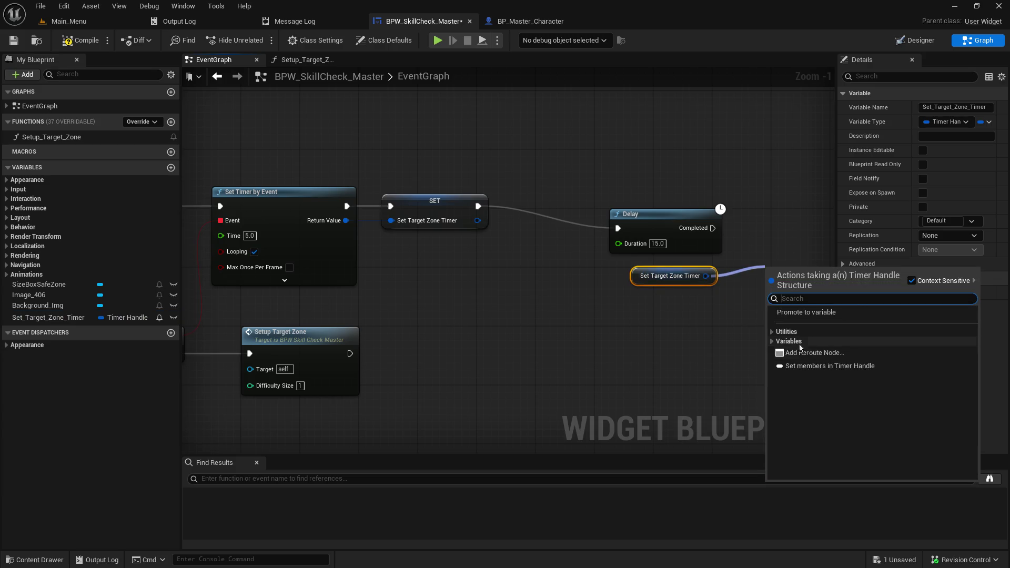
left_click(771, 333)
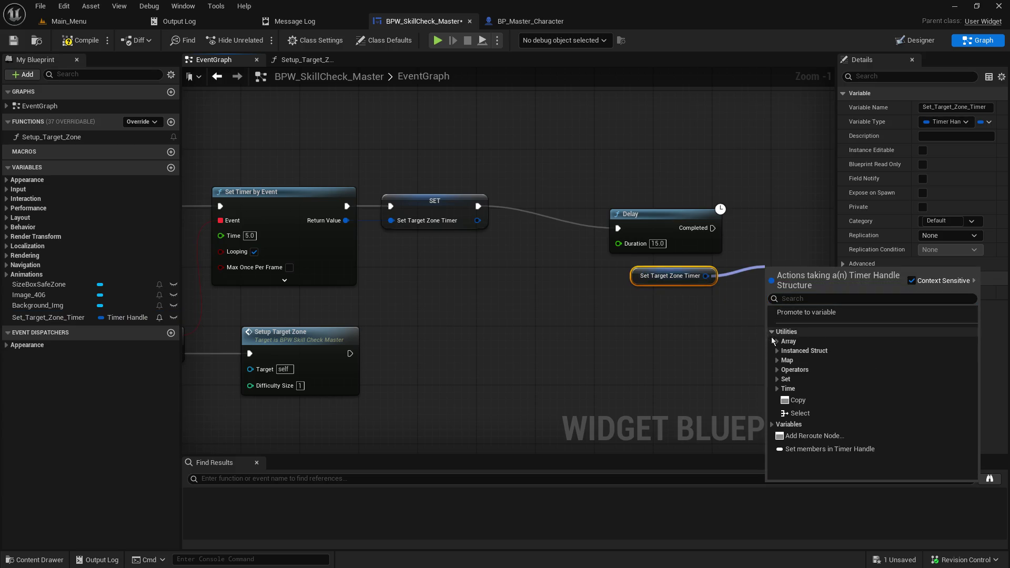
left_click(777, 389)
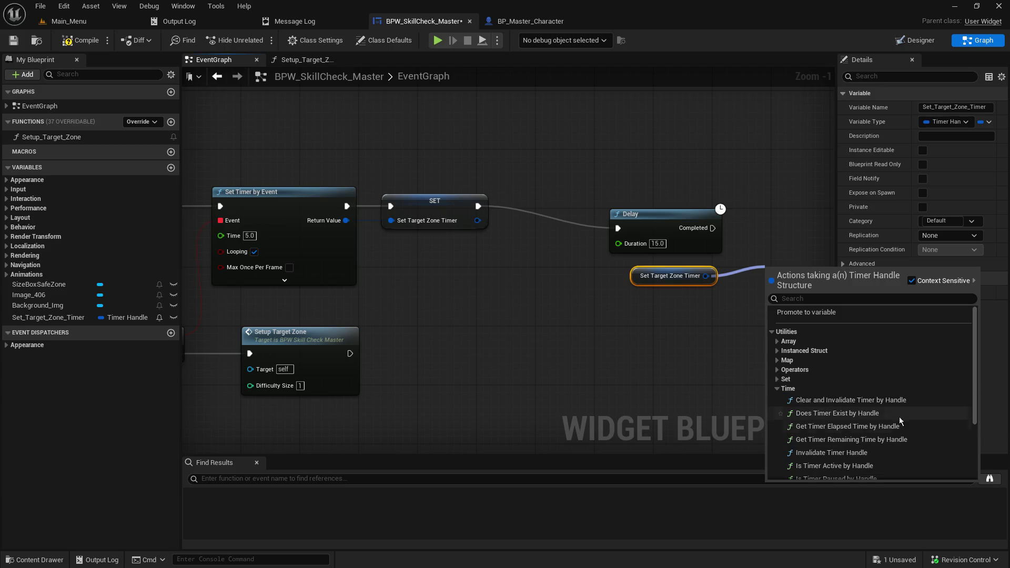
left_click(906, 401)
mouse_move(559, 234)
left_mouse_down()
mouse_move(487, 231)
mouse_move(610, 300)
left_mouse_up()
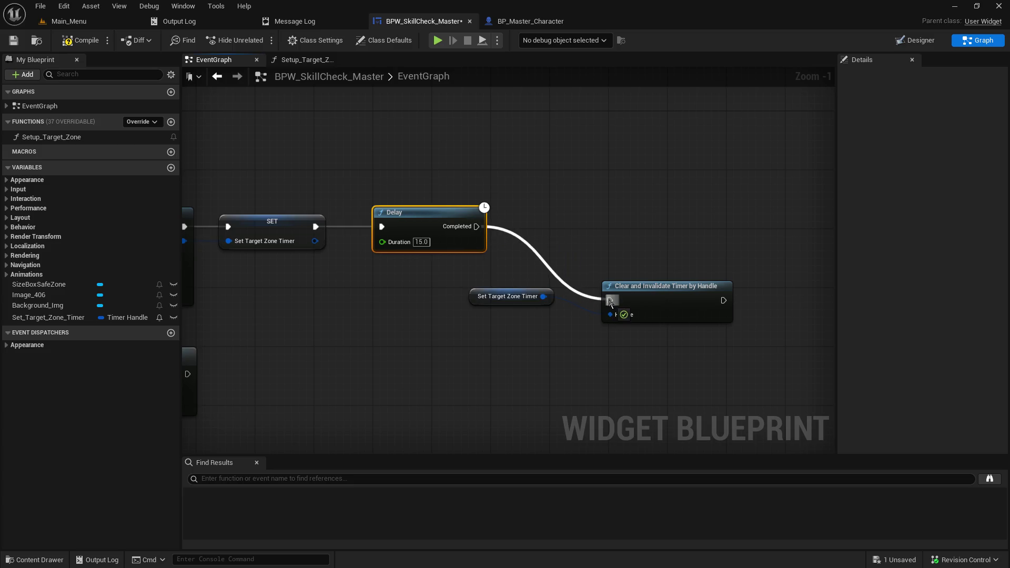
mouse_move(499, 274)
left_mouse_down()
mouse_move(656, 299)
mouse_move(560, 292)
mouse_move(578, 222)
left_mouse_up()
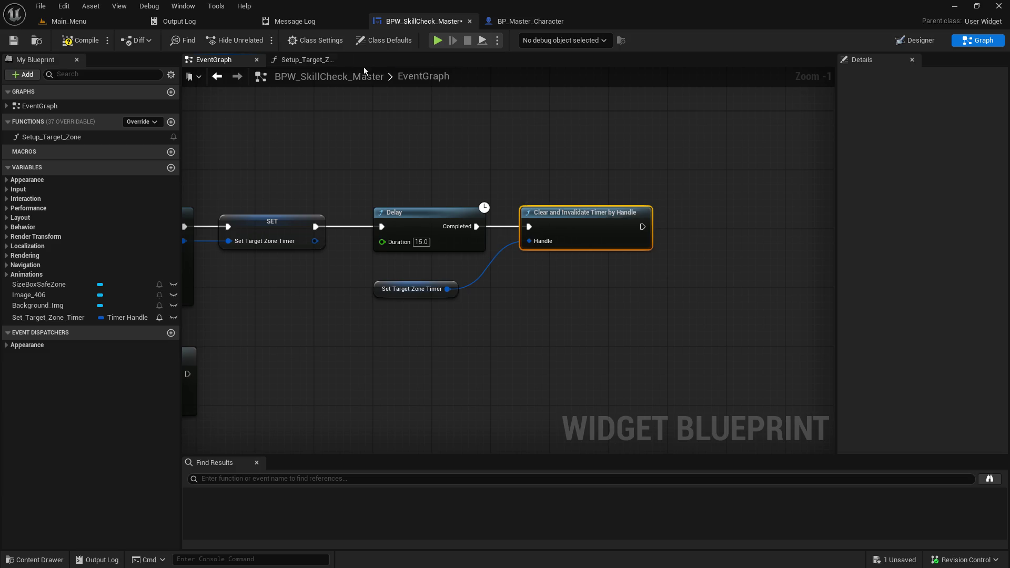
- Compile the blueprint and start a hosted play test from the Main_Menu level
left_click(74, 41)
left_click(79, 21)
left_click(261, 40)
left_click(98, 202)
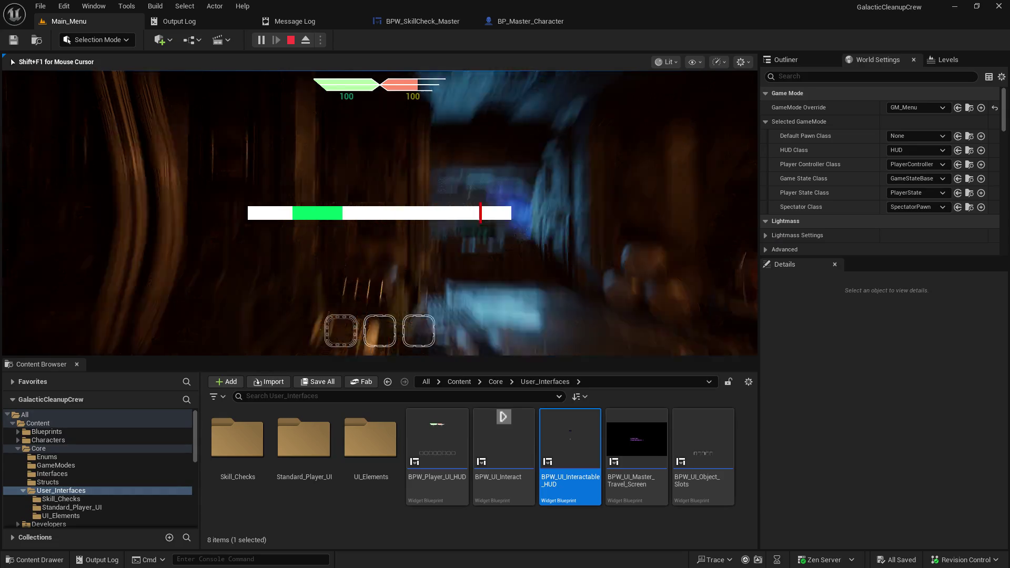
- End the play session after watching the skill-check bar run
key("Escape")
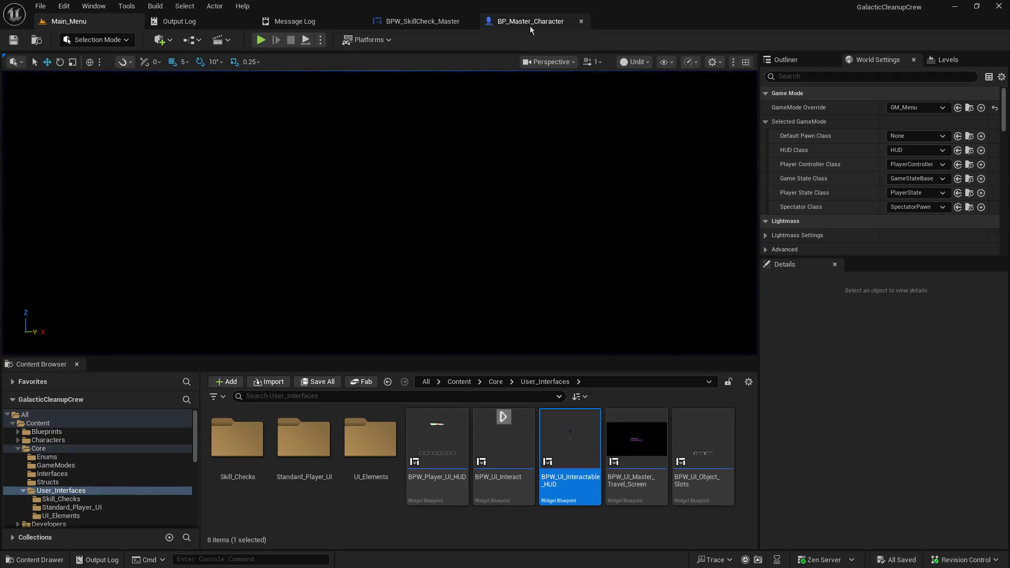
- Delete the Delay node from the BPW_SkillCheck_Master event graph
left_click(444, 25)
left_click_drag(410, 240, 491, 247)
left_click(470, 219)
key("Delete")
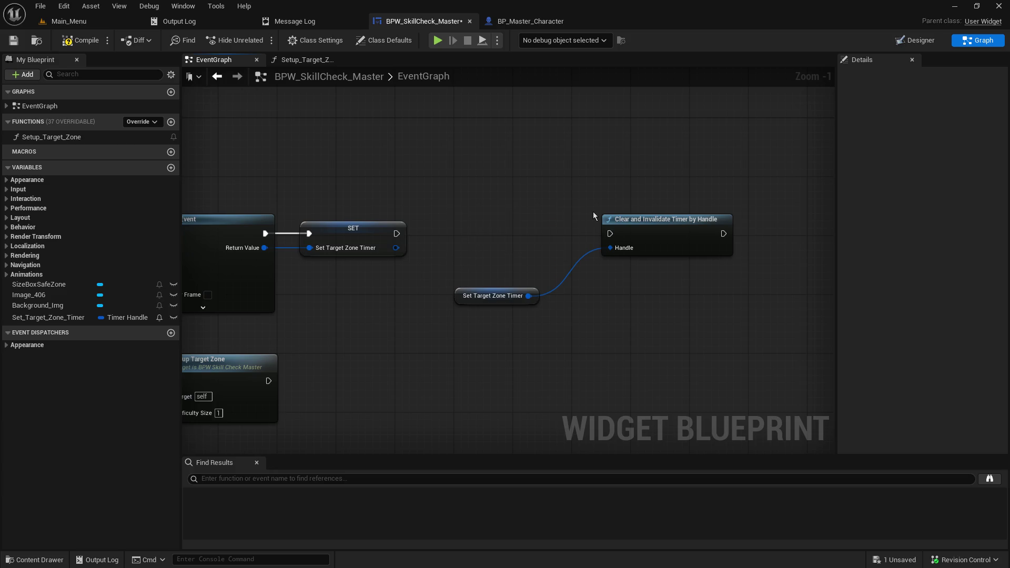
- Move the timer getter and Clear and Invalidate Timer nodes aside, unconnected
mouse_move(492, 303)
left_mouse_down()
mouse_move(646, 291)
mouse_move(639, 270)
left_mouse_up()
left_click_drag(543, 178, 692, 322)
scroll(658, 304, "down", 2)
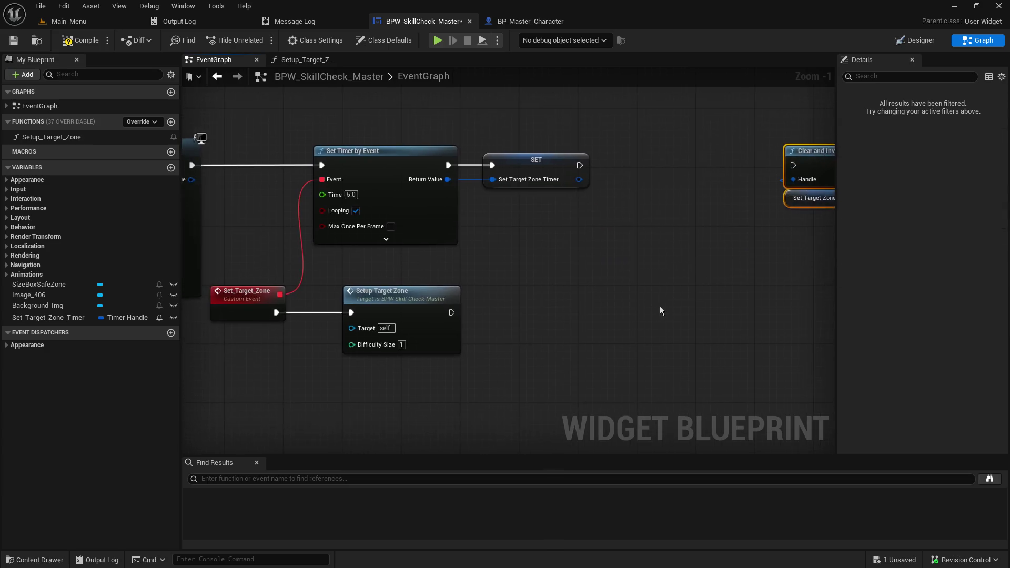
left_click_drag(820, 190, 816, 194)
left_click(827, 180)
mouse_move(208, 363)
left_mouse_down()
mouse_move(568, 302)
mouse_move(427, 334)
mouse_move(512, 326)
mouse_move(480, 323)
mouse_move(433, 345)
left_mouse_up()
left_click(517, 295)
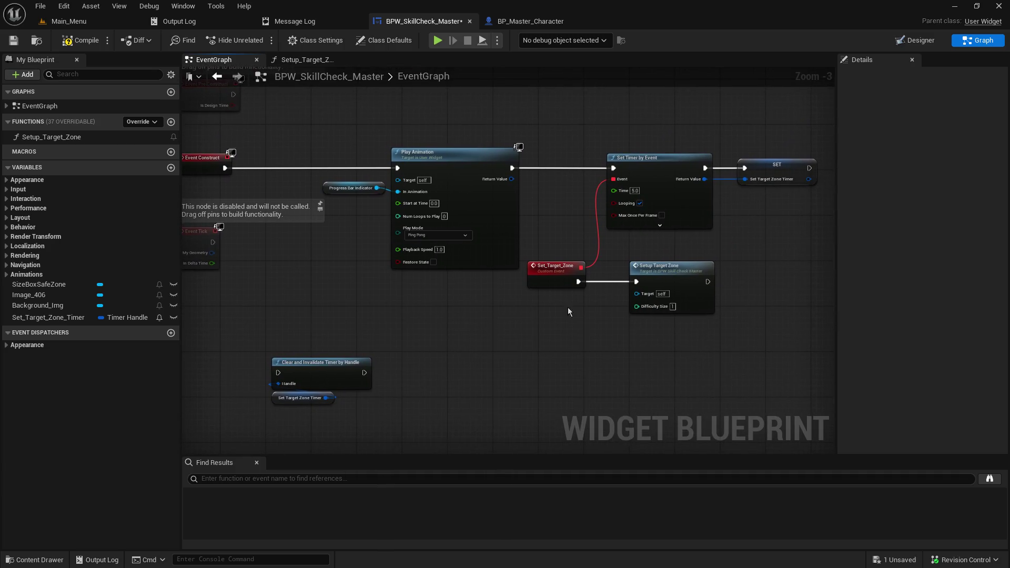
scroll(593, 279, "up", 3)
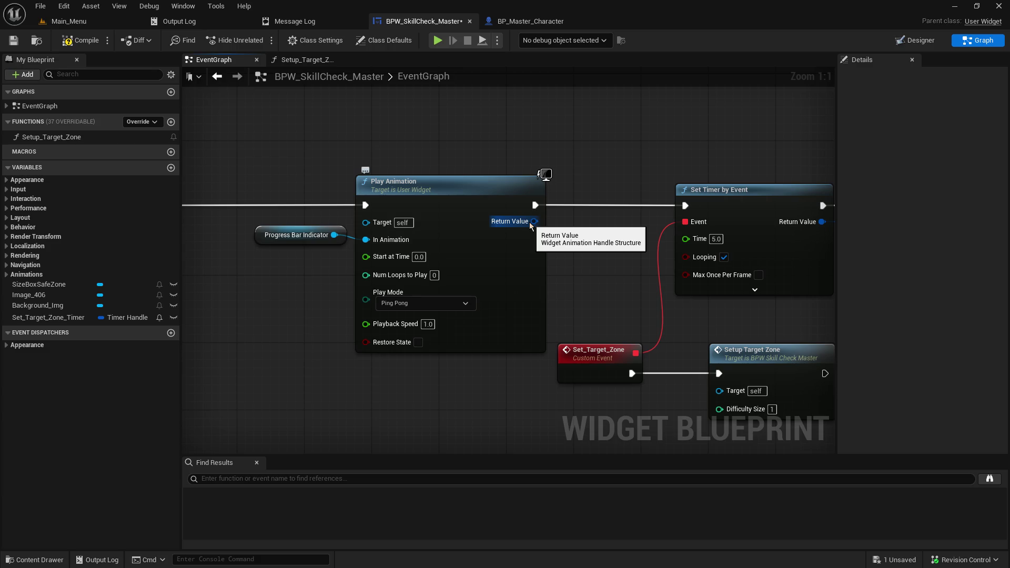
- Expand Set Timer by Event to reveal its start-delay inputs and select its 5.0 Time
left_click(712, 285)
left_click(755, 290)
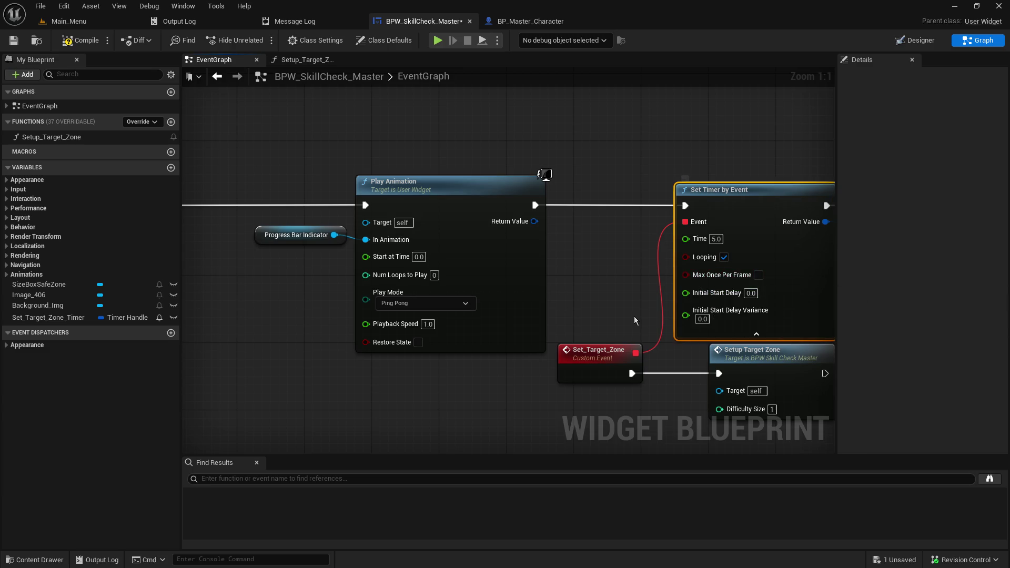
left_click_drag(633, 316, 532, 263)
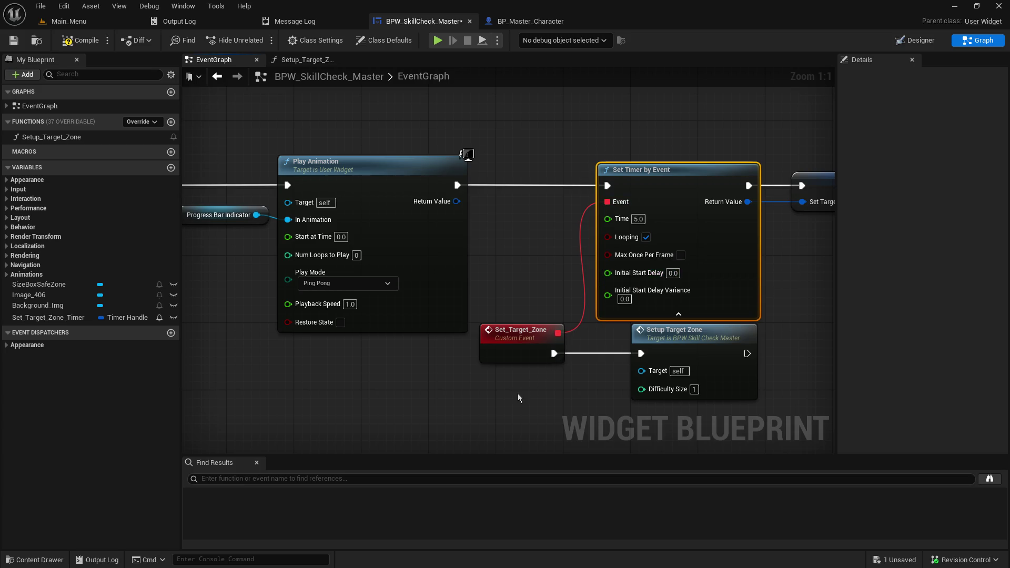
left_click(637, 220)
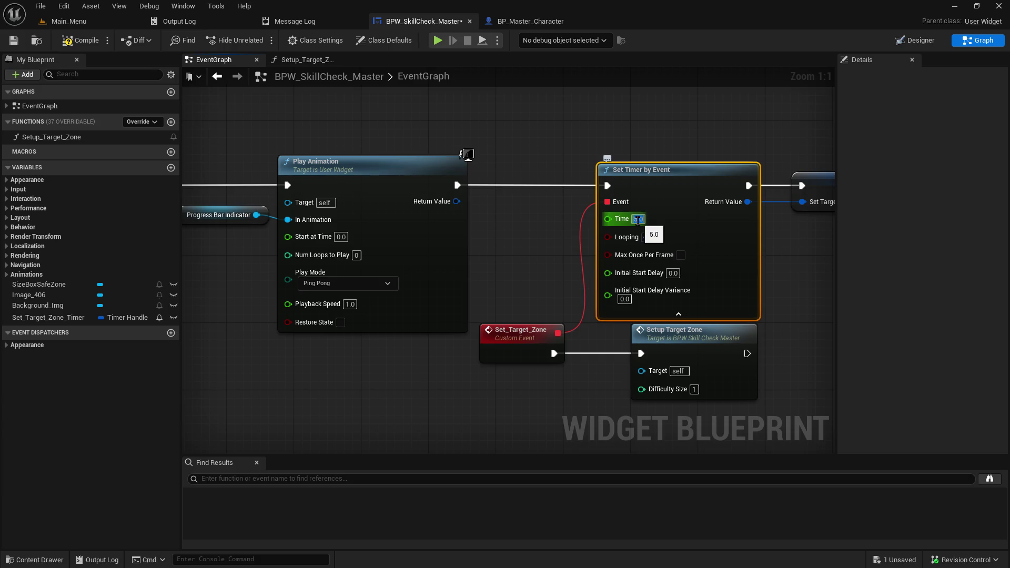
- Compile and save the blueprint, then host a play test from Main_Menu
left_click(87, 42)
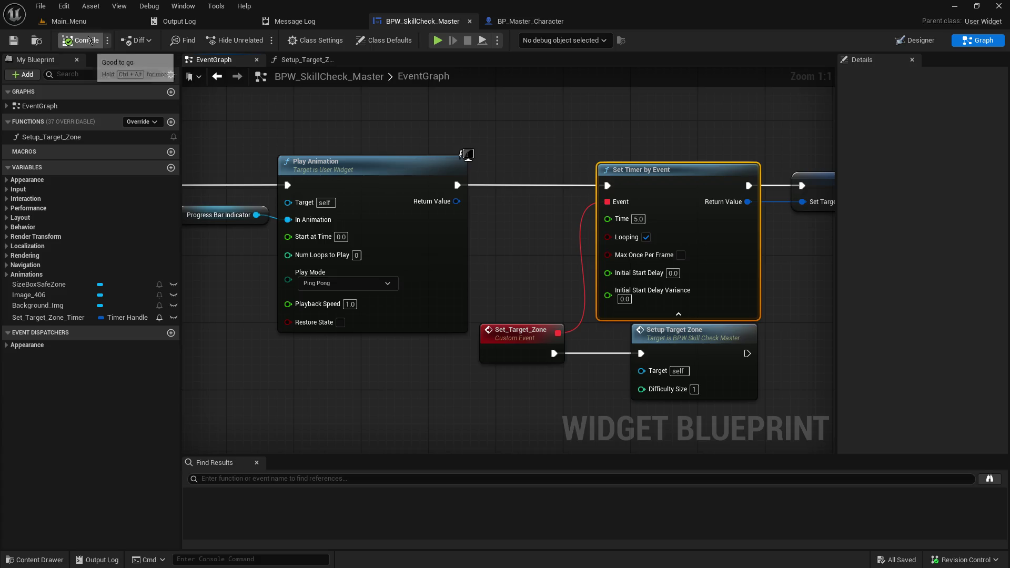
left_click(69, 21)
left_click(260, 40)
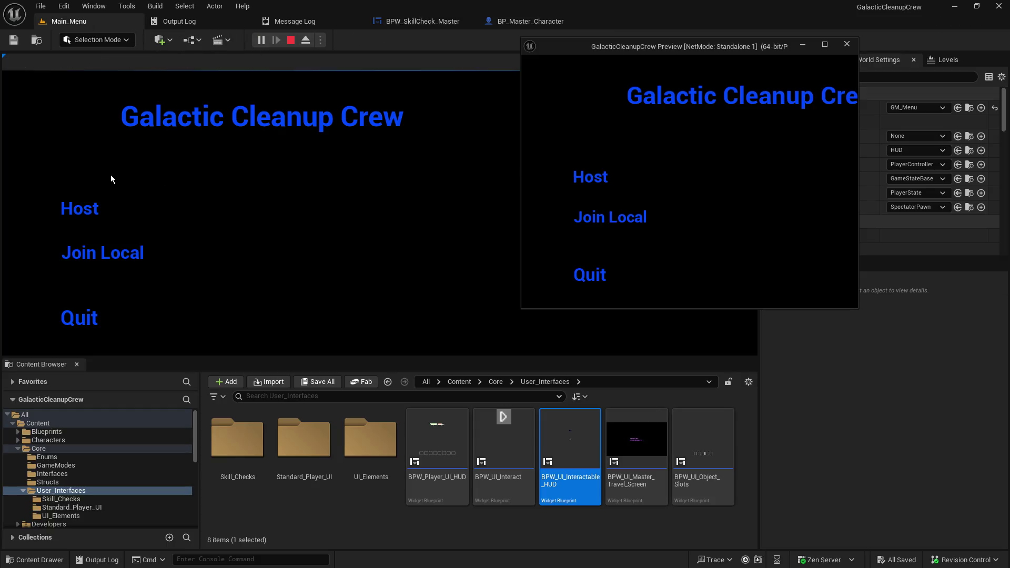
left_click(68, 207)
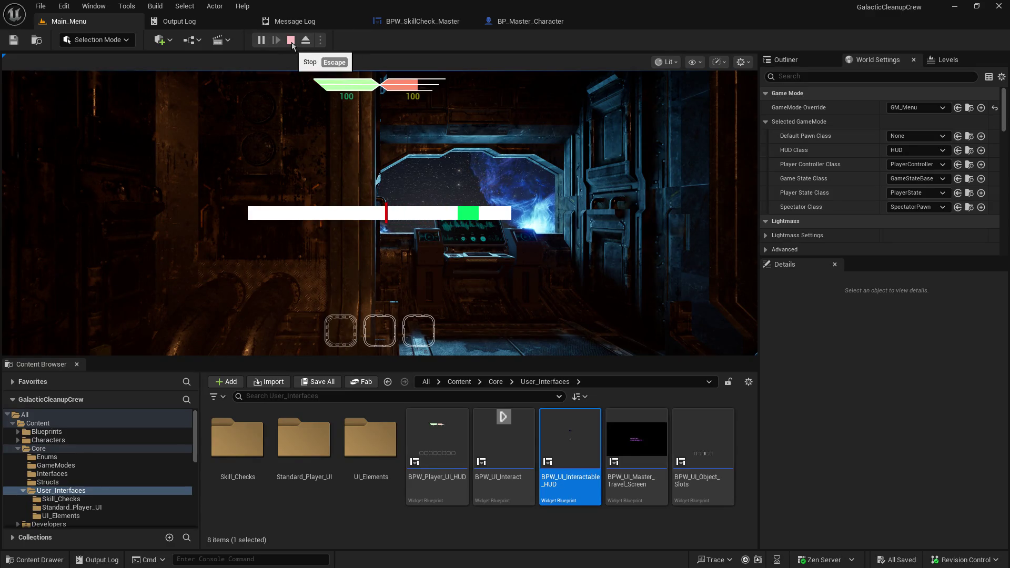
- Stop the play test and show BPW_SkillCheck_Master's Designer layout
left_click(291, 42)
left_click(430, 24)
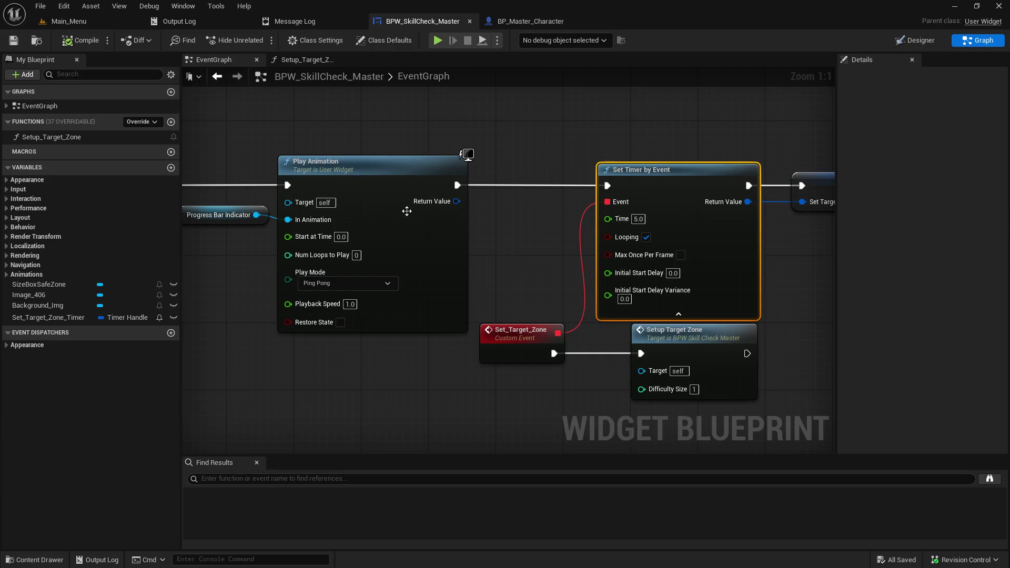
left_click(915, 40)
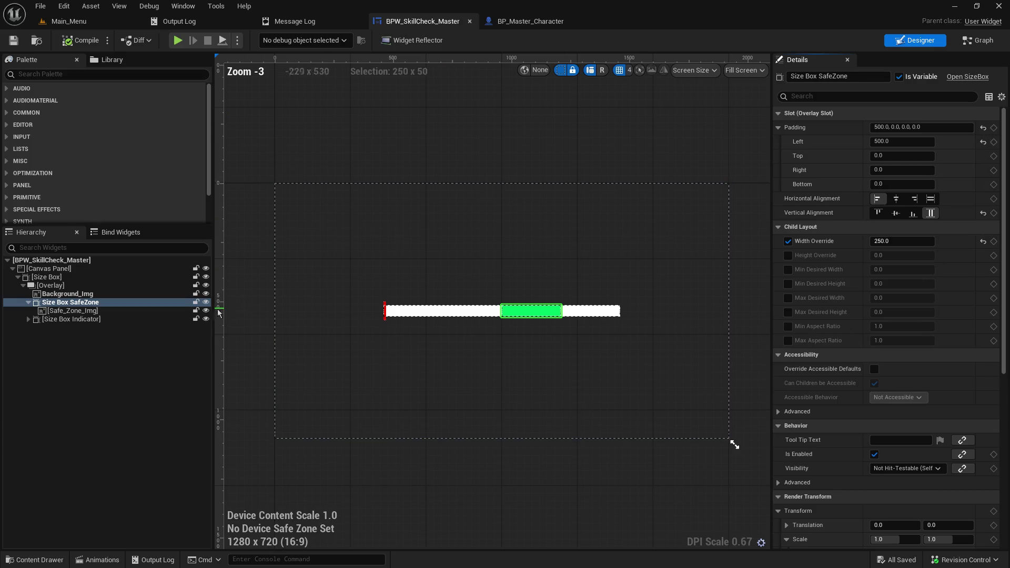
- Open Size Box Indicator's Progress_Bar_Indicator animation and scrub to 5.00 to confirm Padding Left 1000
left_click(73, 319)
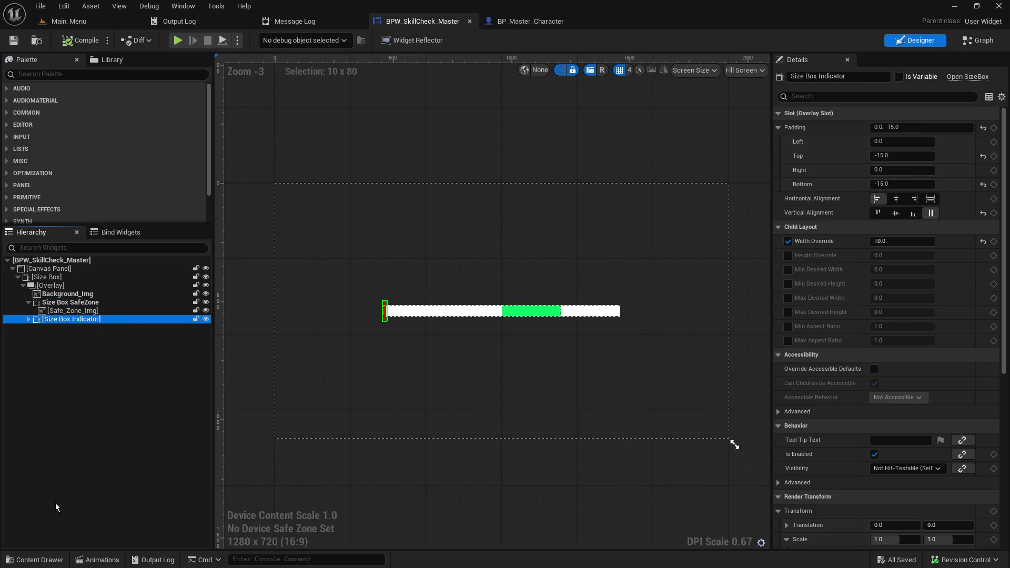
left_click(98, 560)
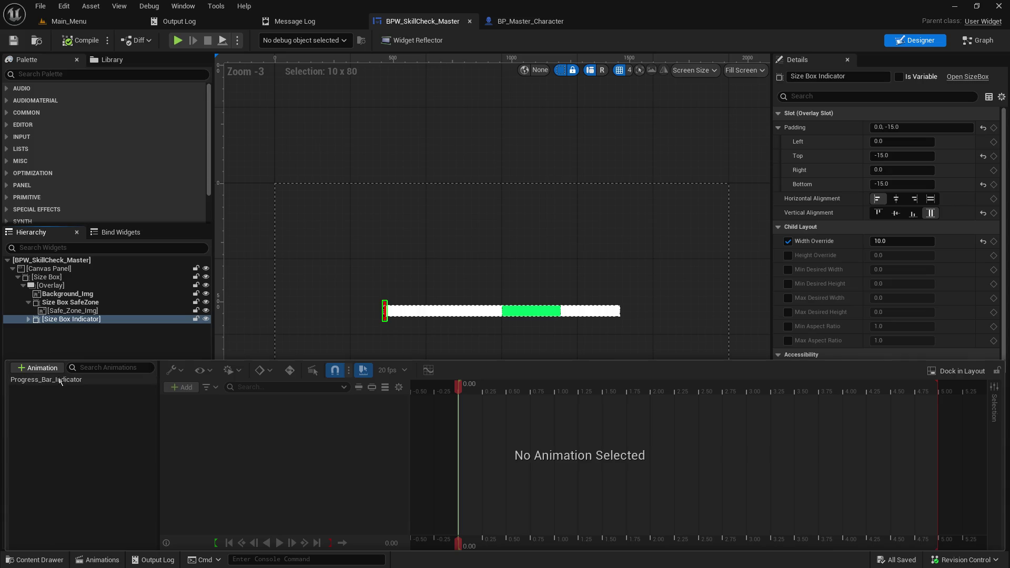
left_click(60, 380)
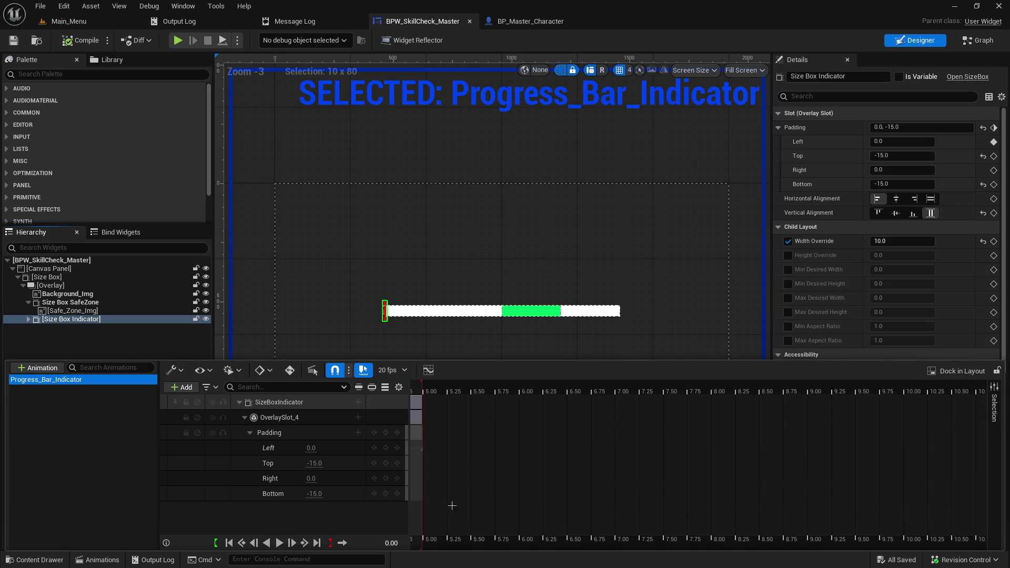
left_click_drag(522, 444, 767, 438)
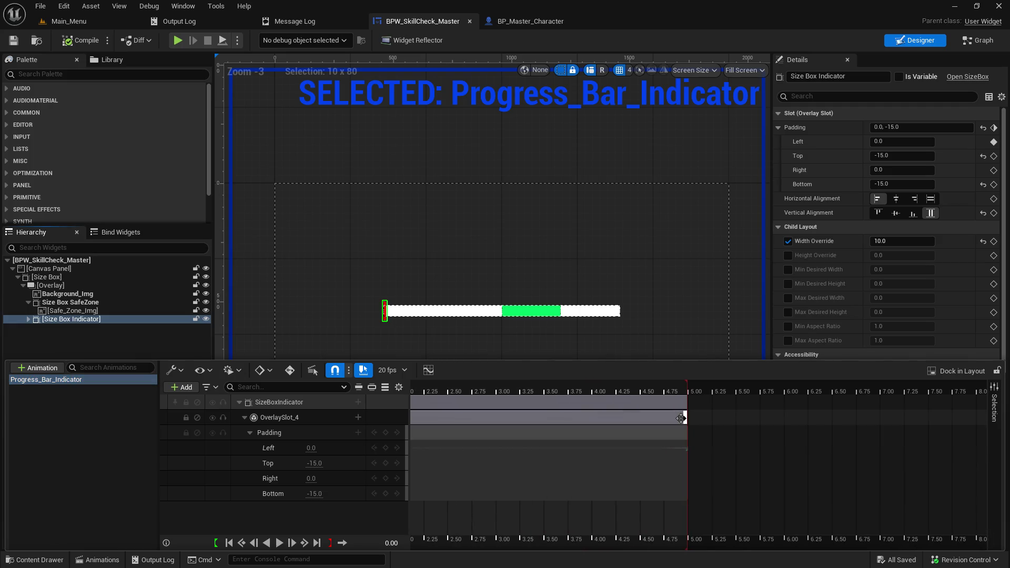
mouse_move(485, 417)
left_mouse_down()
mouse_move(908, 406)
mouse_move(649, 392)
left_mouse_up()
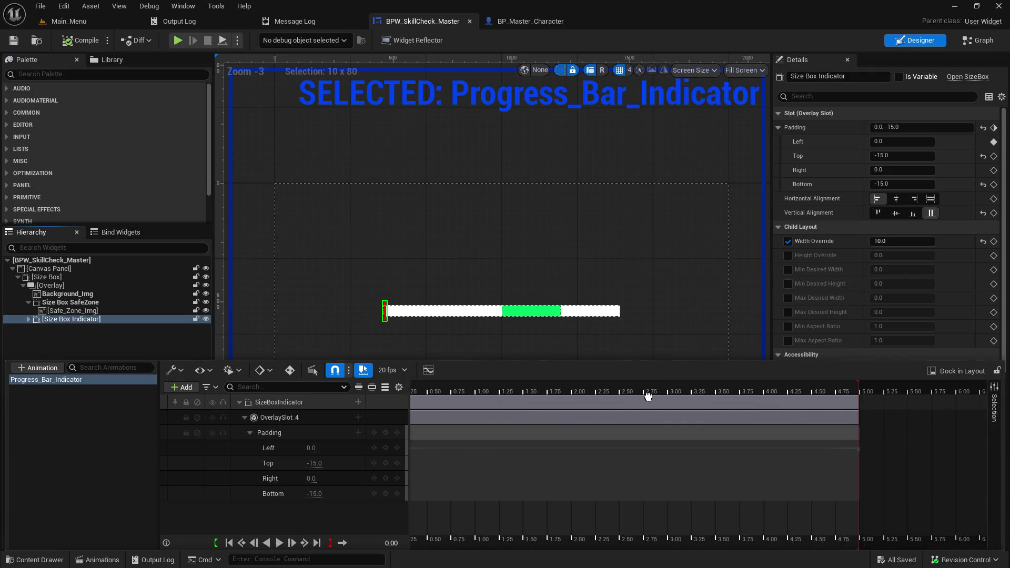
right_click(857, 384)
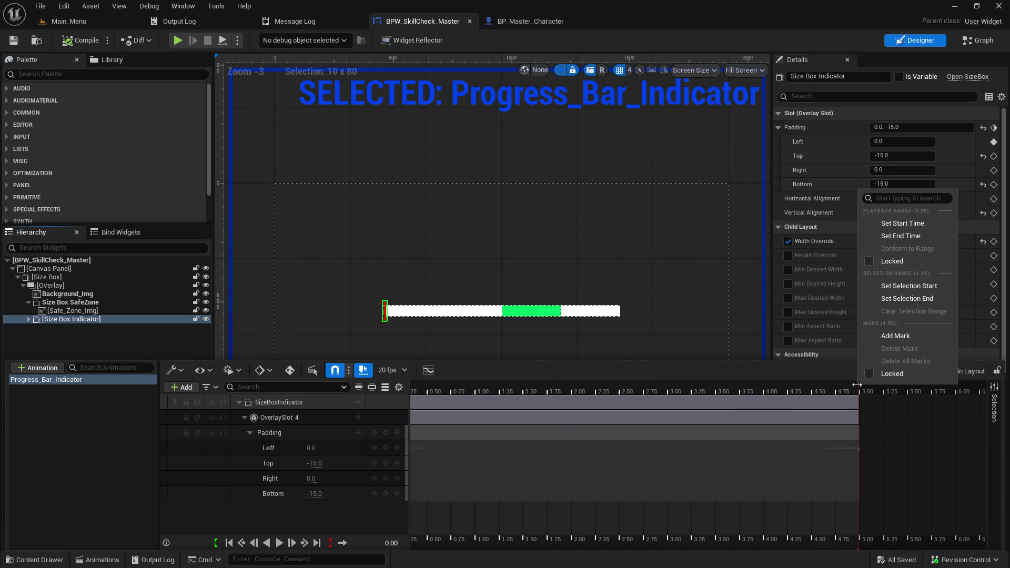
left_click(854, 389)
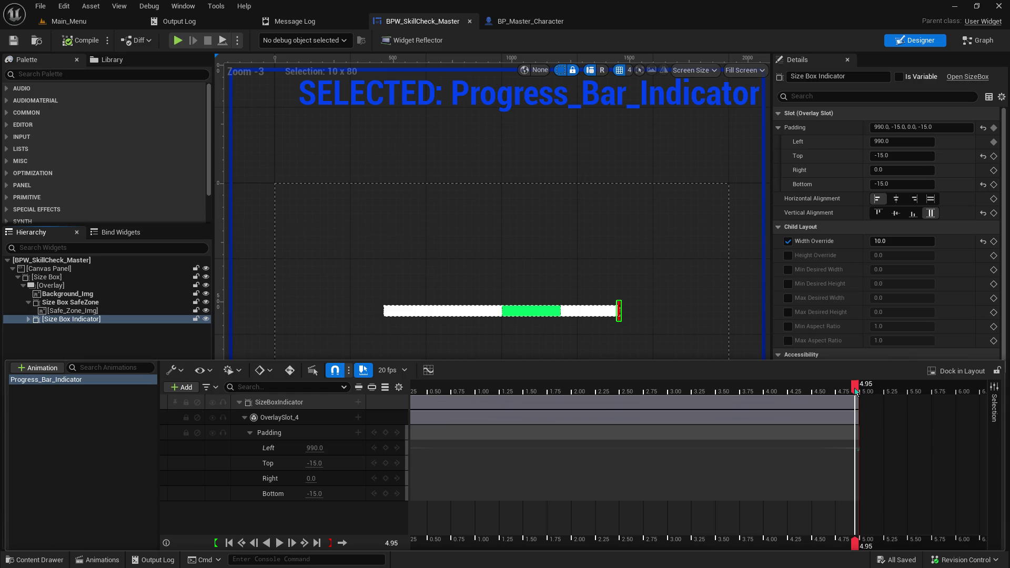
left_click_drag(858, 387, 865, 387)
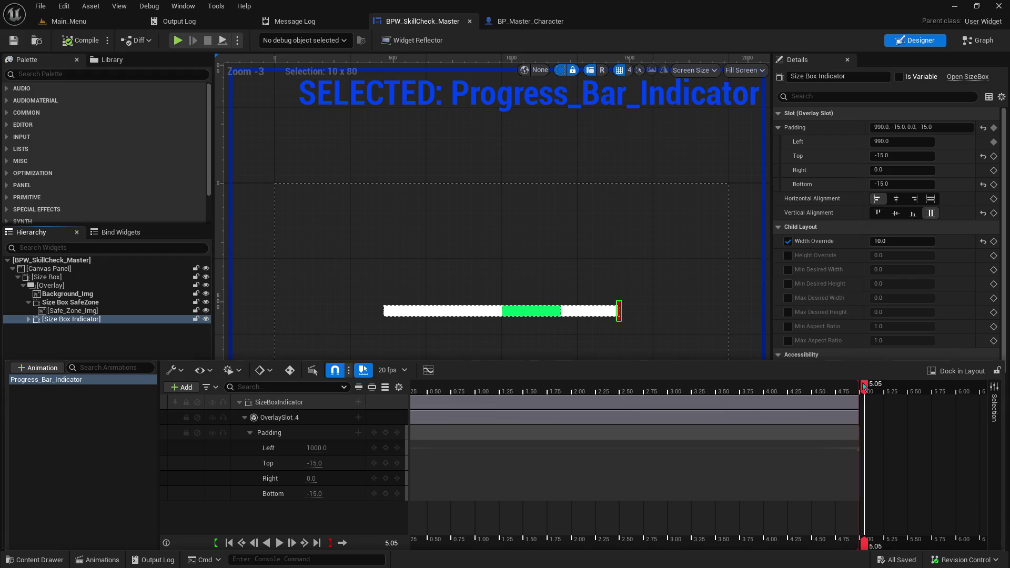
- Set Set Timer by Event's Initial Start Delay to 0.1, save the widget, and return to Main_Menu
left_click(972, 41)
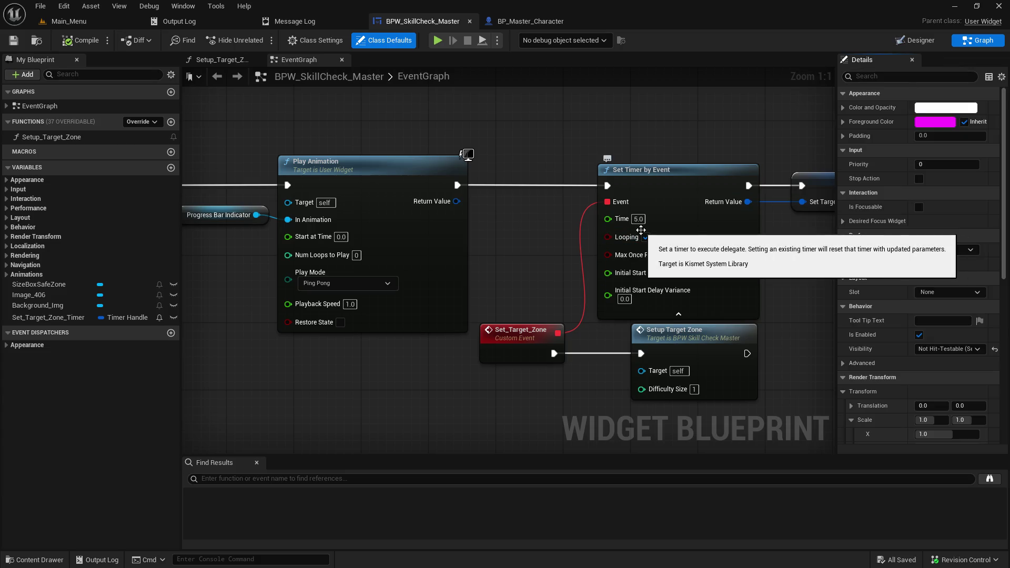
left_click(637, 219)
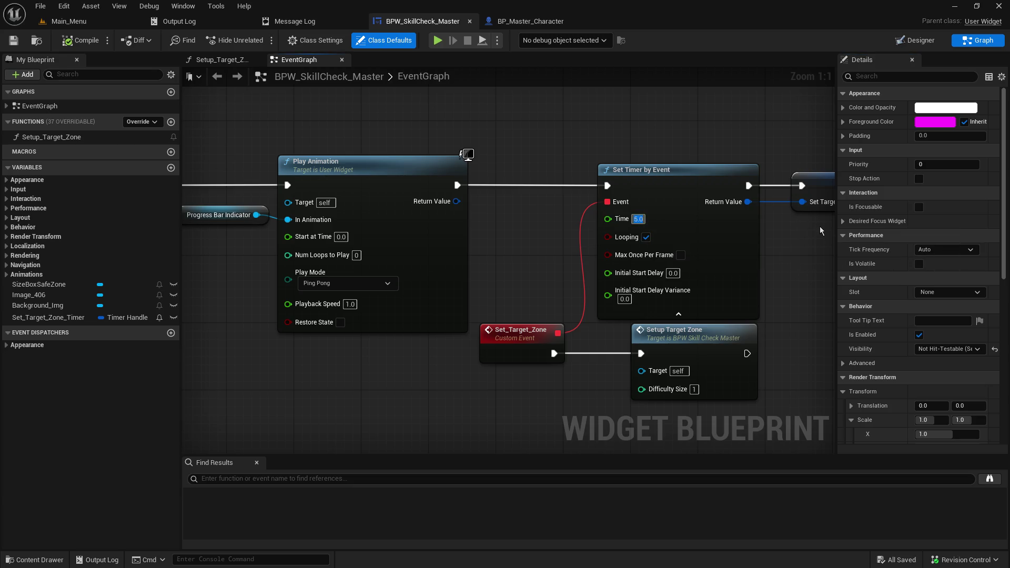
left_click(673, 273)
type("0")
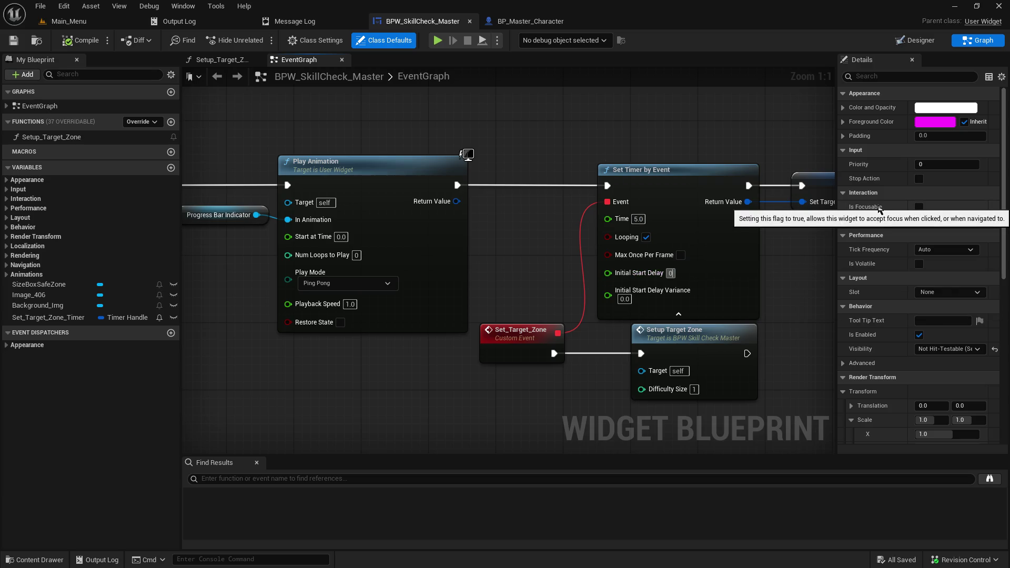
key("Return")
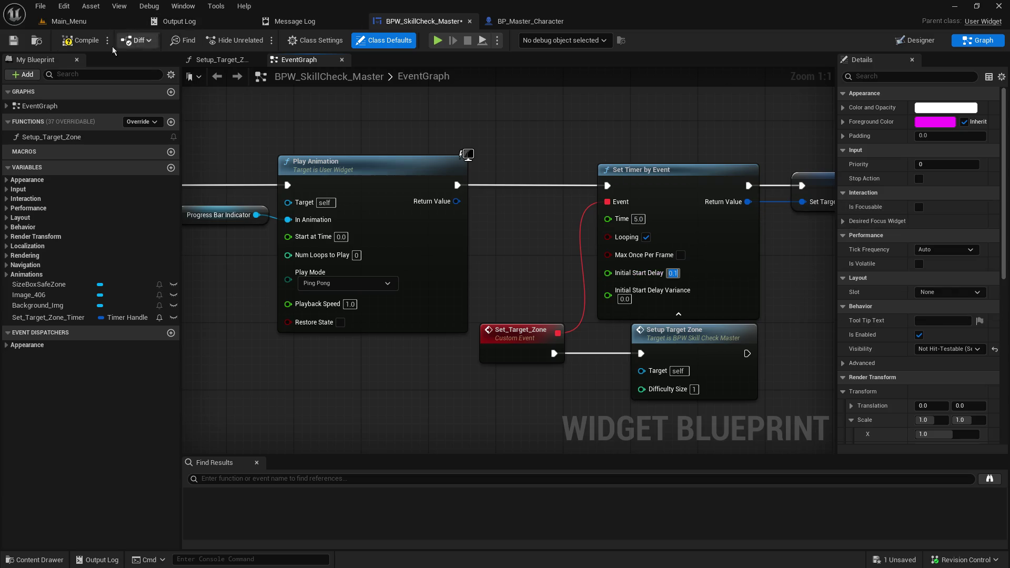
left_click(13, 41)
left_click(74, 21)
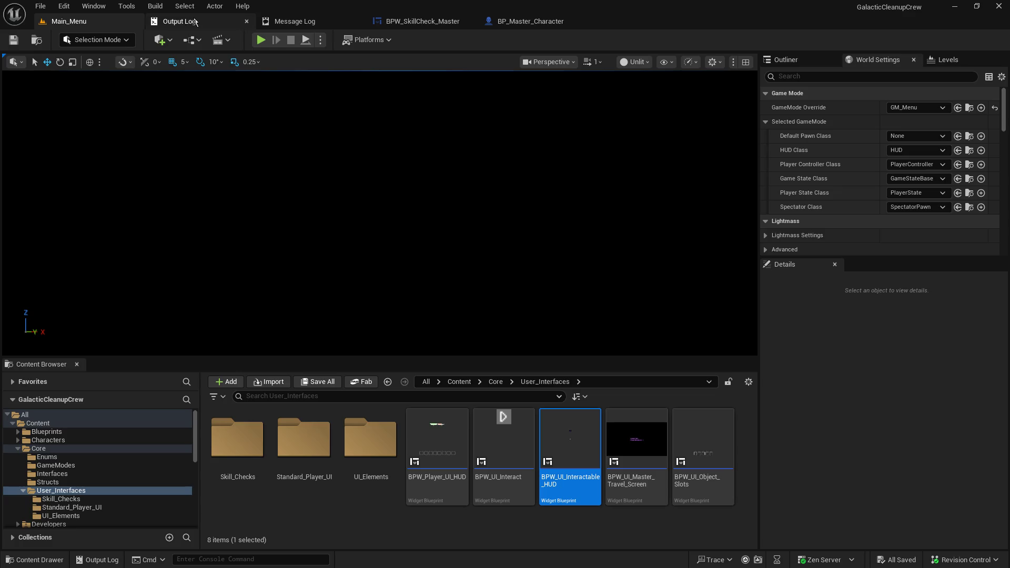
left_click(260, 40)
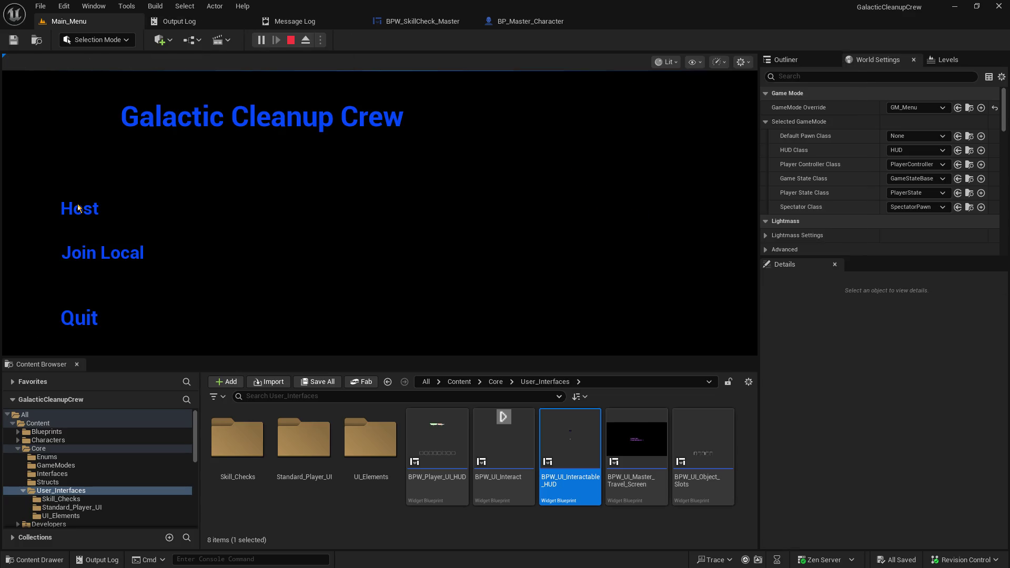
left_click(77, 208)
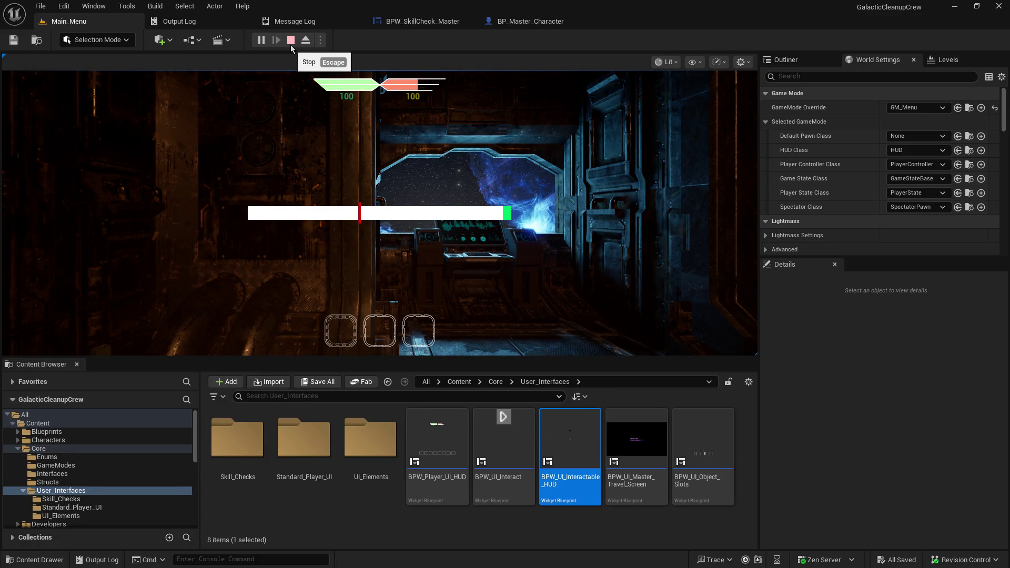
left_click(291, 45)
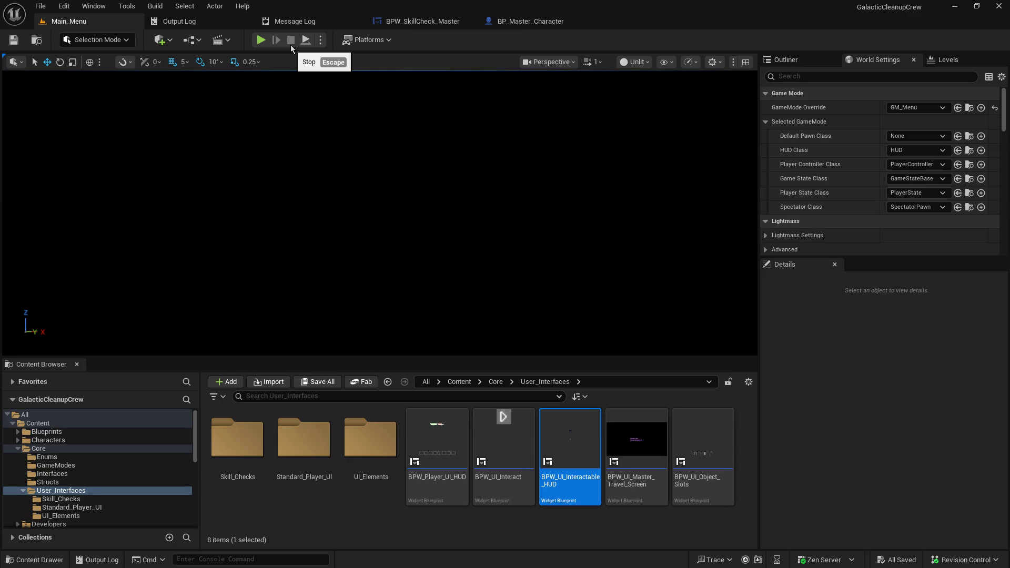
left_click(428, 25)
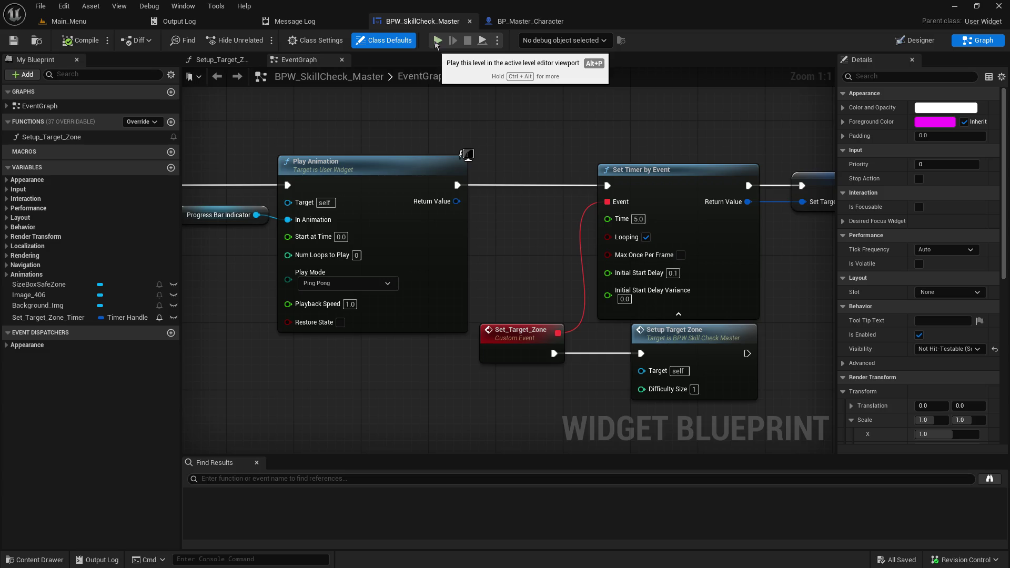
- Disconnect Play Animation from Set Timer by Event and paste a duplicate Setup Target Zone node
mouse_move(630, 150)
left_mouse_down()
mouse_move(524, 132)
mouse_move(666, 150)
left_mouse_up()
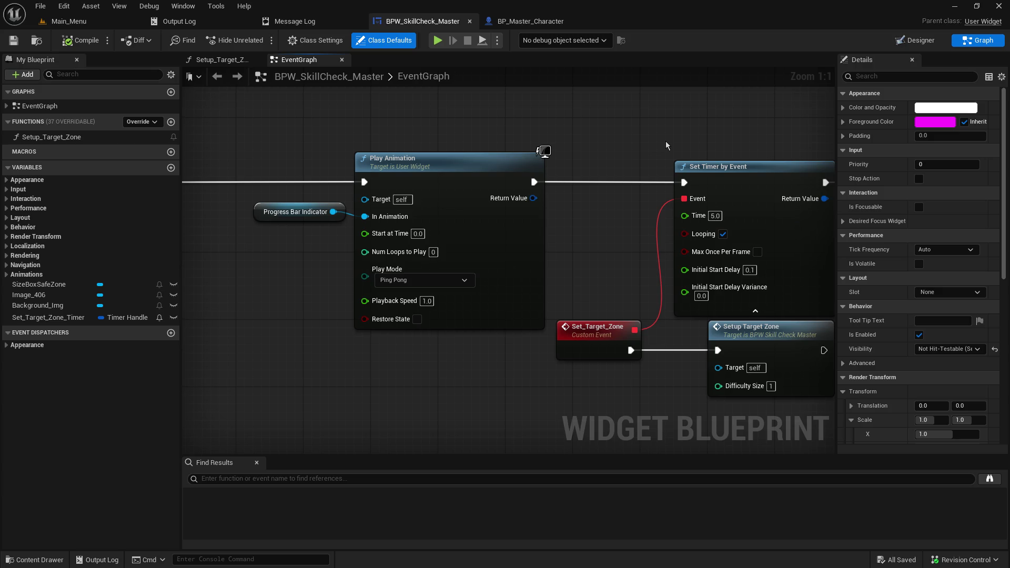
left_click(534, 182, "alt")
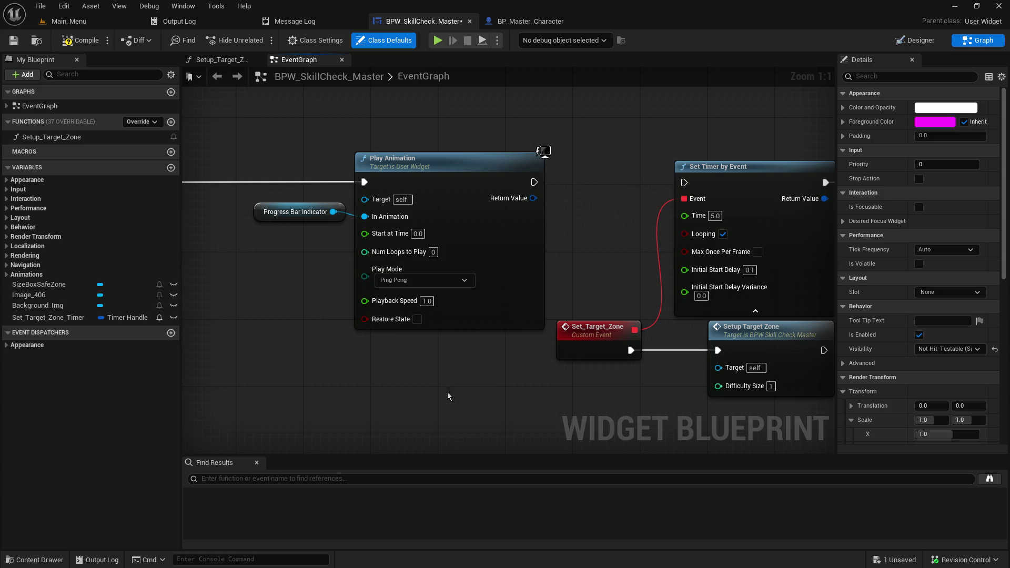
mouse_move(426, 372)
left_mouse_down()
mouse_move(673, 356)
mouse_move(318, 353)
left_mouse_up()
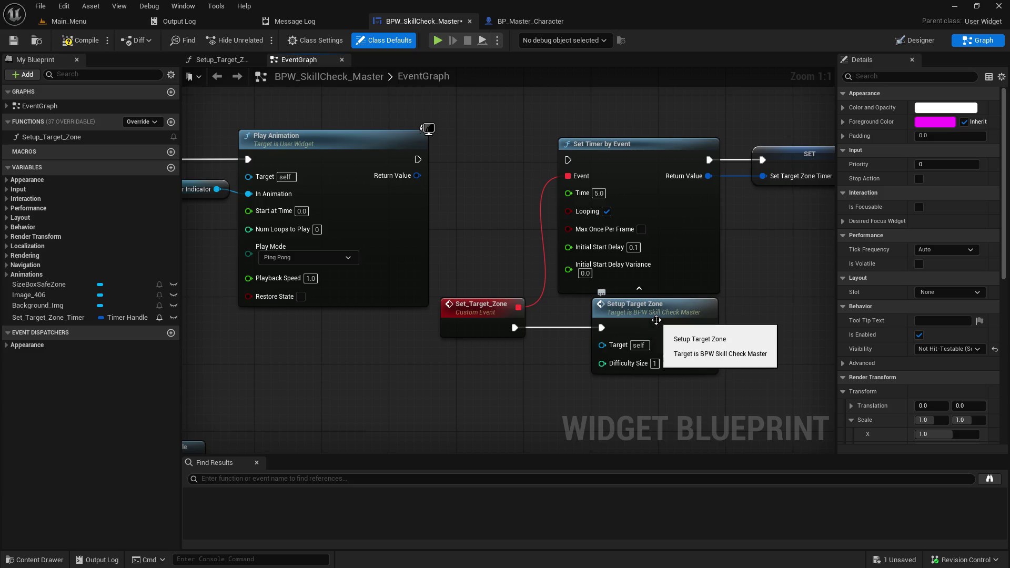
left_click(654, 317)
left_click_drag(582, 224, 527, 330)
key("ctrl+v")
- Shift the timer group right and wire Play Animation's exec into the Setup Target Zone copy
mouse_move(452, 280)
left_mouse_down()
mouse_move(472, 330)
mouse_move(743, 420)
mouse_move(711, 389)
mouse_move(788, 415)
left_mouse_up()
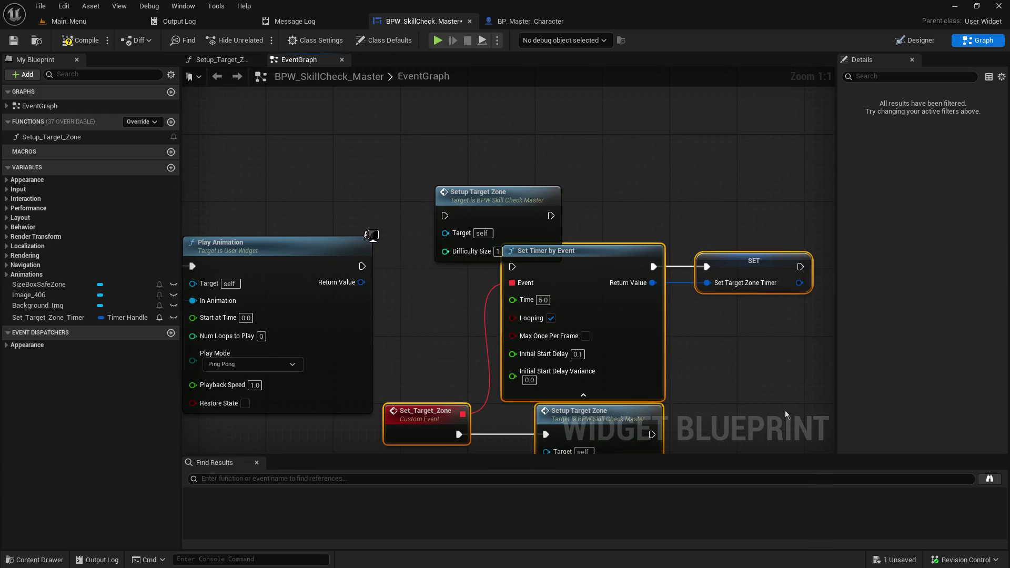
left_click_drag(612, 262, 738, 279)
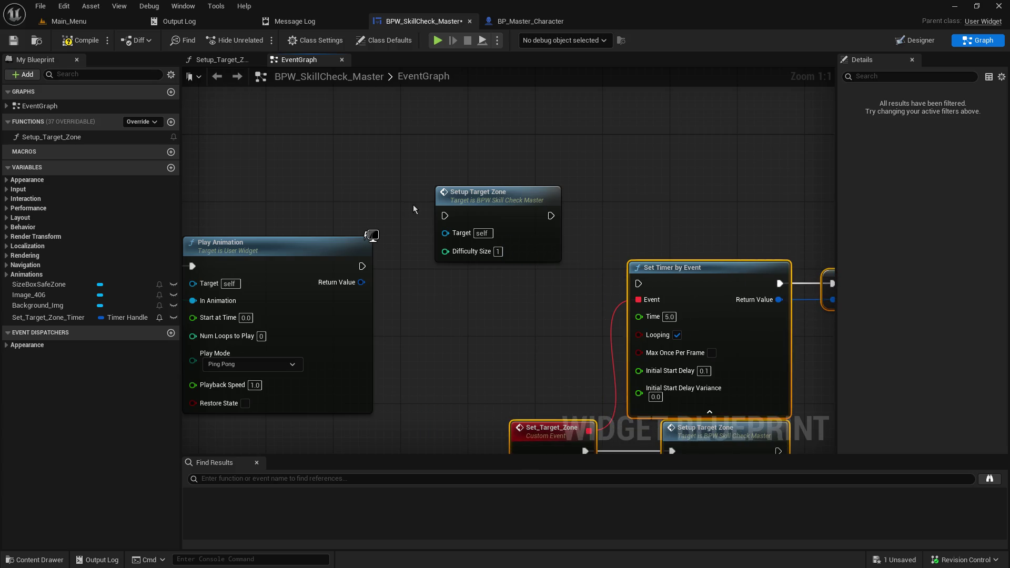
left_click_drag(483, 200, 440, 250)
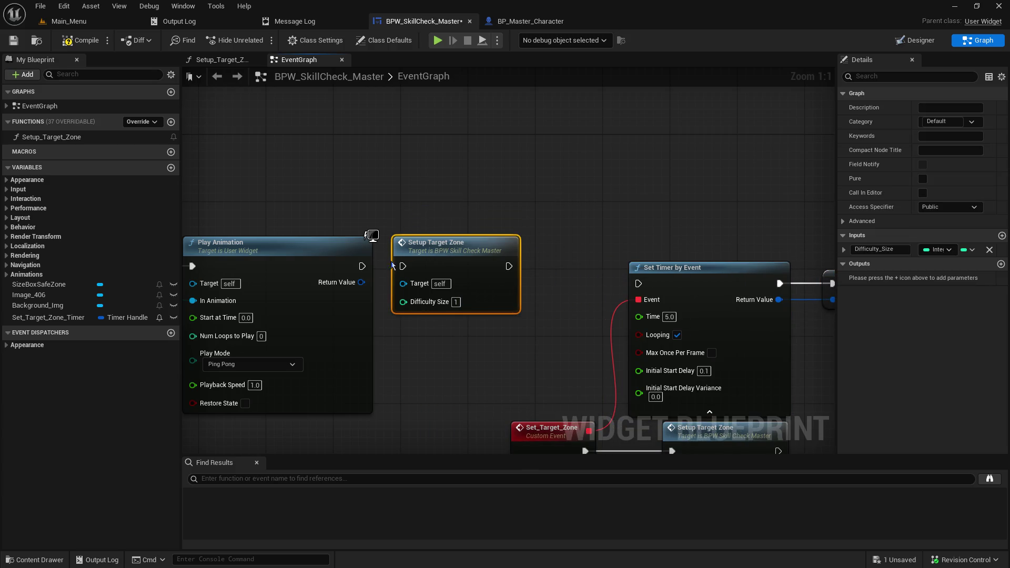
left_click_drag(366, 272, 409, 274)
left_click(455, 301)
left_click_drag(482, 342, 514, 343)
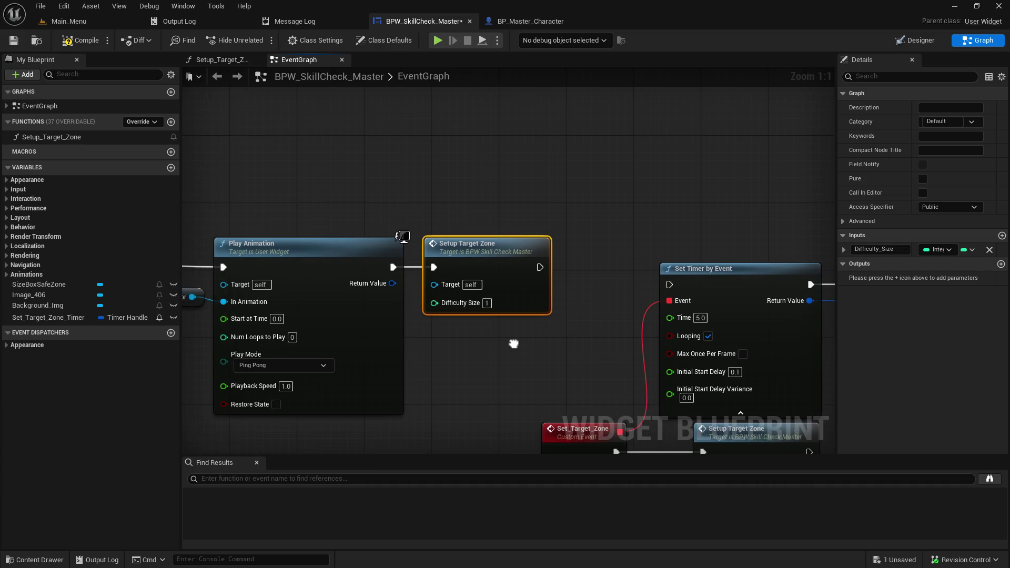
left_click_drag(483, 252, 549, 251)
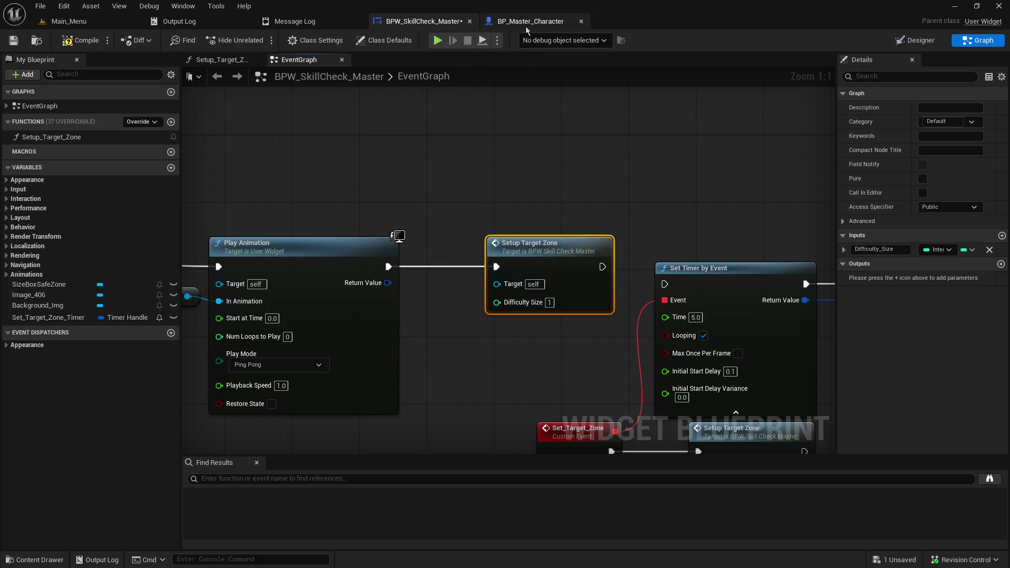
left_click(238, 62)
- In Setup_Target_Zone, delete the Difficulty Size reroute, select Random Integer in Range, and save
left_click_drag(371, 248, 427, 281)
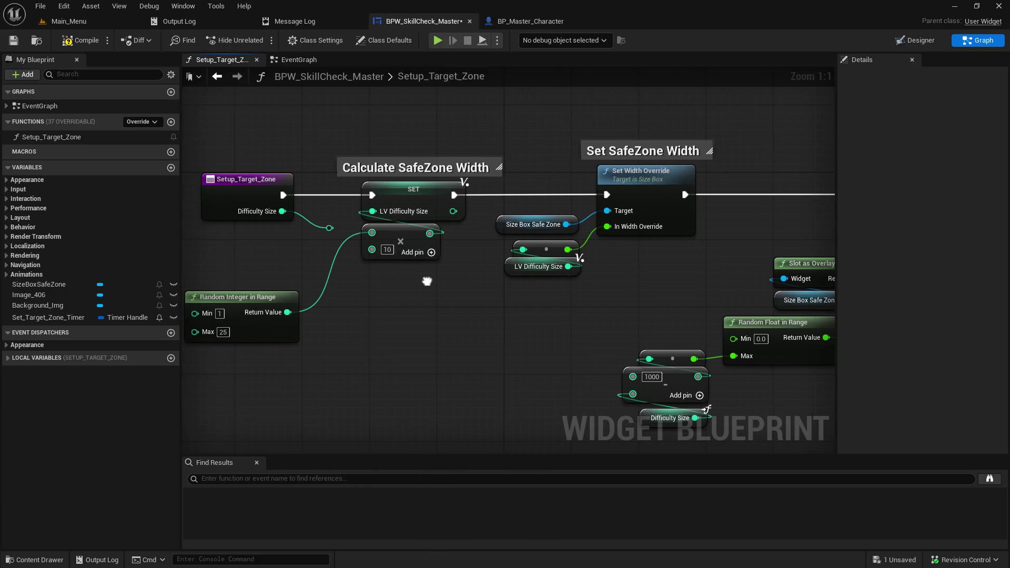
left_click_drag(357, 263, 401, 263)
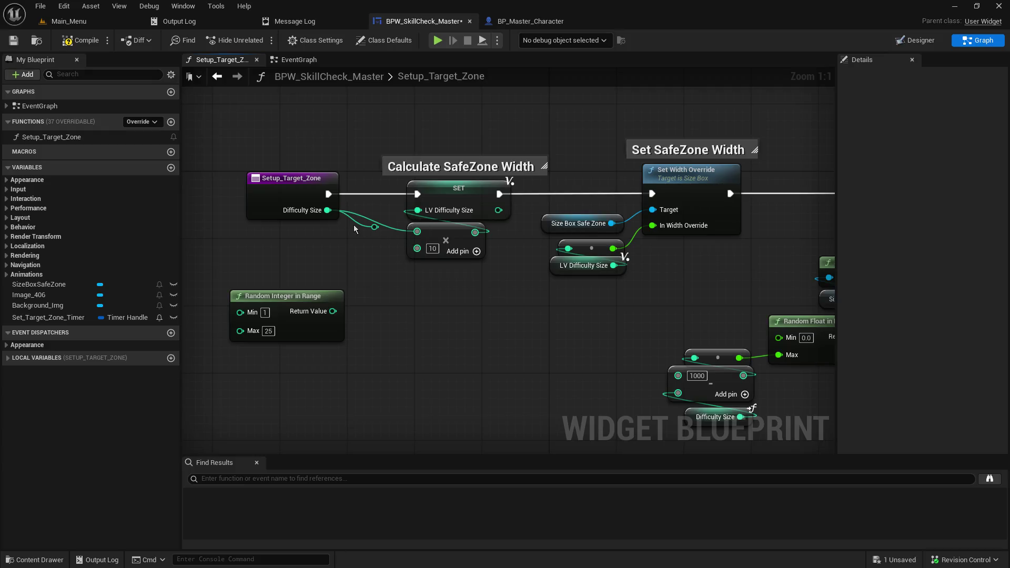
key("Delete")
left_click(336, 291)
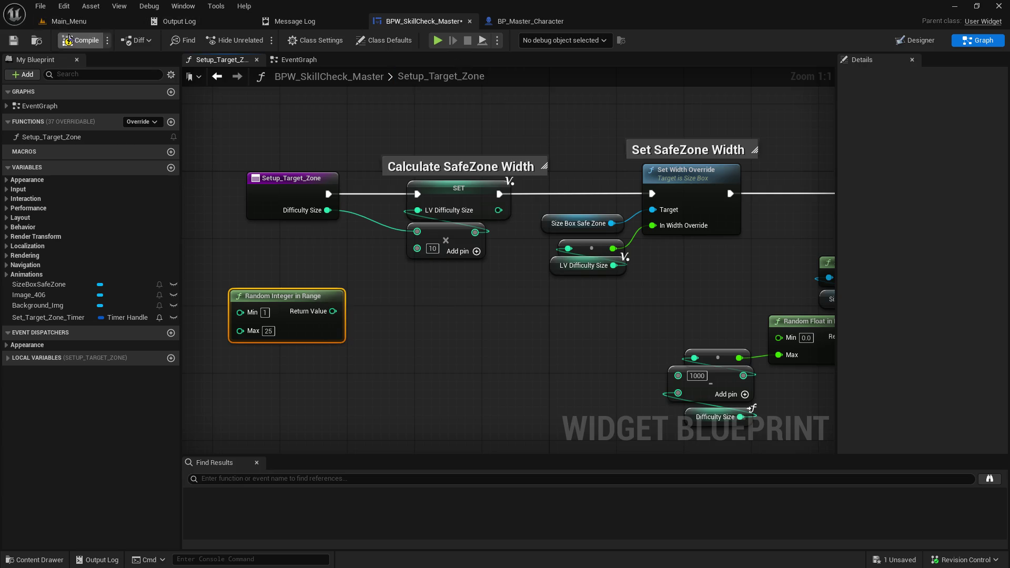
left_click(14, 41)
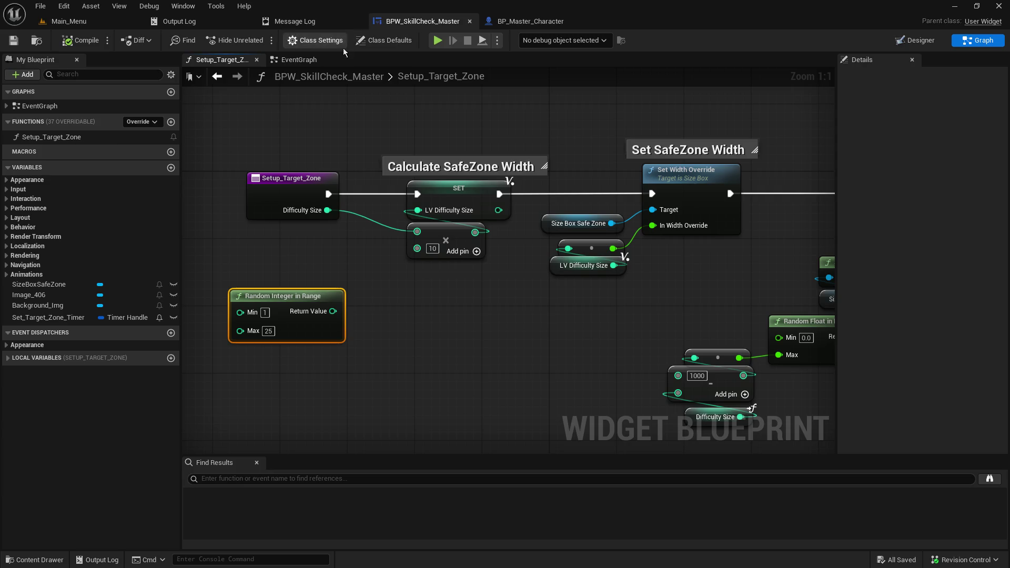
- Paste Random Integer in Range into the EventGraph below Setup Target Zone with Min 5 and Max 5
left_click(312, 62)
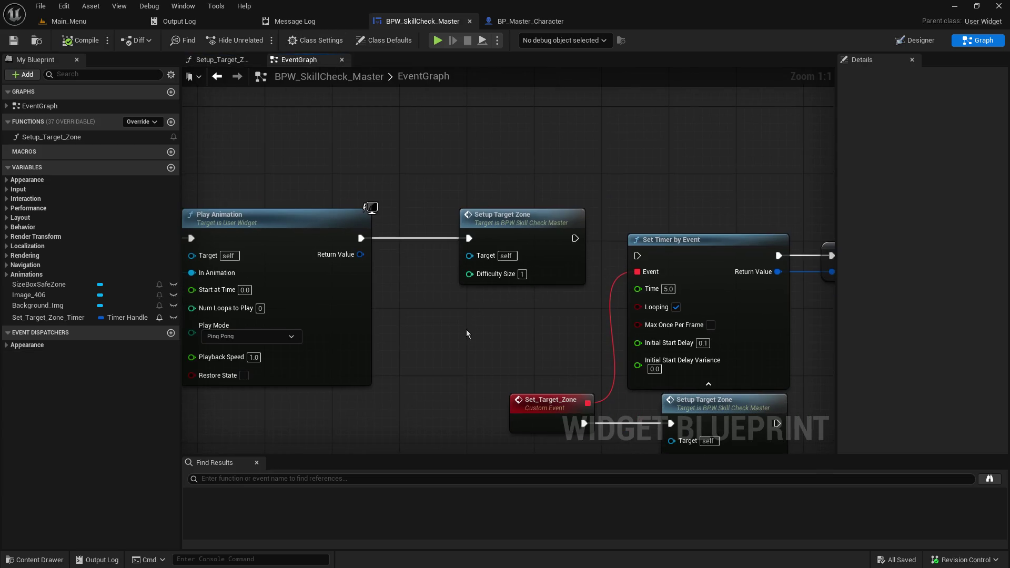
key("ctrl+v")
mouse_move(495, 322)
left_mouse_down()
mouse_move(500, 292)
mouse_move(513, 307)
mouse_move(469, 272)
left_mouse_up()
left_click(495, 323)
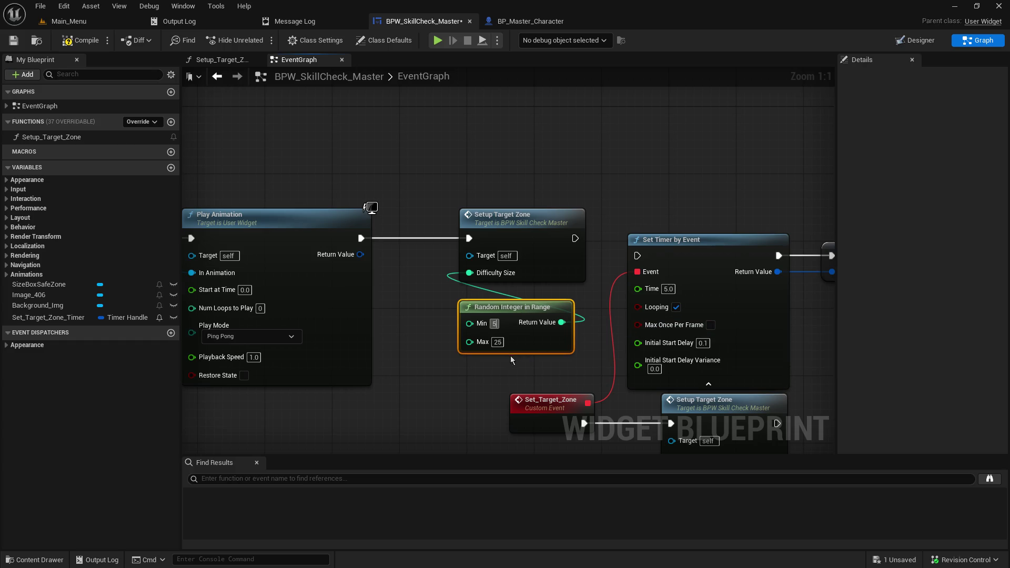
left_click(497, 343)
type("5")
left_click(491, 389)
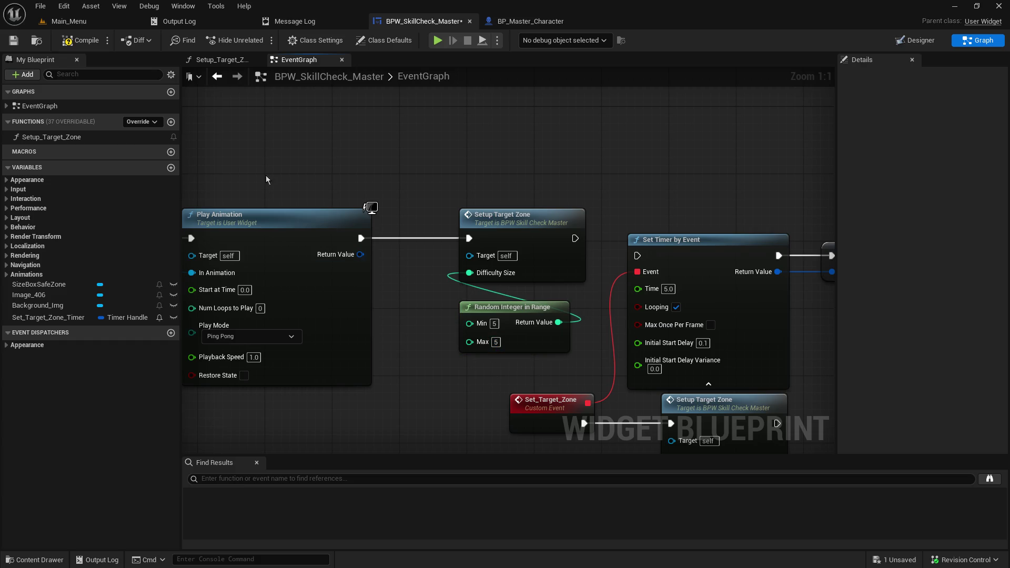
- Save and compile the skill-check blueprint, then return to the Main_Menu level
left_click(13, 40)
left_click(79, 42)
left_click(68, 21)
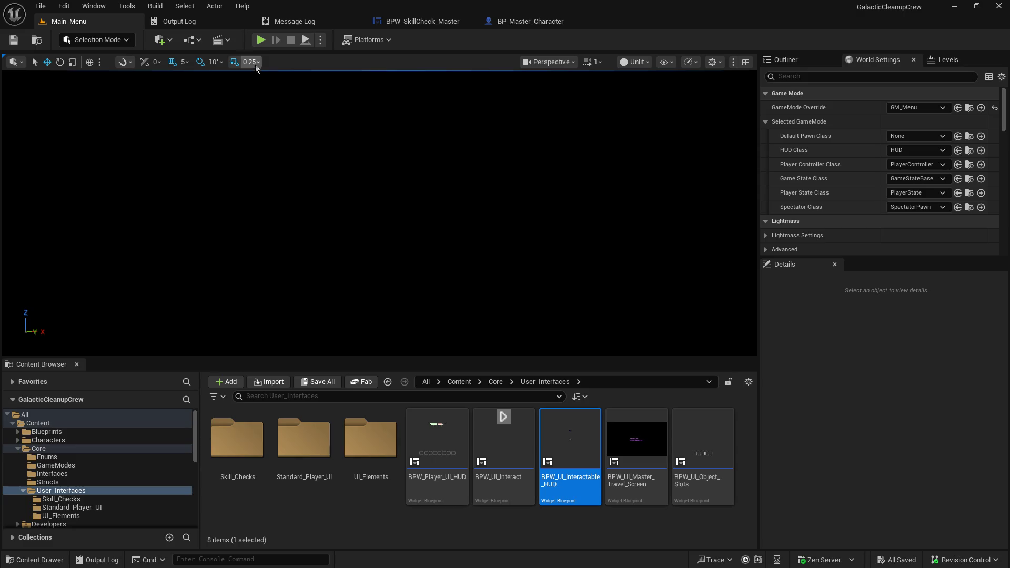
- Run a hosted play test of the skill-check bar, then return to the BPW_SkillCheck_Master graph
key("alt+p")
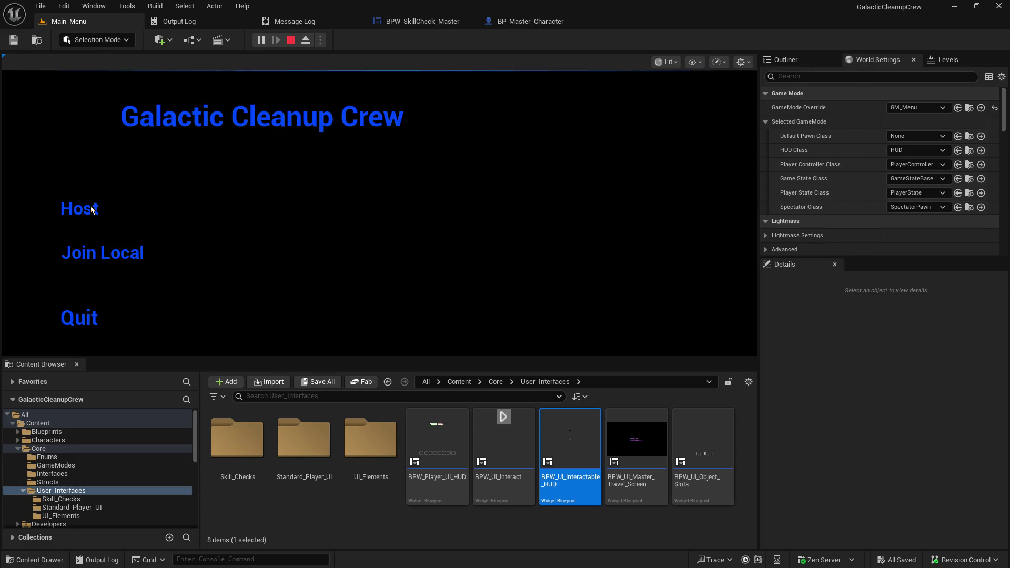
left_click(90, 210)
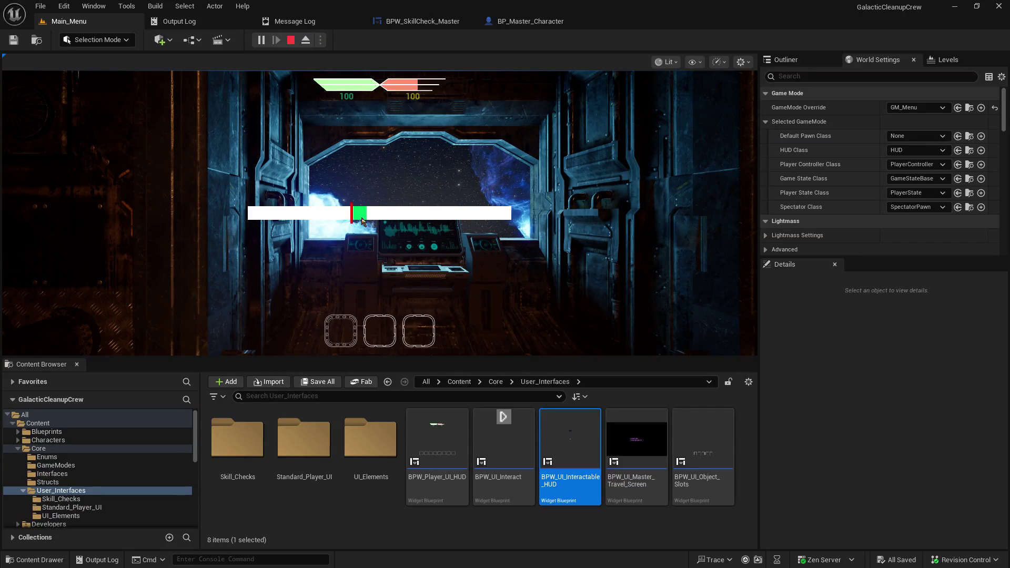
left_click(292, 42)
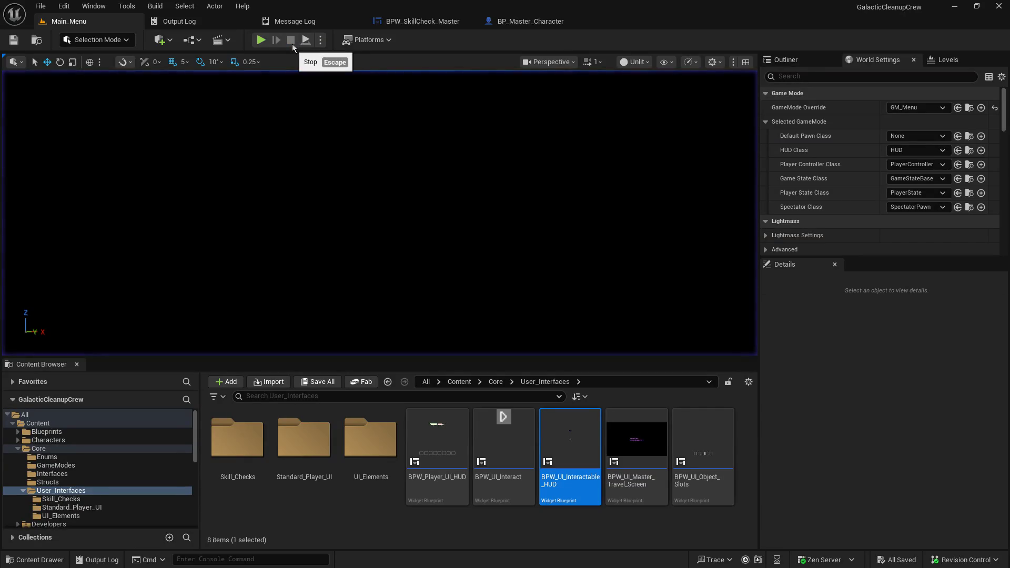
left_click(407, 22)
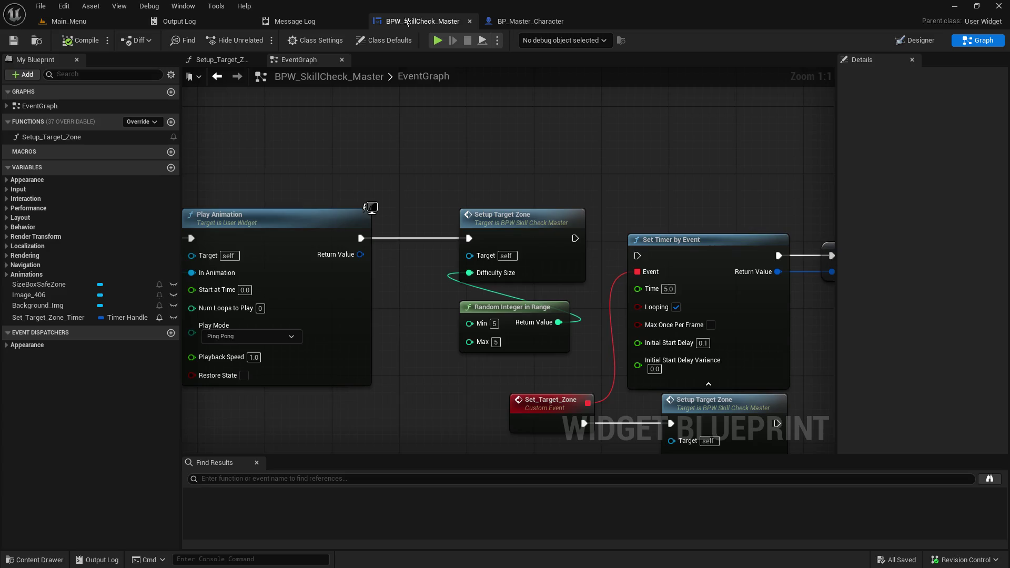
- Set the Random Integer in Range Max to 5 and Min to 15, then save
left_click(496, 342)
type("5")
left_click(494, 324)
type("15")
key("Return")
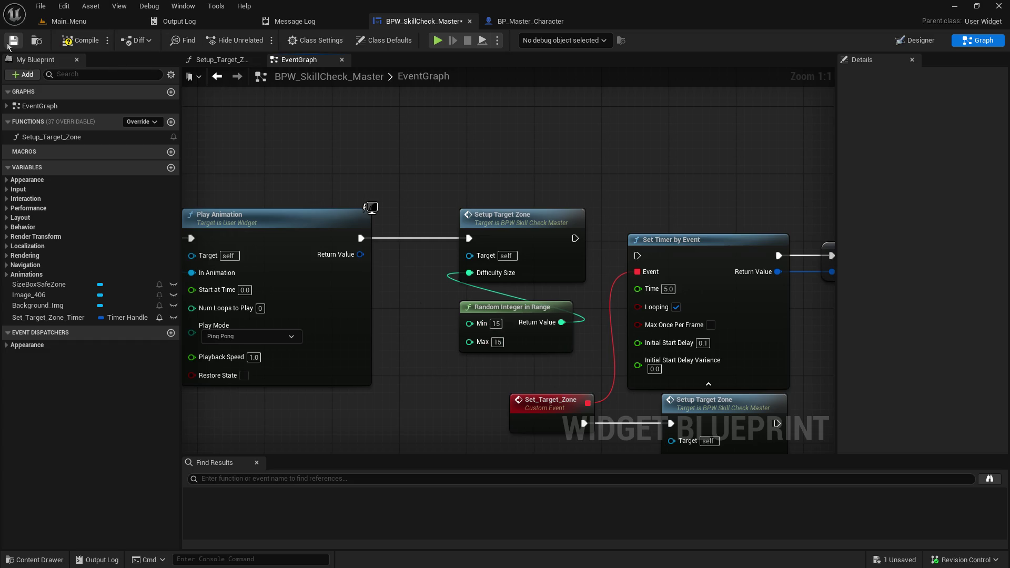
left_click(14, 41)
- Play-test a hosted game from Main_Menu and return to the skill-check blueprint
left_click(69, 21)
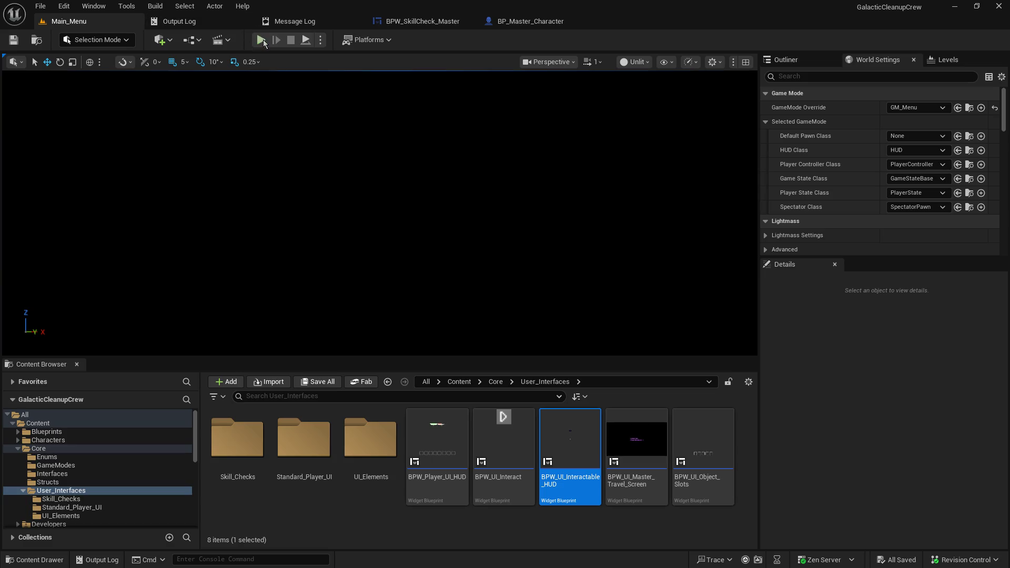
key("alt+p")
left_click(100, 211)
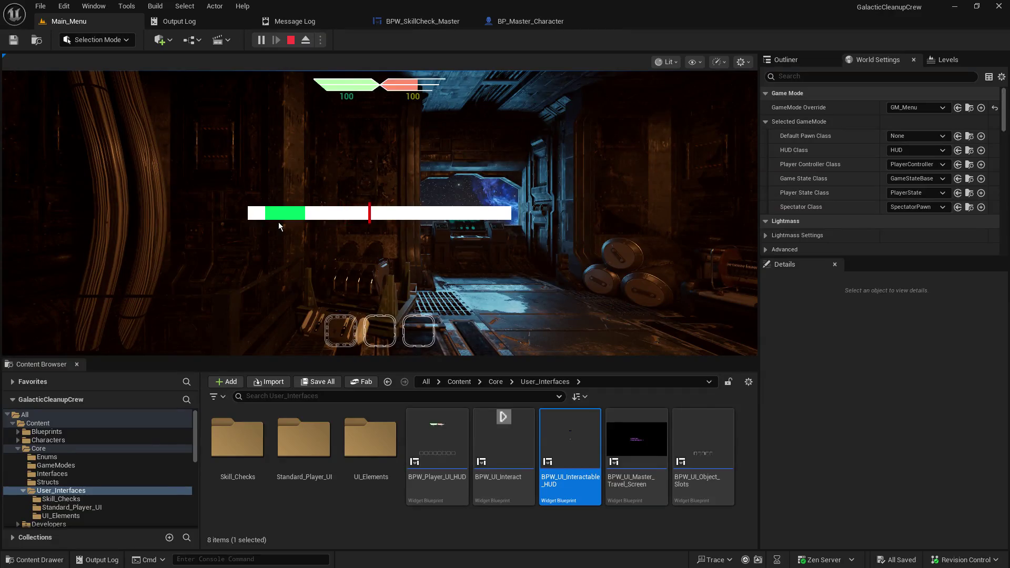
left_click(291, 40)
left_click(420, 21)
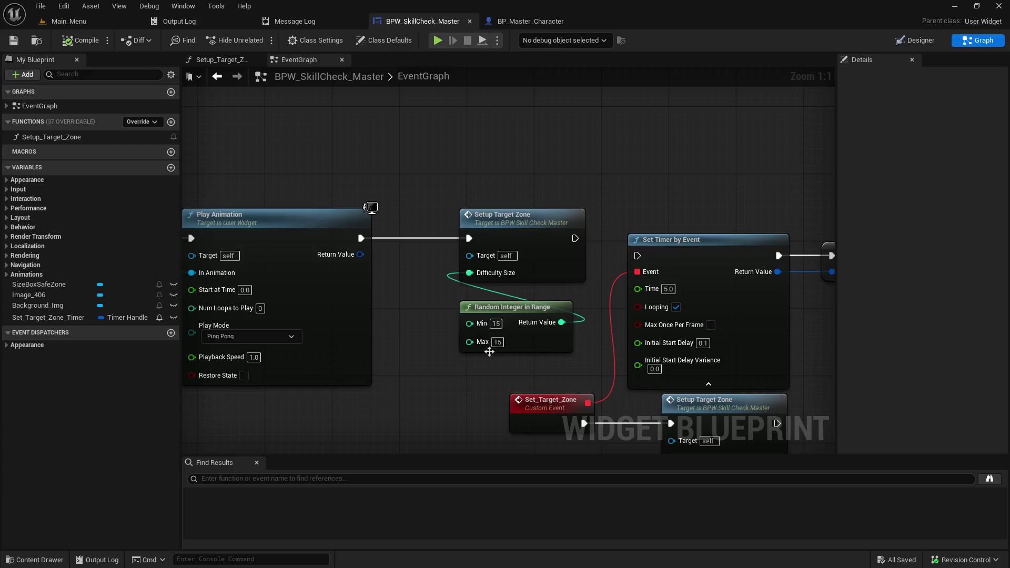
- Change the random range Max to 20, then compile and save
left_click(497, 342)
type("20")
key("Return")
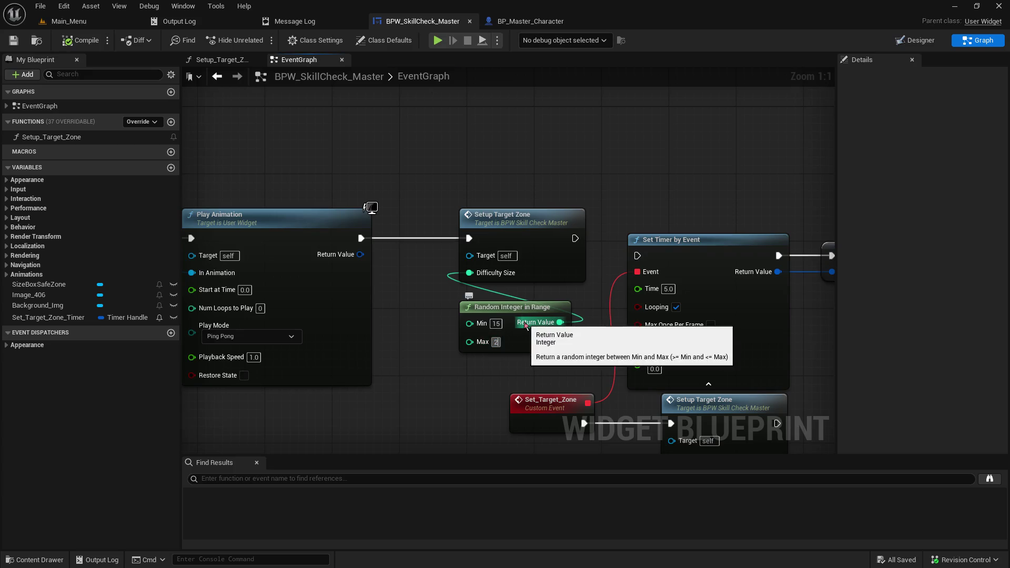
left_click(495, 323)
type("20")
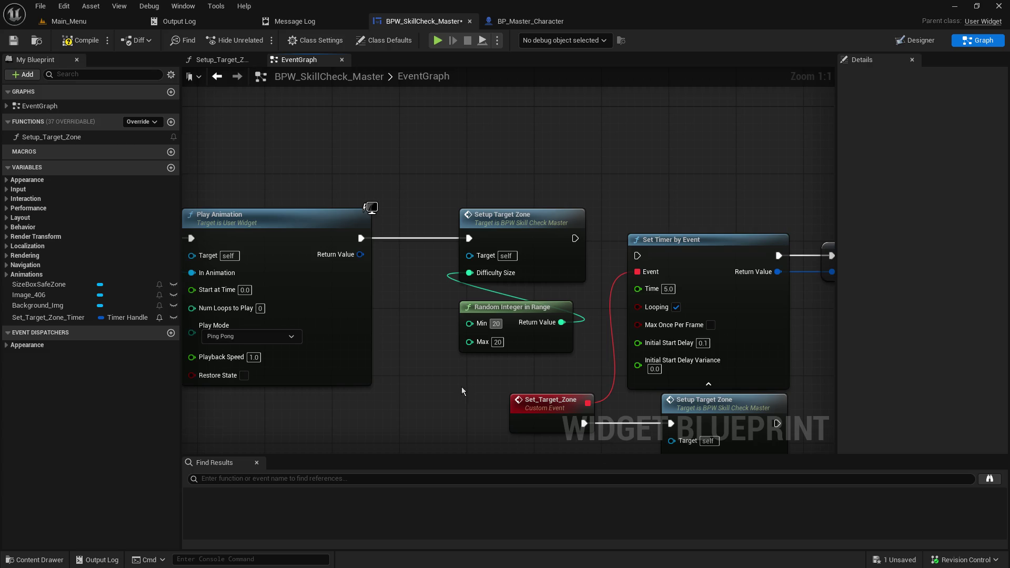
left_click(83, 45)
- Host another play test from Main_Menu, then go back to the blueprint
left_click(74, 22)
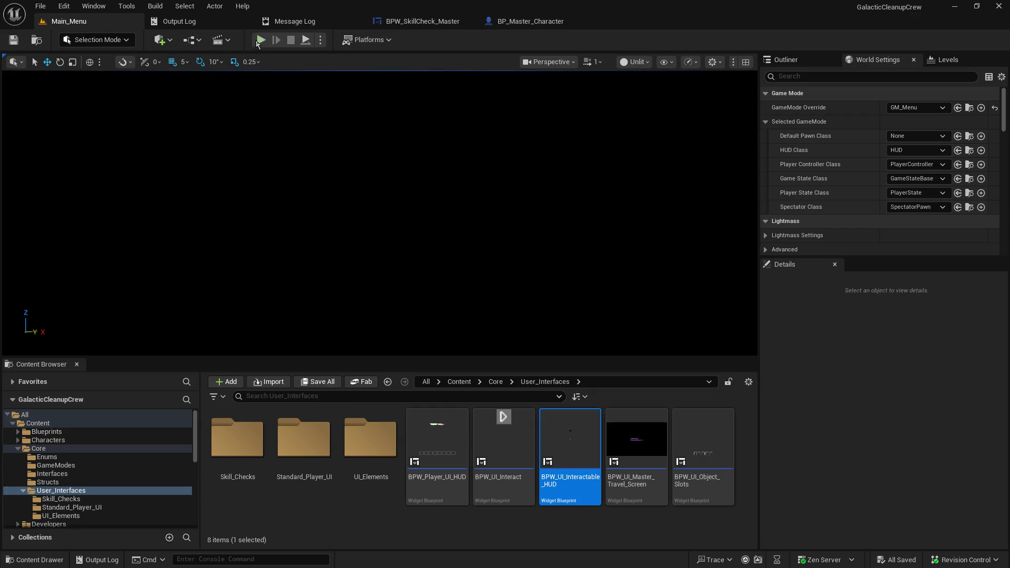
key("alt+p")
left_click(78, 210)
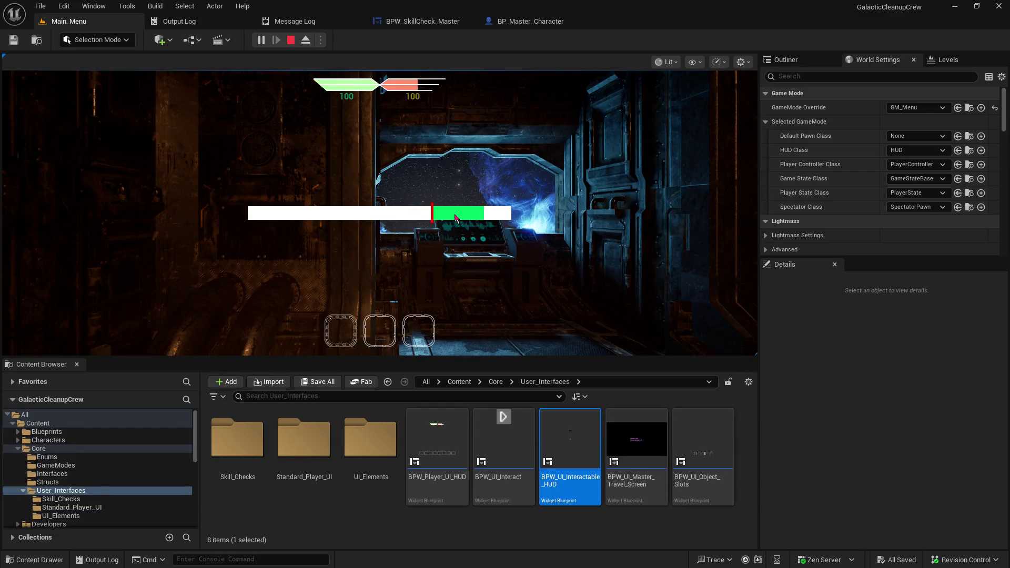
left_click(288, 40)
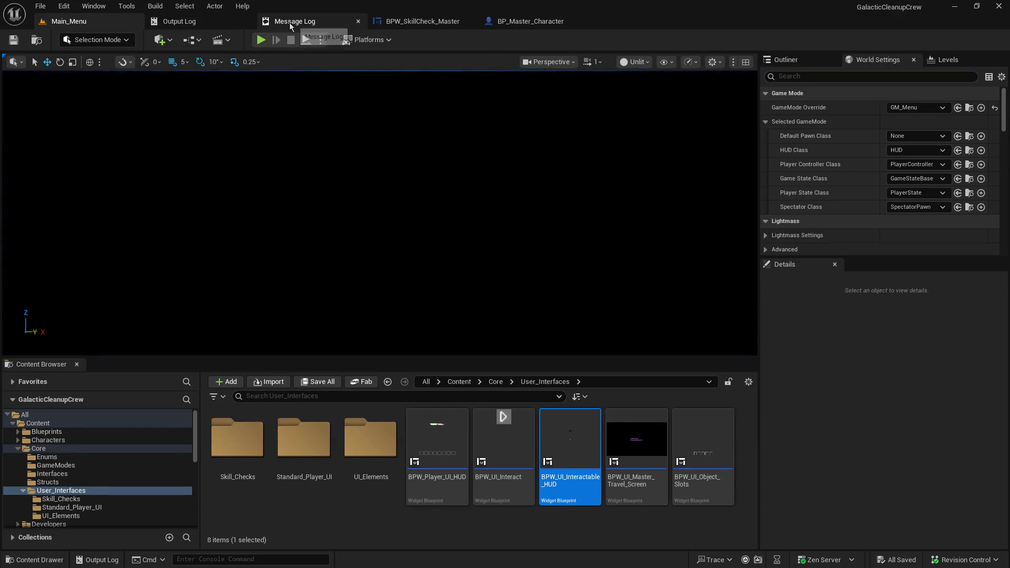
left_click(422, 21)
- Set the random range Min to 5 and wire Setup Target Zone into Set Timer by Event, then compile and save
left_click(495, 323)
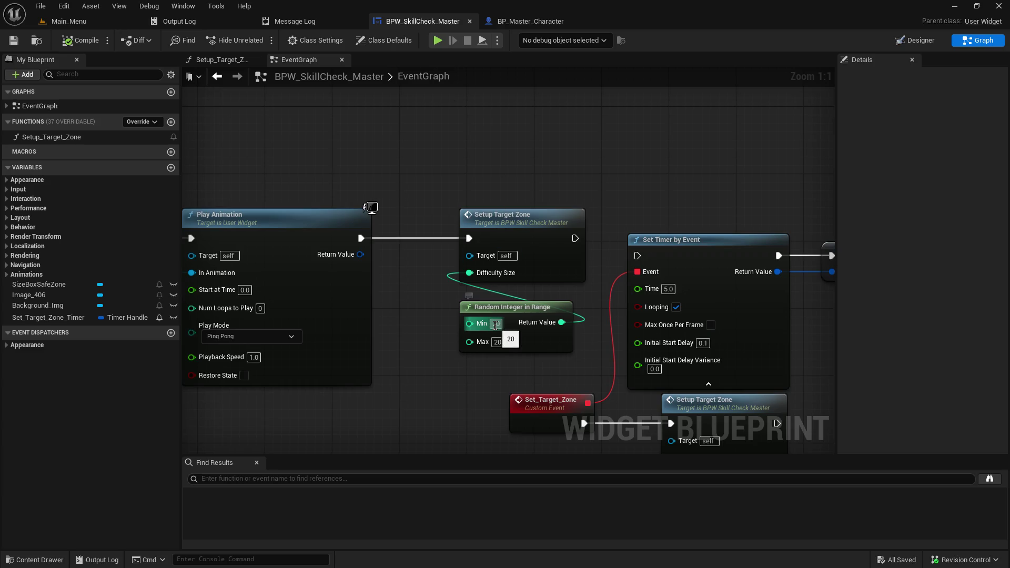
type("5")
key("Return")
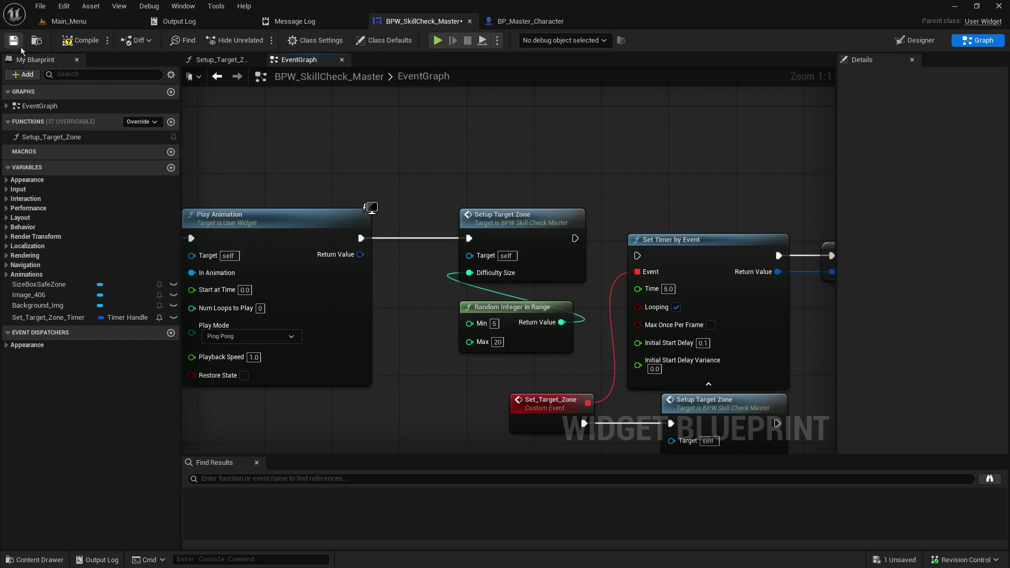
left_click(74, 40)
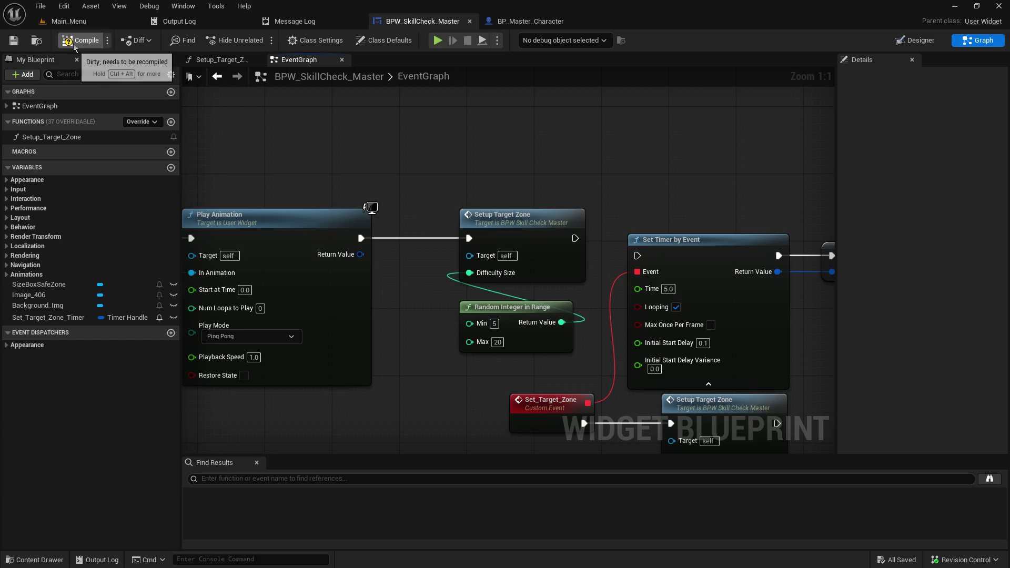
left_click_drag(591, 181, 421, 176)
mouse_move(406, 235)
left_mouse_down()
mouse_move(462, 263)
mouse_move(467, 252)
left_mouse_up()
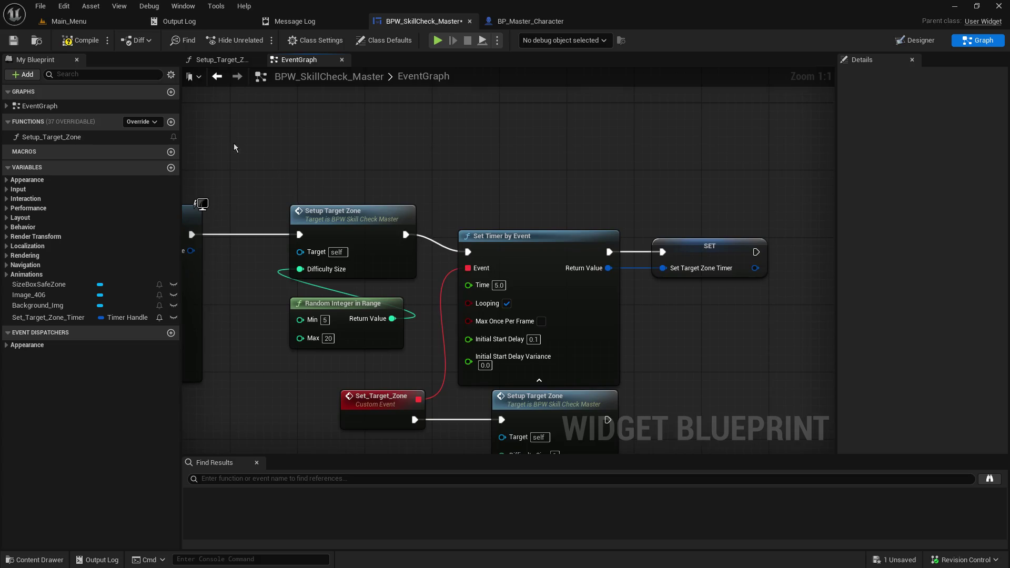
left_click(13, 40)
left_click(74, 40)
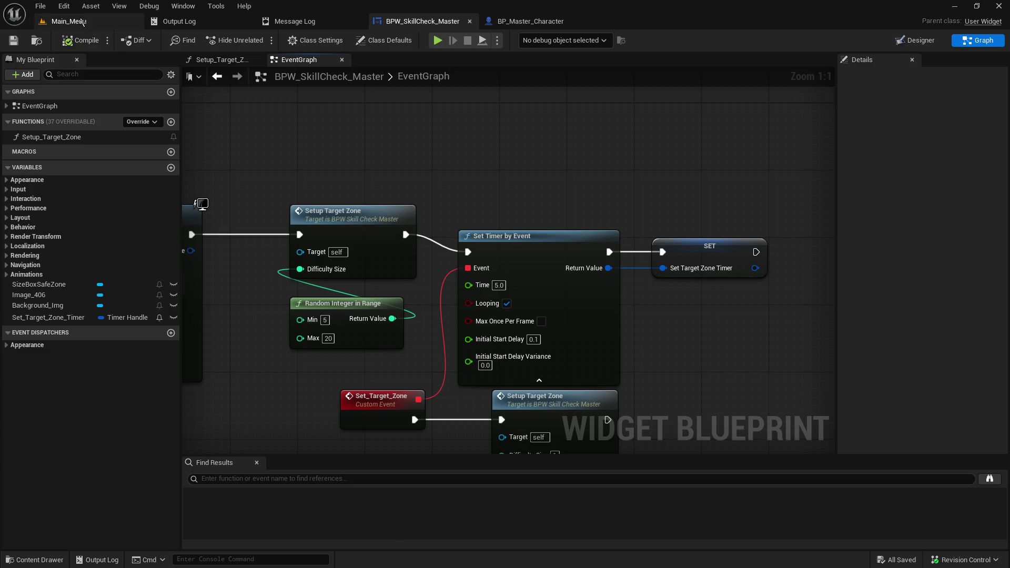
- Play-test from Main_Menu, attempt the skill check with Space, then return to the EventGraph
left_click(82, 22)
left_click(262, 40)
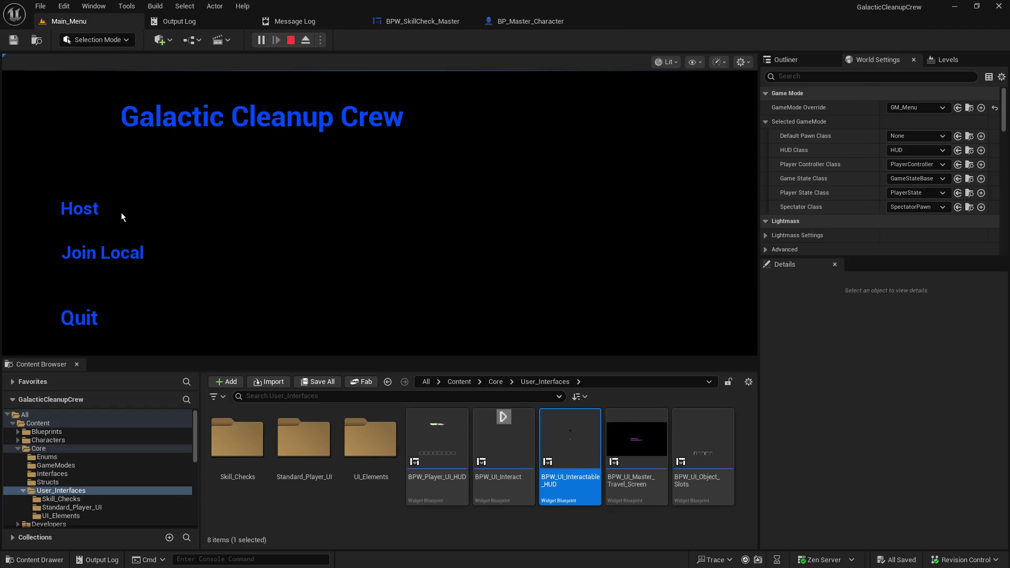
left_click(99, 210)
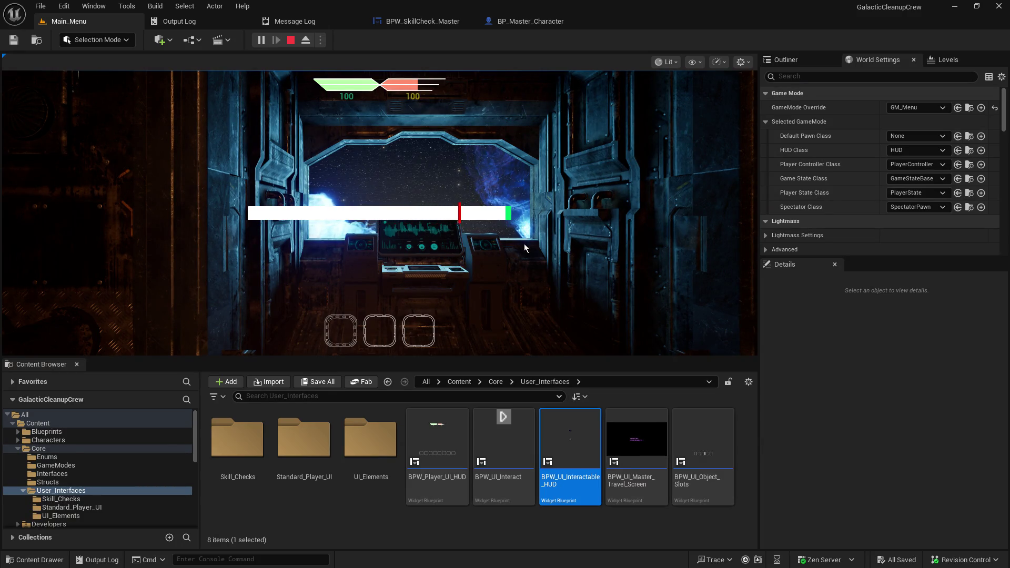
key("space")
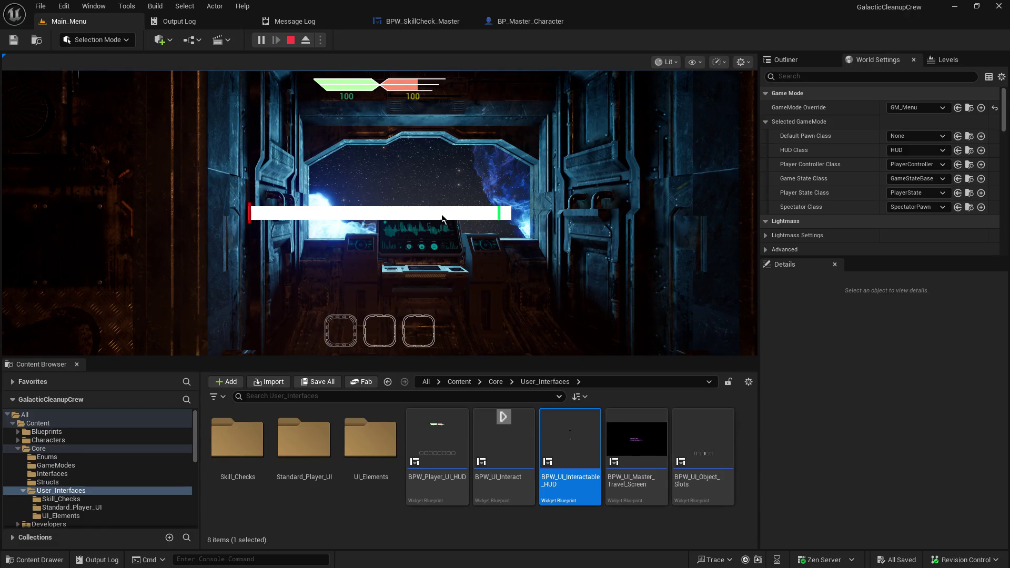
left_click(290, 40)
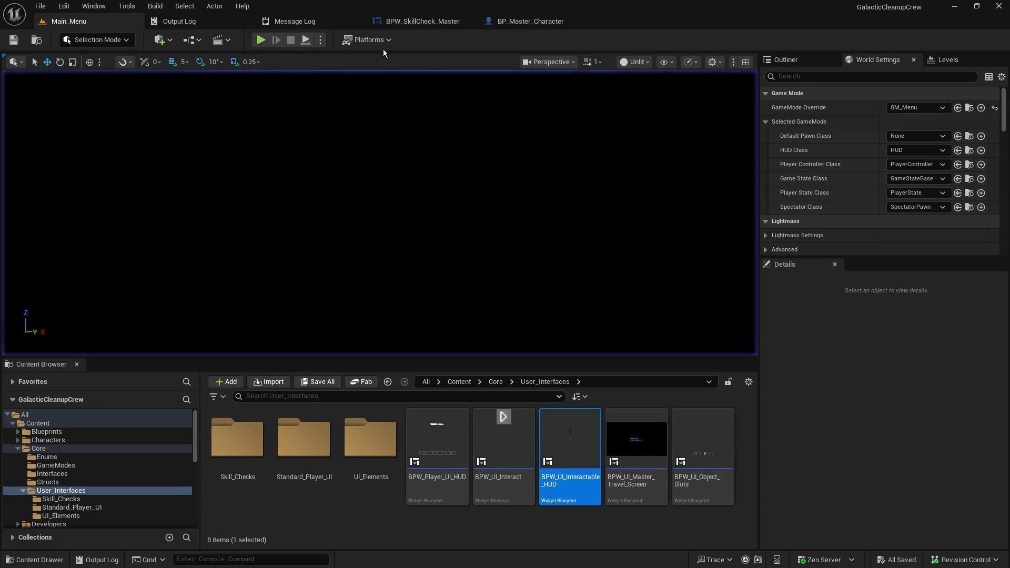
left_click(423, 21)
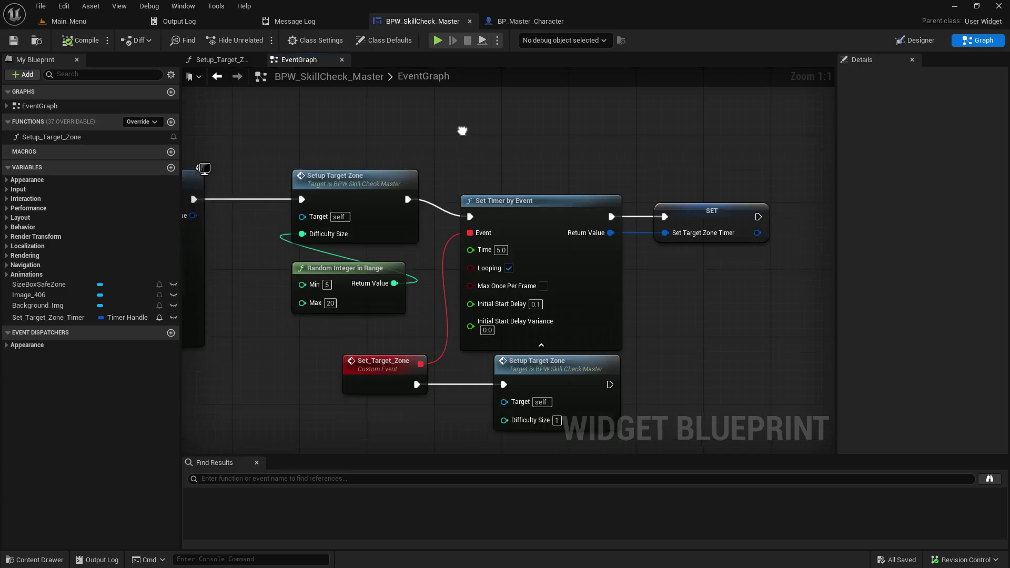
- Duplicate the Random Integer in Range node and place it by the lower Setup Target Zone call
left_click_drag(463, 141, 426, 49)
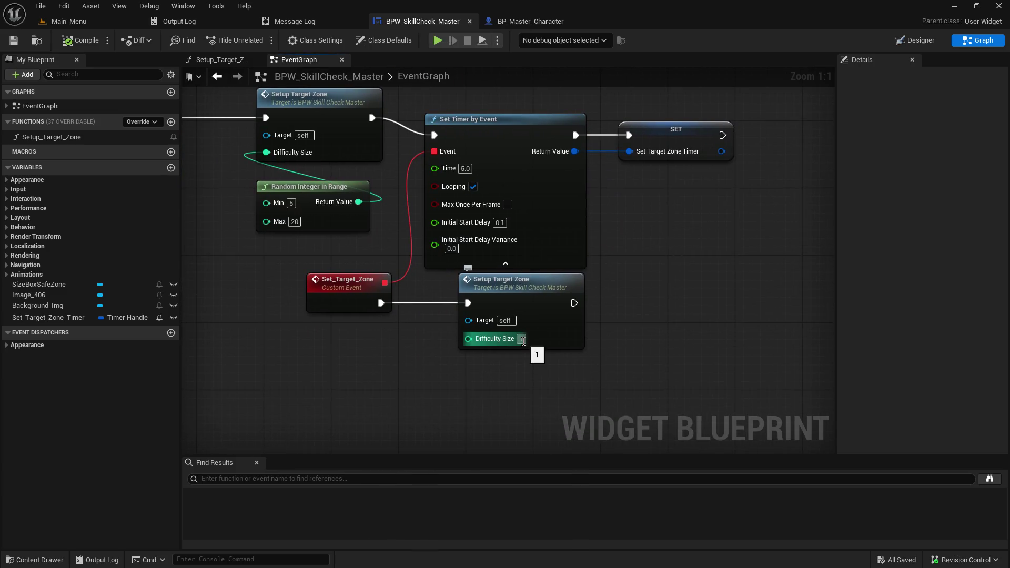
left_click(342, 225)
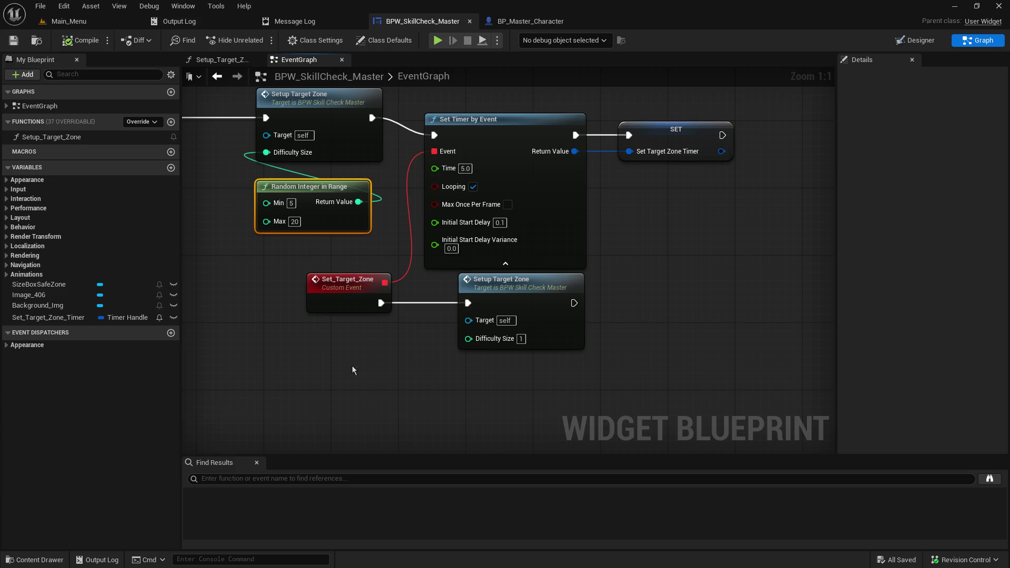
key("ctrl+c")
key("ctrl+v")
mouse_move(446, 375)
left_mouse_down()
mouse_move(387, 350)
mouse_move(456, 358)
mouse_move(468, 337)
left_mouse_up()
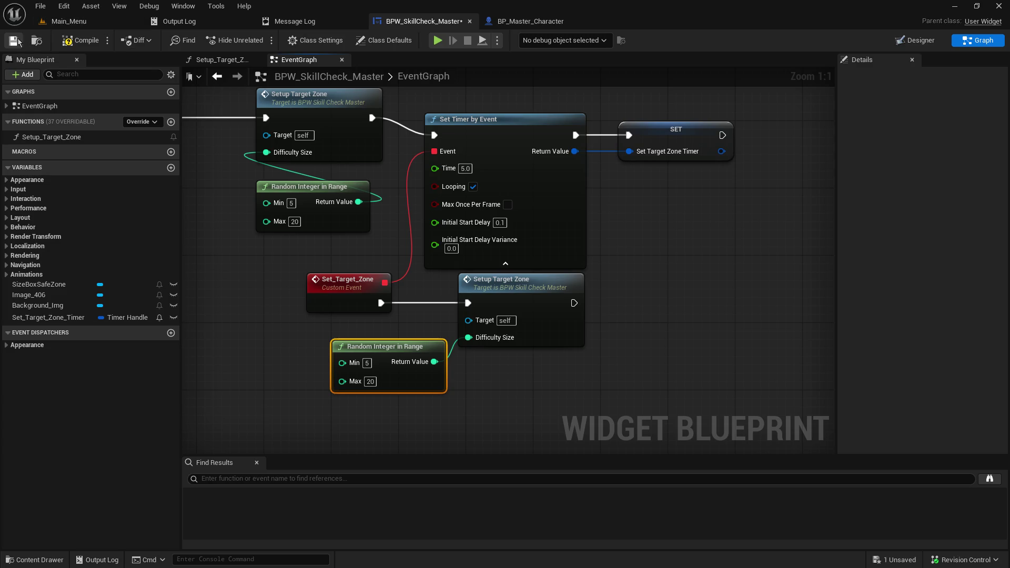
- Save and compile the blueprint, then launch a hosted game to test it
left_click(85, 40)
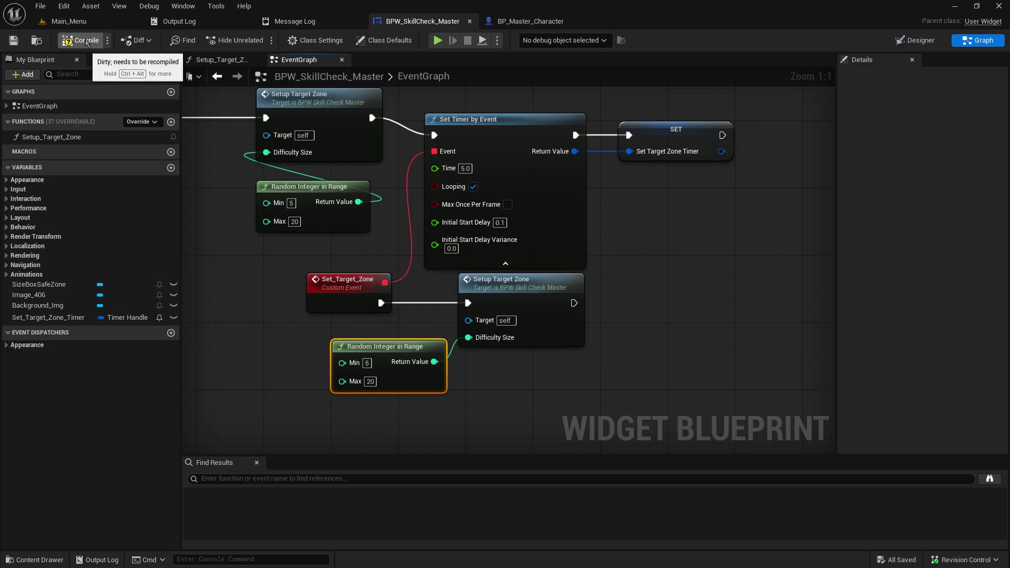
left_click(69, 21)
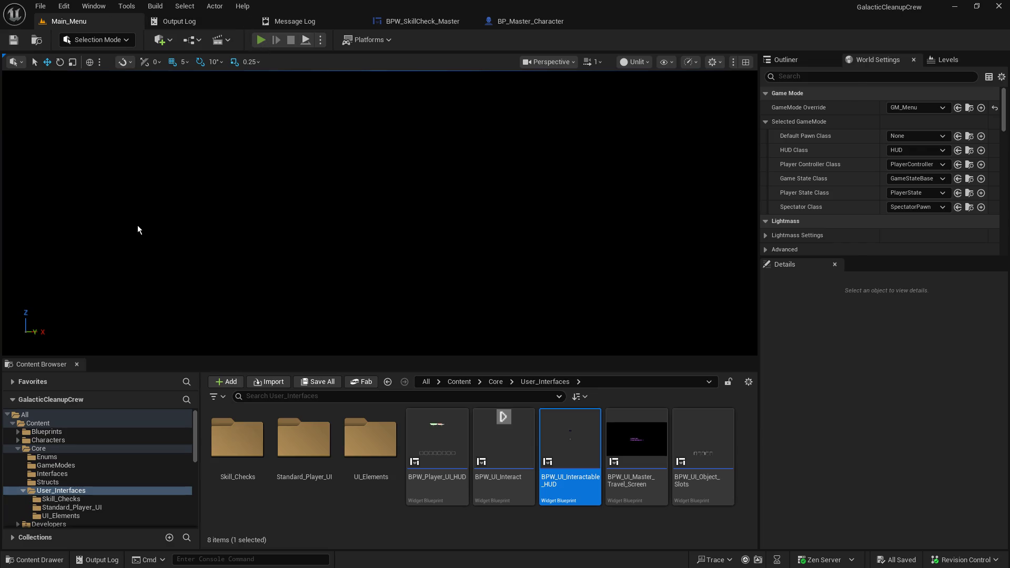
left_click(91, 210)
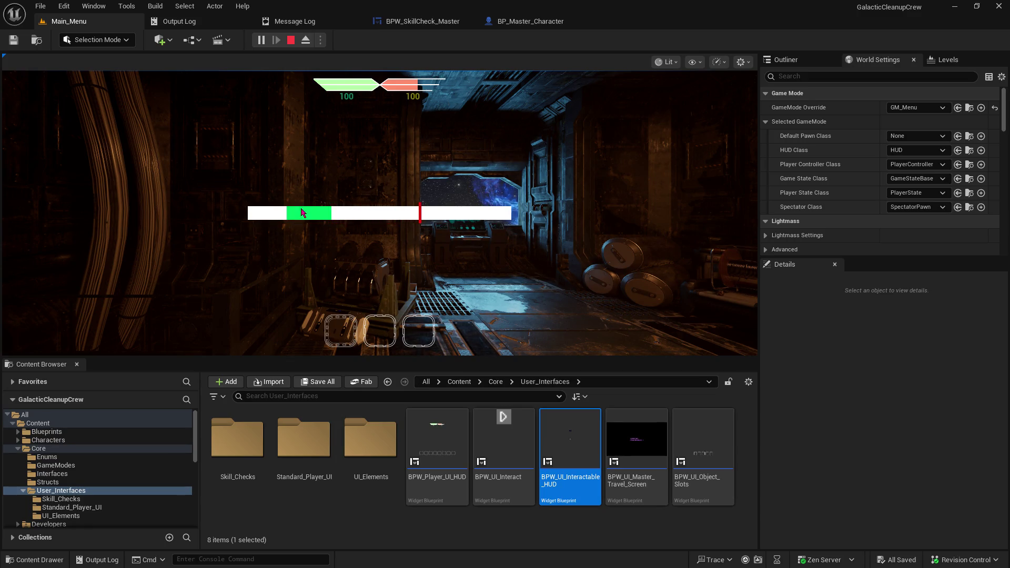
- Try the skill check in the running game, stop with Esc, and return to the skill-check graph
left_click(292, 222)
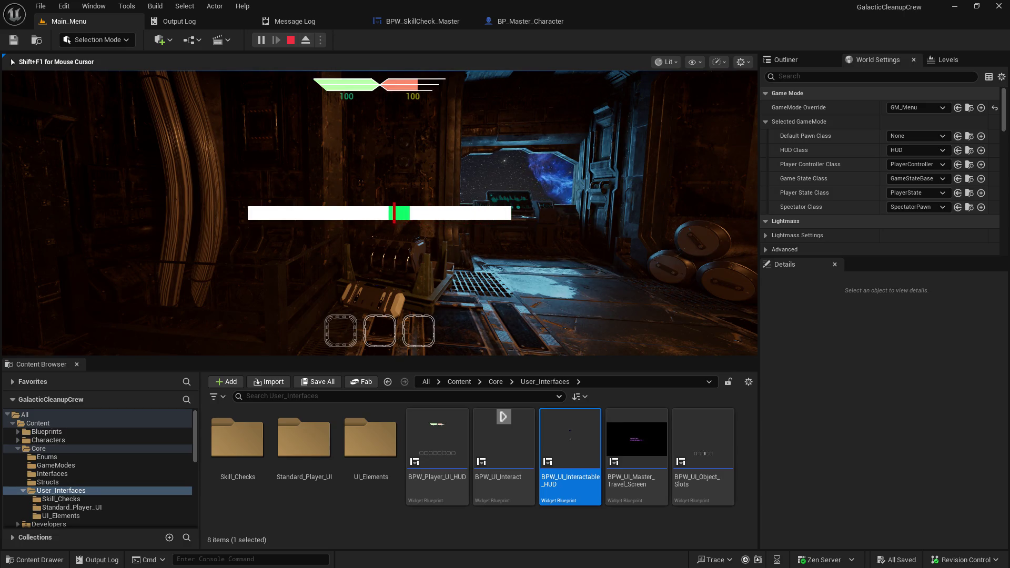
key("Escape")
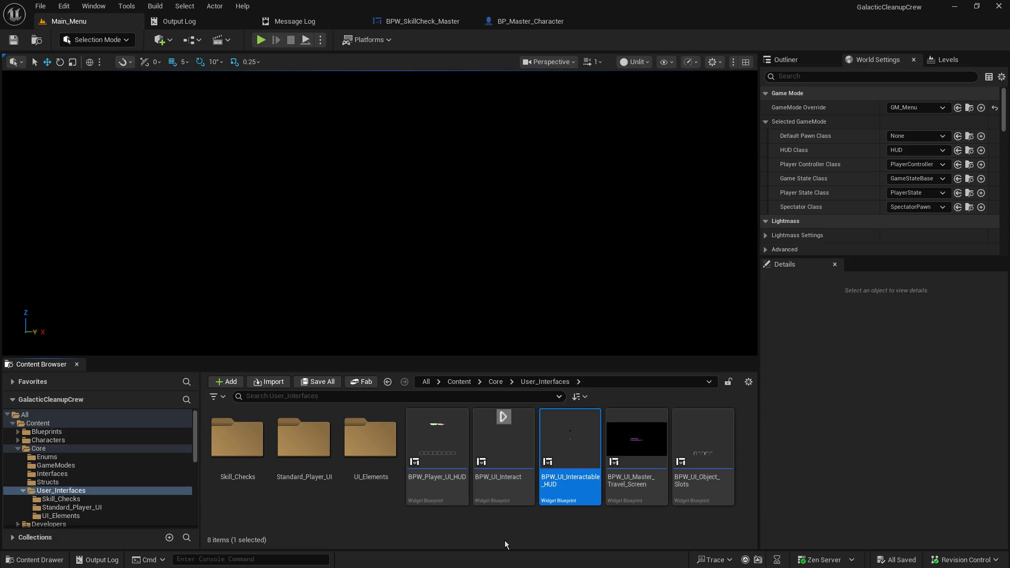
left_click(392, 21)
- Add a Left Mouse Button event node to the EventGraph by searching 'left mo'
mouse_move(404, 191)
left_mouse_down()
mouse_move(564, 64)
mouse_move(733, 58)
mouse_move(822, 216)
mouse_move(831, 181)
left_mouse_up()
left_click_drag(665, 452, 692, 279)
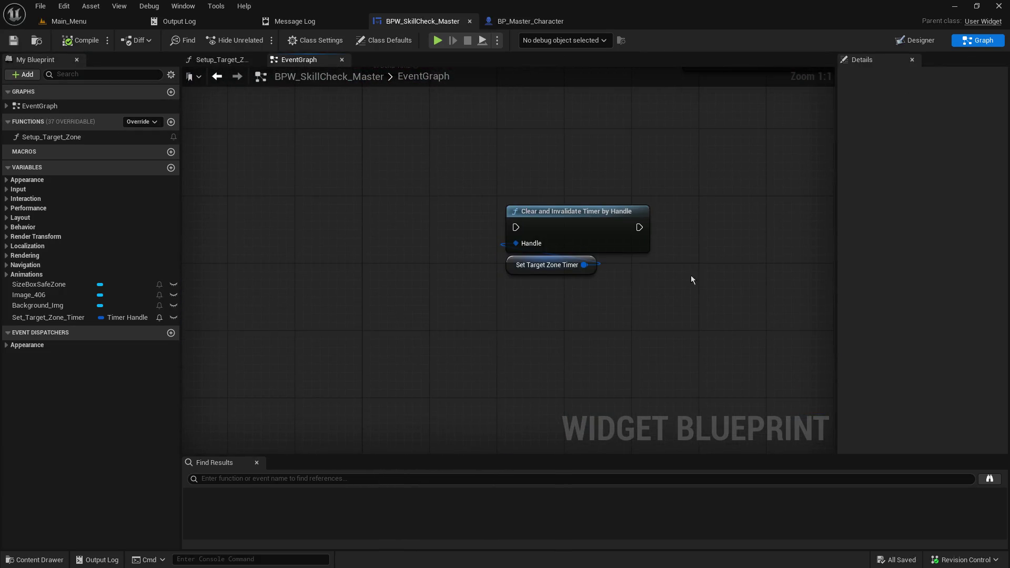
left_click_drag(359, 184, 384, 286)
right_click(390, 238)
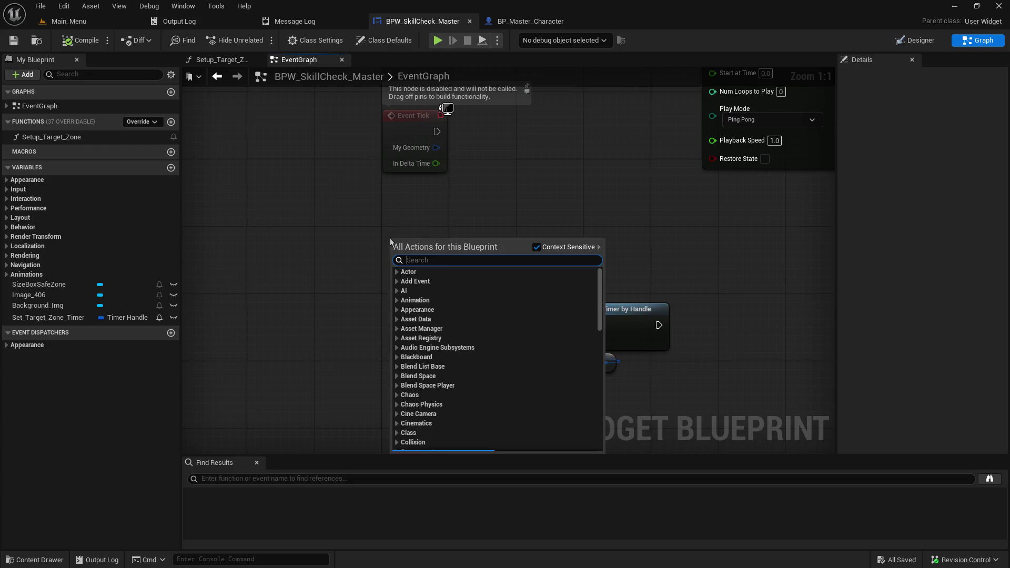
type("left")
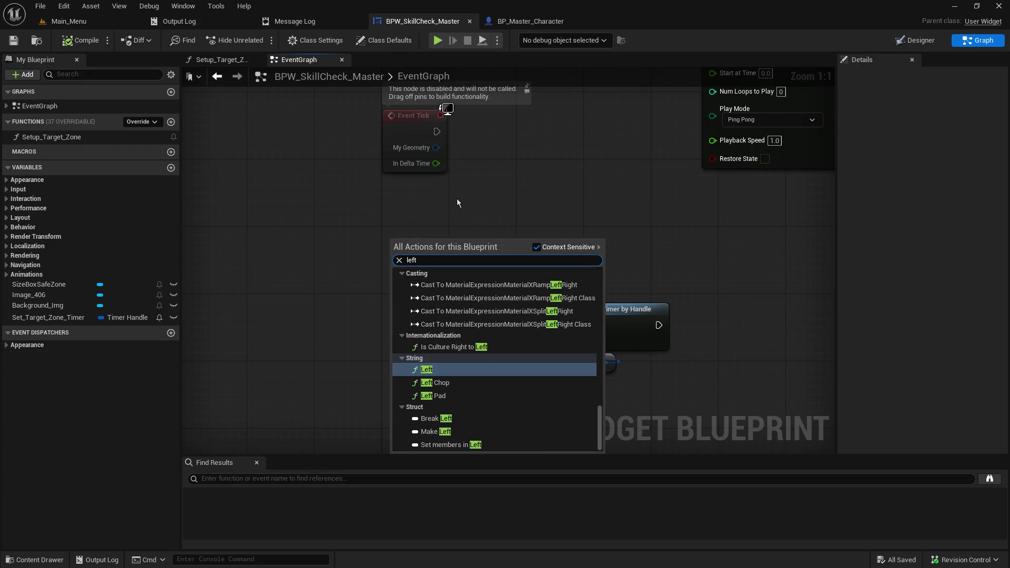
type(" mo")
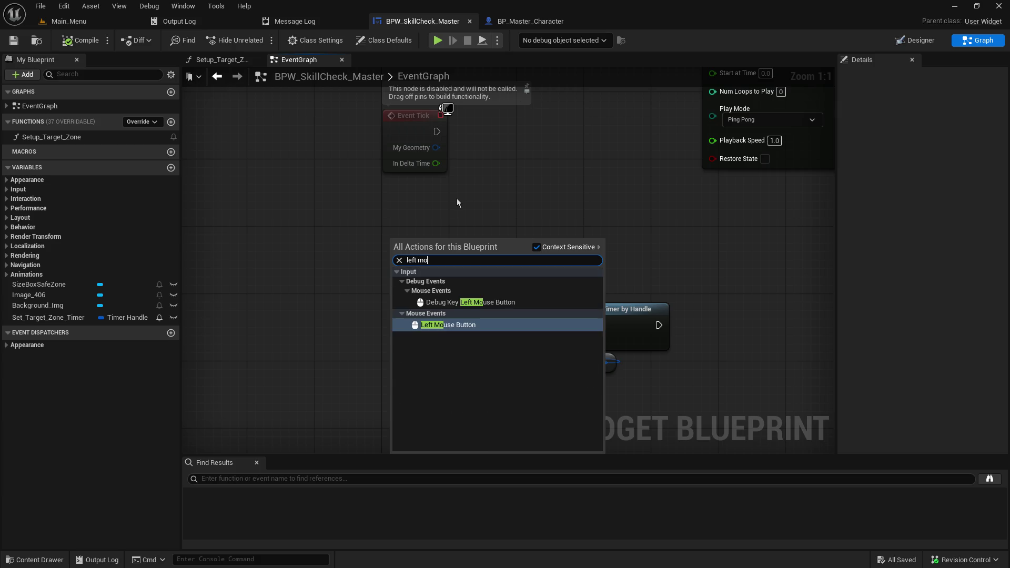
left_click(467, 326)
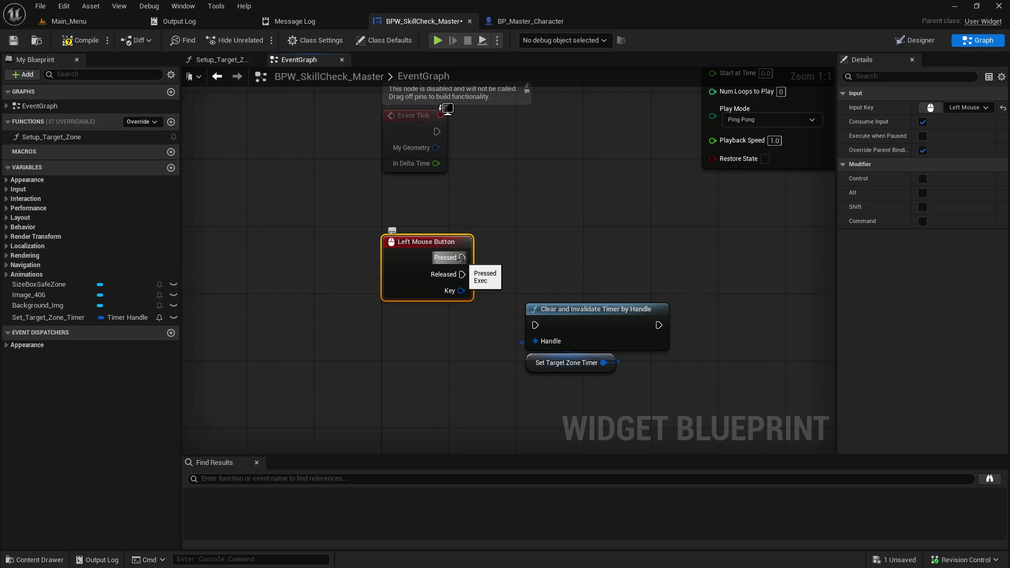
- Move the two timer-clearing nodes right and down to clear space around the new event
left_click_drag(508, 282, 672, 374)
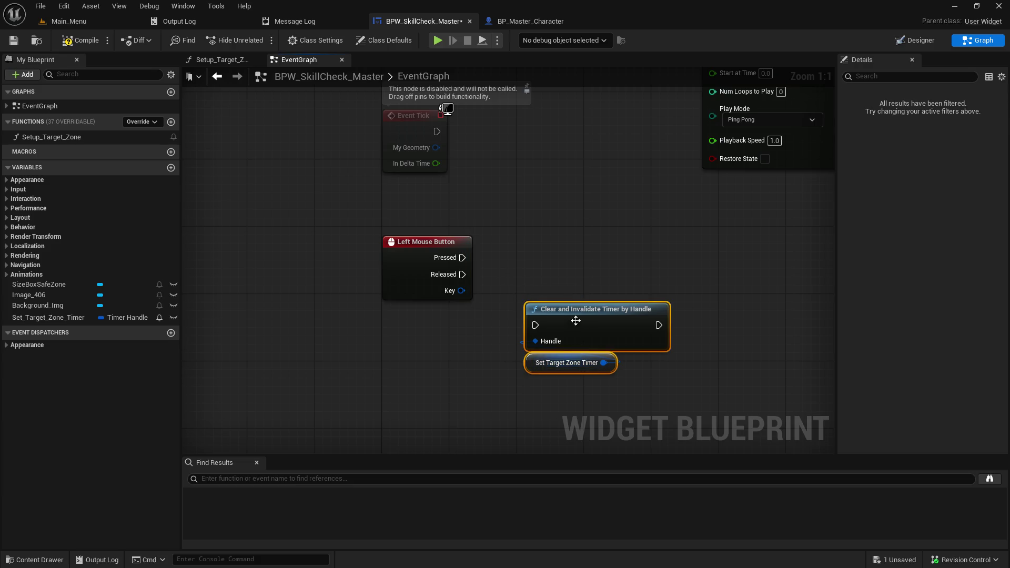
left_click_drag(576, 320, 727, 371)
left_click_drag(610, 337, 452, 330)
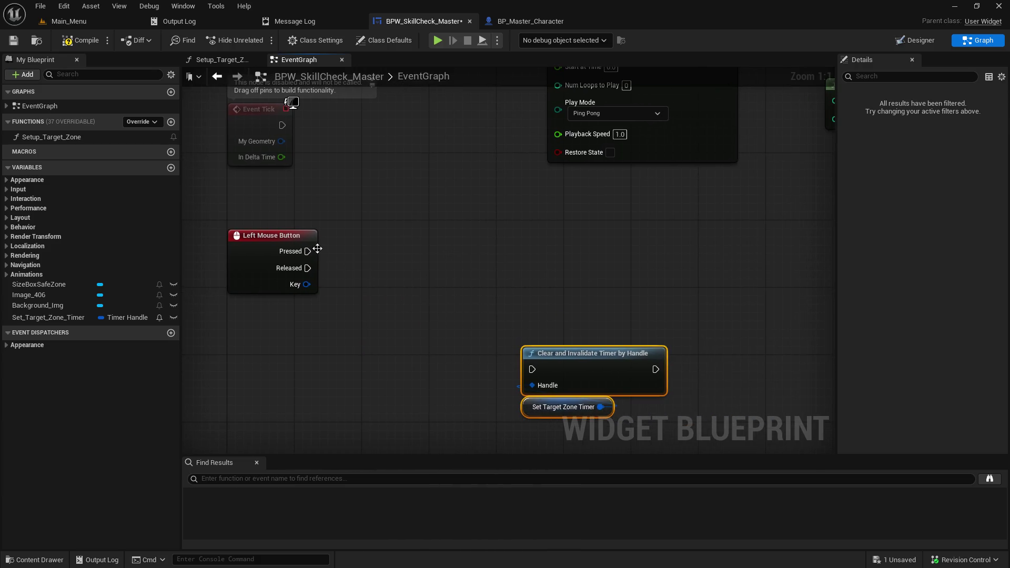
mouse_move(311, 253)
left_mouse_down()
mouse_move(311, 402)
mouse_move(338, 330)
mouse_move(352, 216)
left_mouse_up()
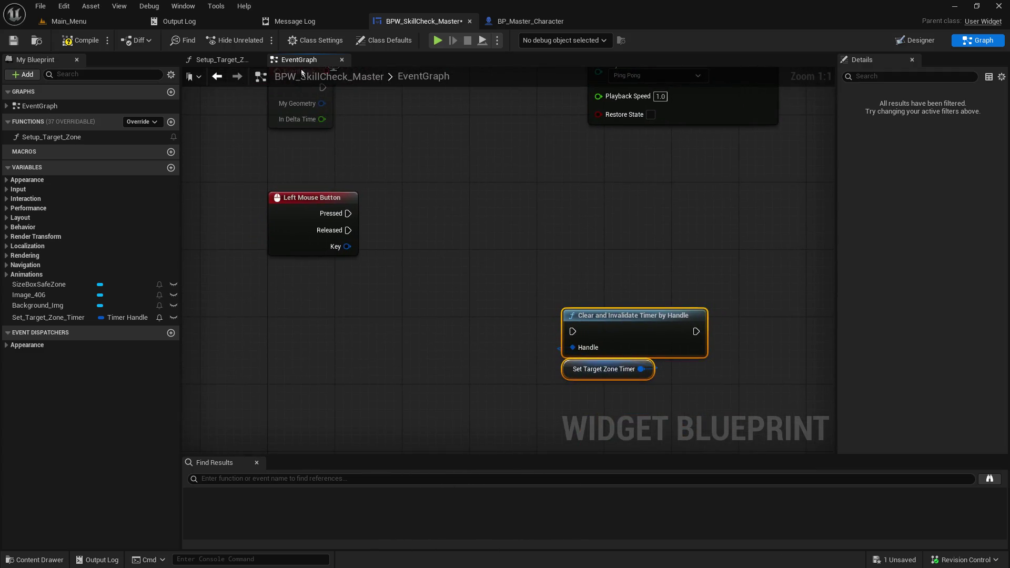
left_click(237, 62)
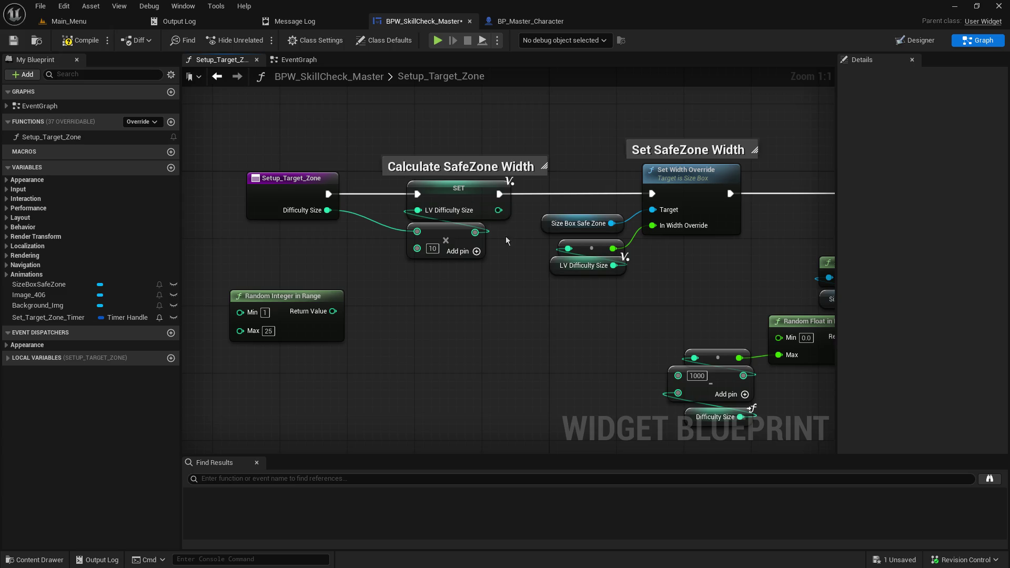
- Select the Slot as Overlay Slot and Size Box Safe Zone nodes in Setup_Target_Zone for copying
left_click_drag(591, 345, 395, 345)
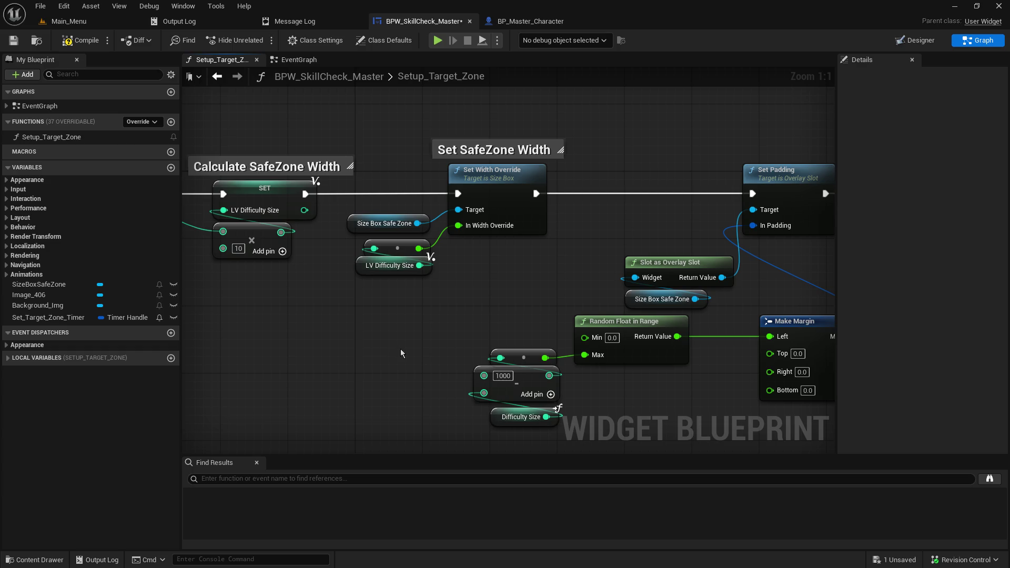
left_click_drag(460, 327, 366, 331)
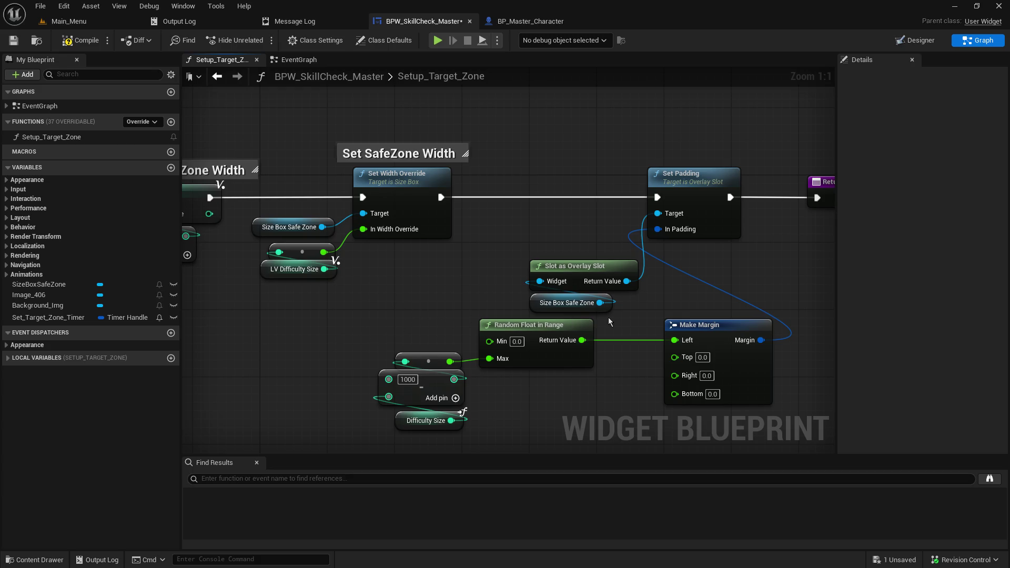
left_click(681, 325)
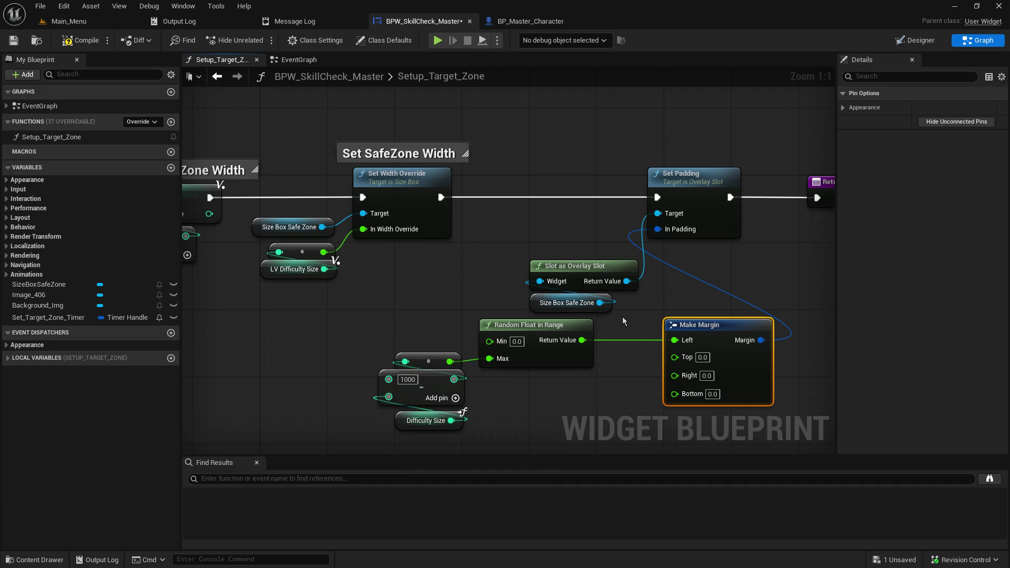
left_click_drag(635, 308, 567, 274)
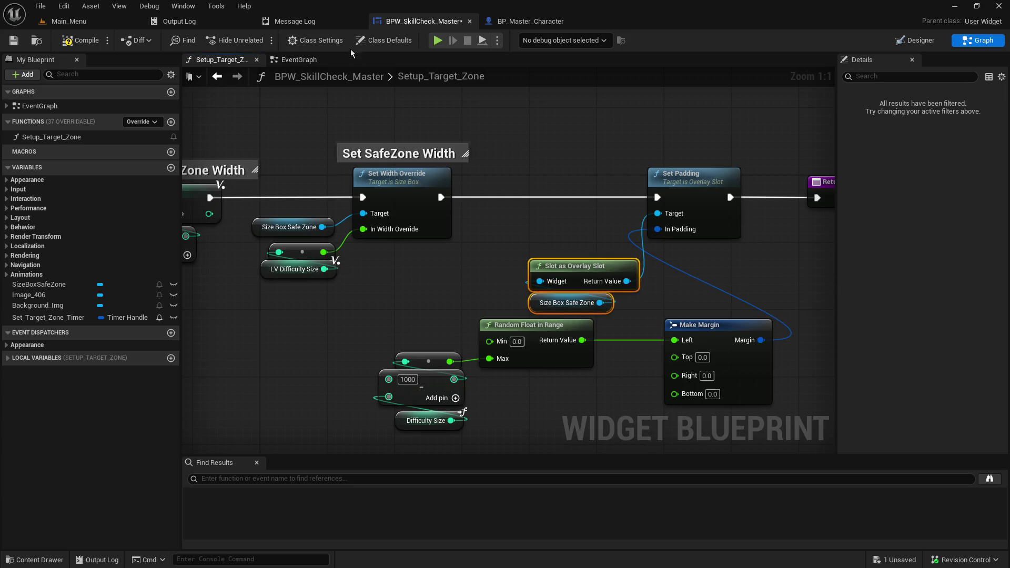
left_click(294, 60)
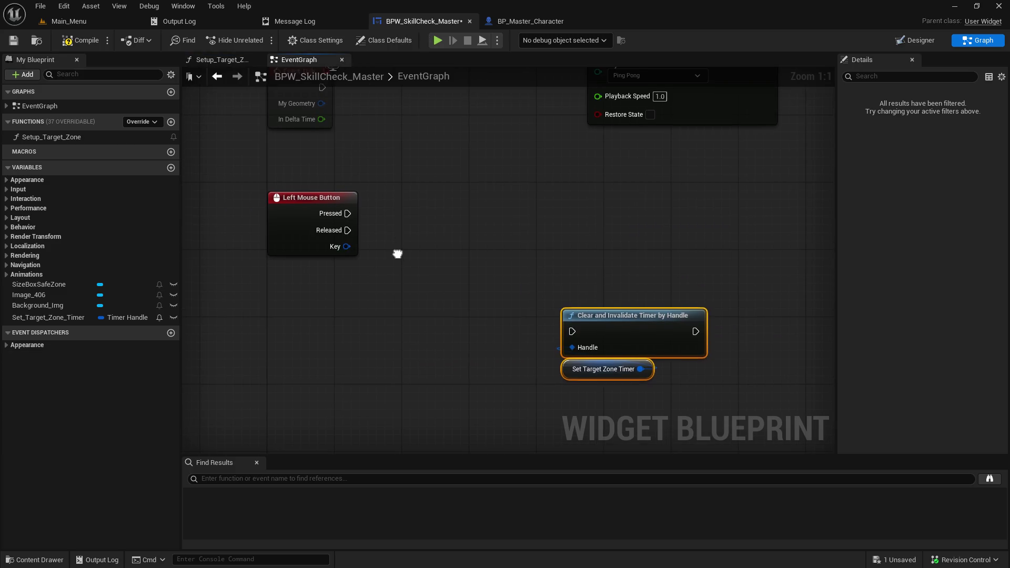
- Paste the slot nodes, add a Get Padding node, and split Padding into its four sides
key("ctrl+v")
left_click_drag(481, 311, 541, 278)
type("get padd")
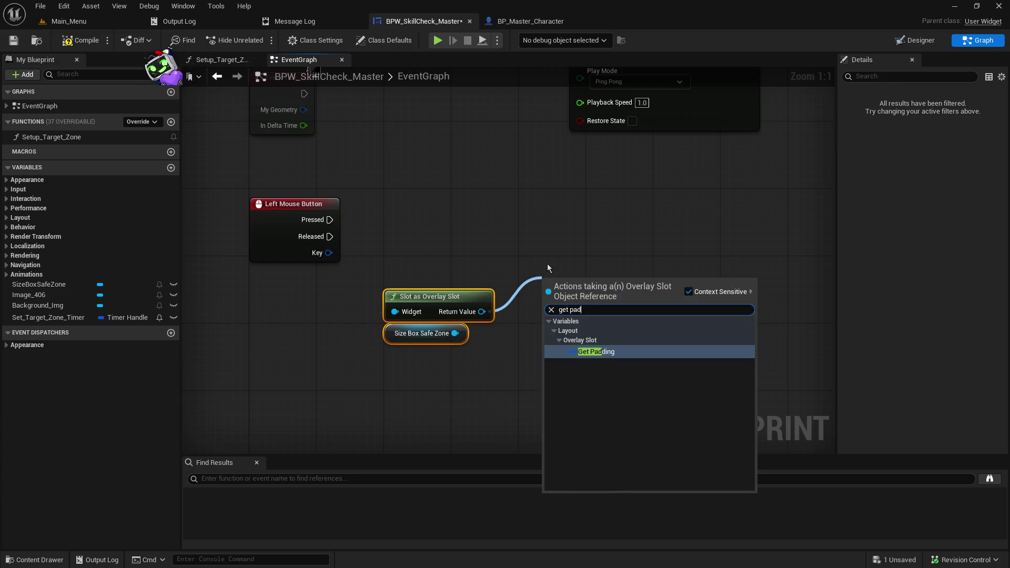
key("Return")
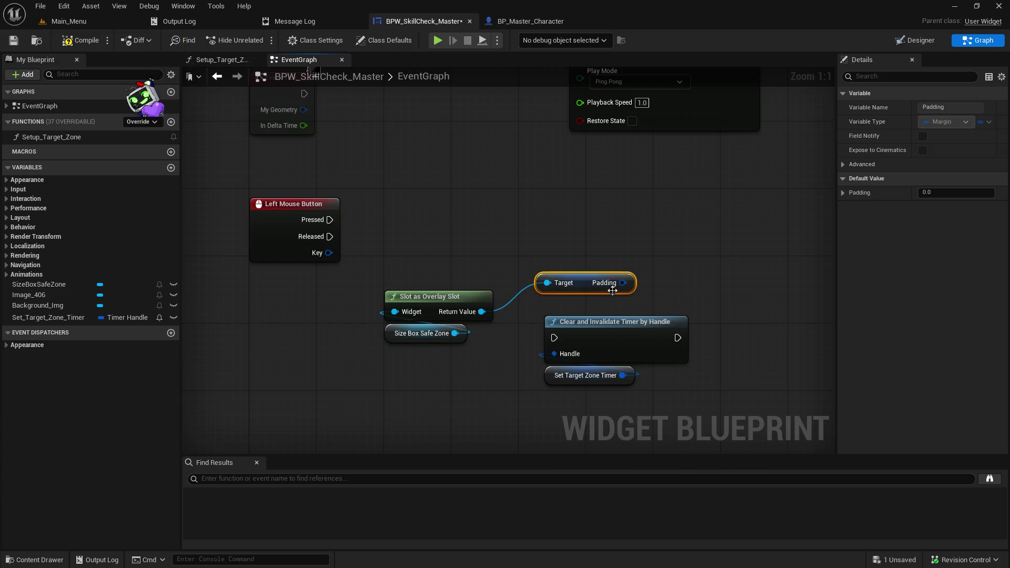
mouse_move(588, 292)
left_mouse_down()
mouse_move(424, 265)
mouse_move(453, 250)
mouse_move(433, 240)
left_mouse_up()
right_click(488, 241)
left_click(521, 289)
mouse_move(376, 349)
left_mouse_down()
mouse_move(432, 277)
mouse_move(413, 319)
left_mouse_up()
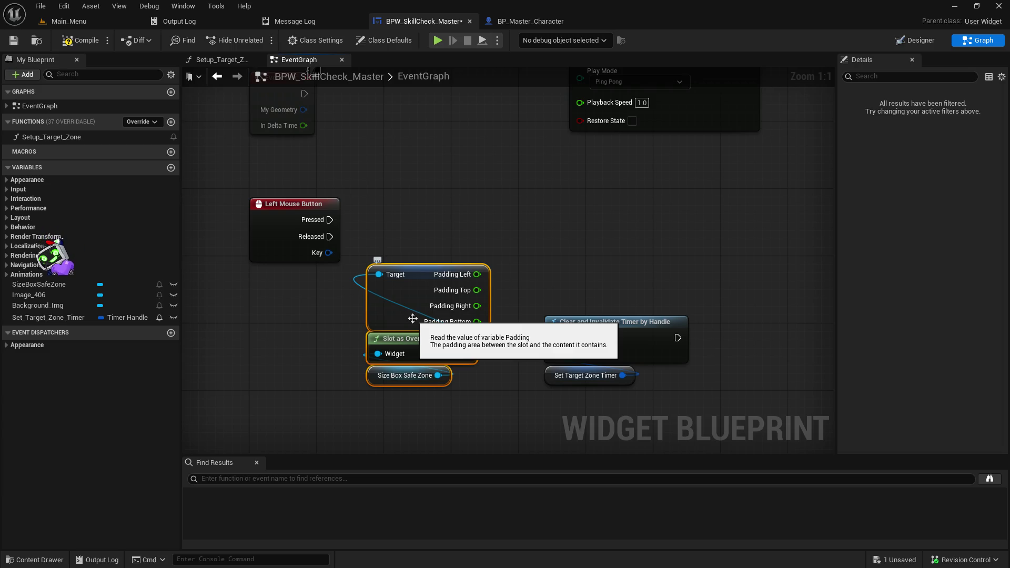
- Try adding an '=' node from Padding Left, cancel it, and switch to the widget Designer
mouse_move(572, 242)
left_mouse_down()
mouse_move(492, 466)
mouse_move(196, 226)
left_mouse_up()
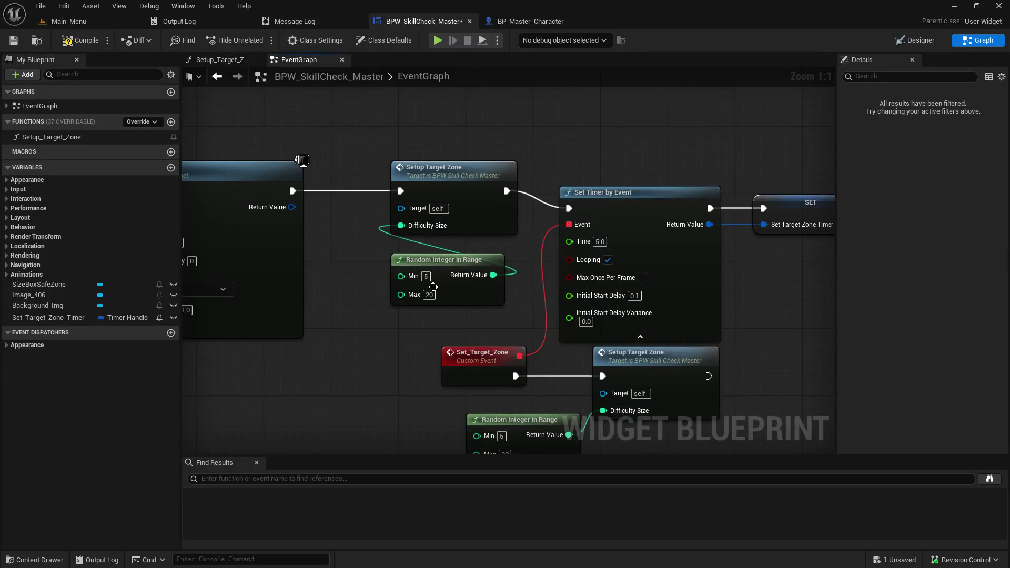
left_click_drag(414, 336, 383, 279)
key("Home")
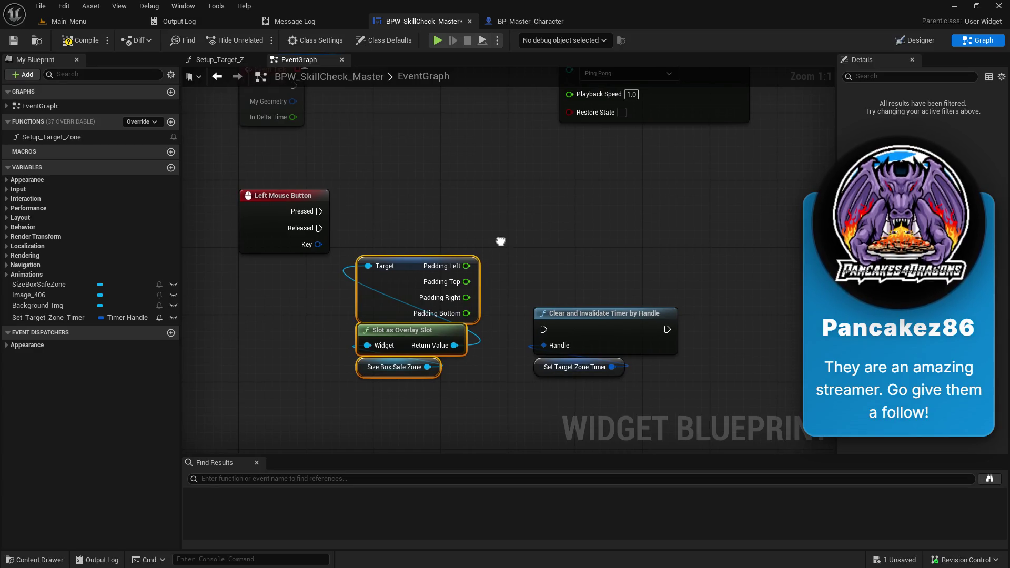
left_click_drag(498, 280, 498, 268)
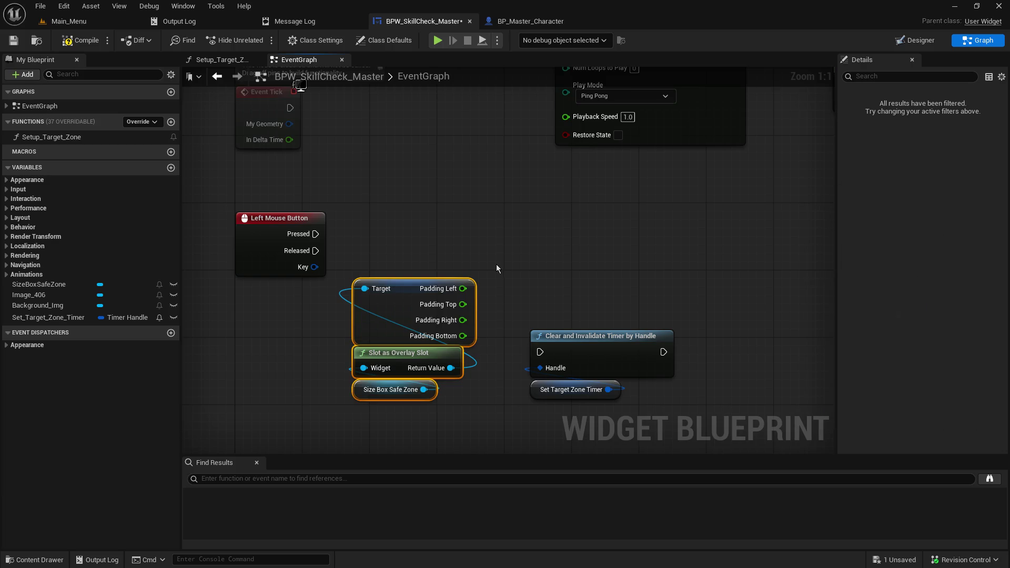
left_click_drag(498, 255, 519, 266)
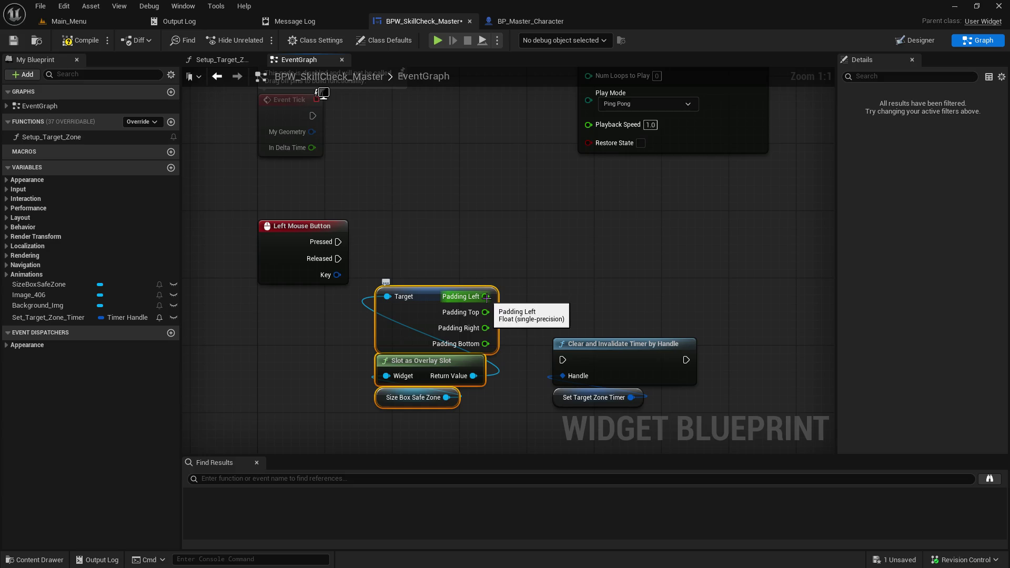
left_click_drag(486, 296, 539, 292)
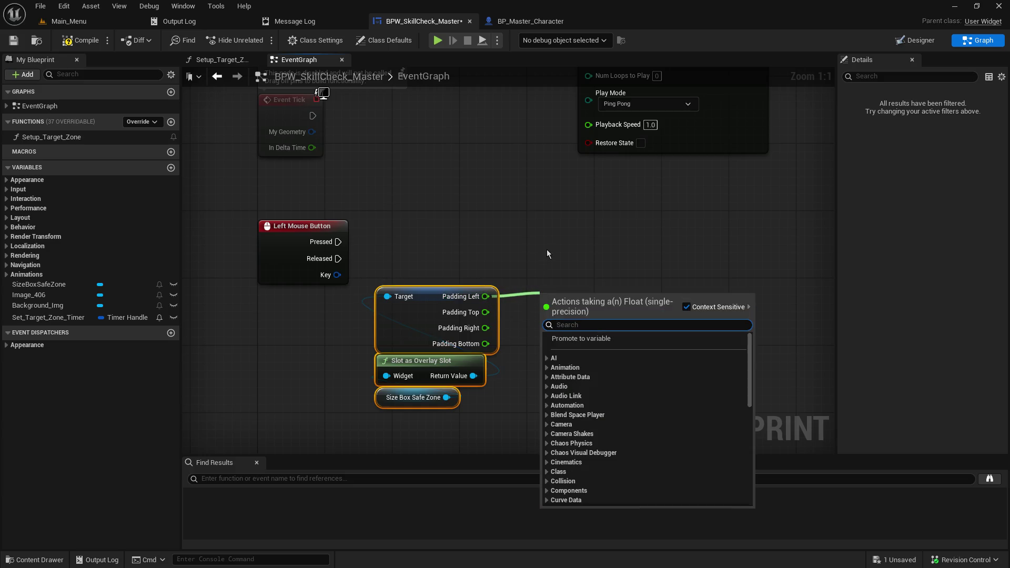
type("=")
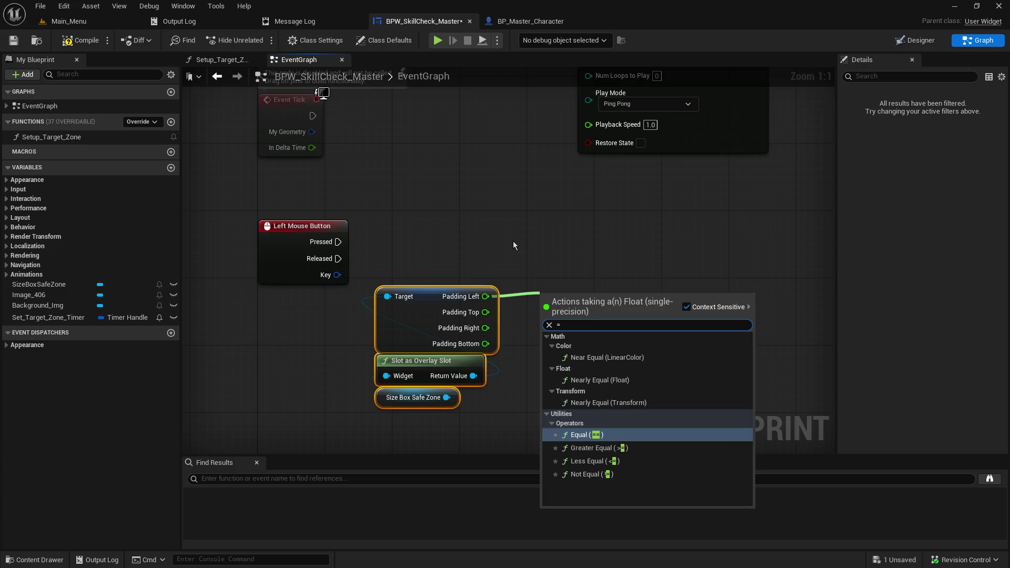
left_click(514, 236)
left_click(520, 240)
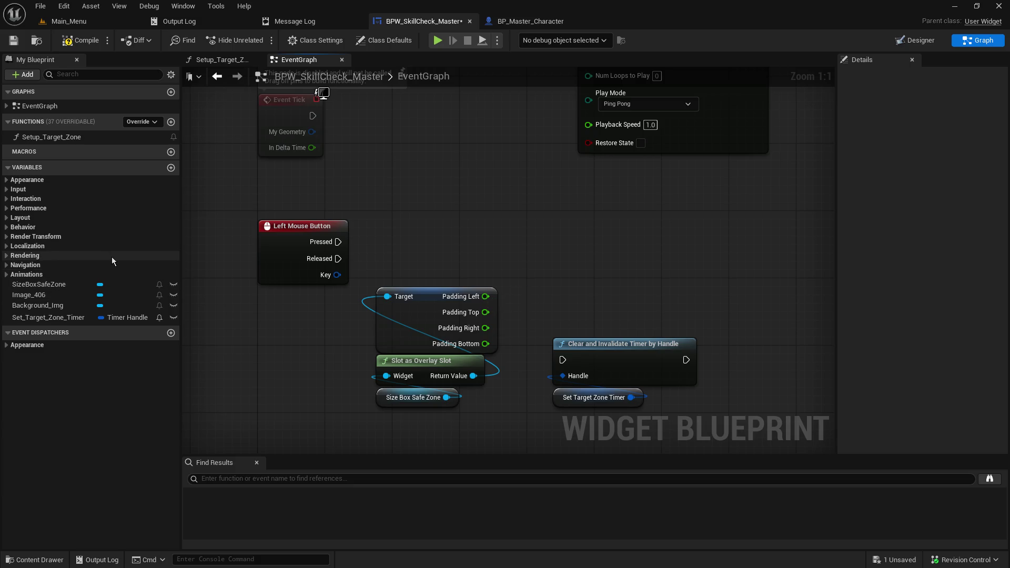
left_click(903, 43)
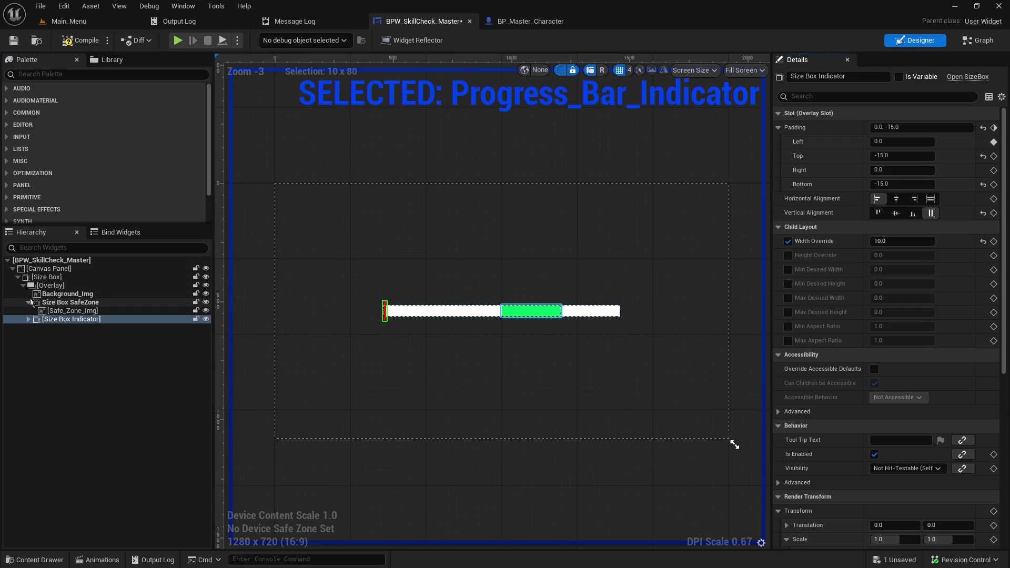
- Enable Is Variable on the Size Box Indicator widget
left_click(29, 303)
left_click(72, 314)
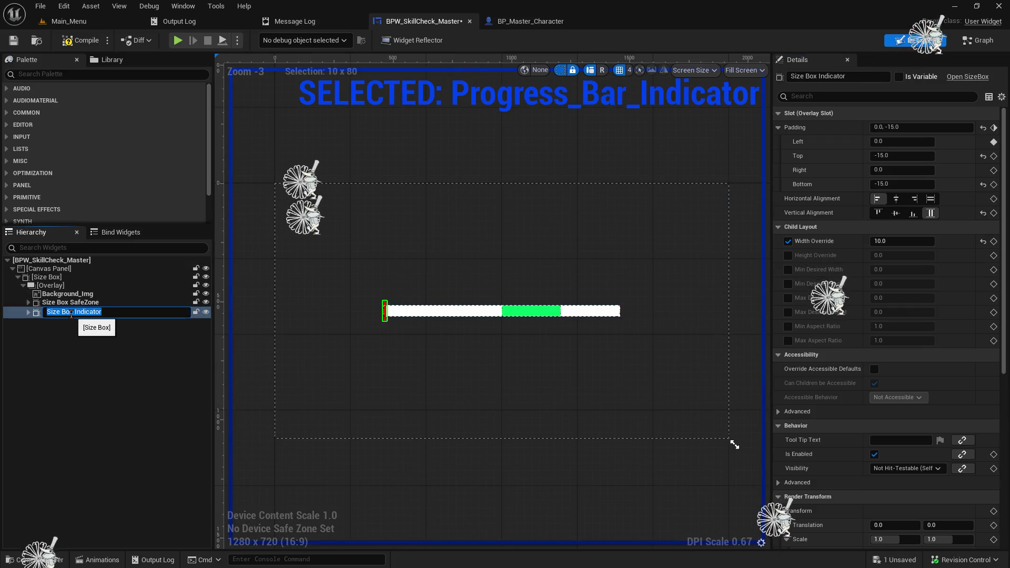
left_click(899, 77)
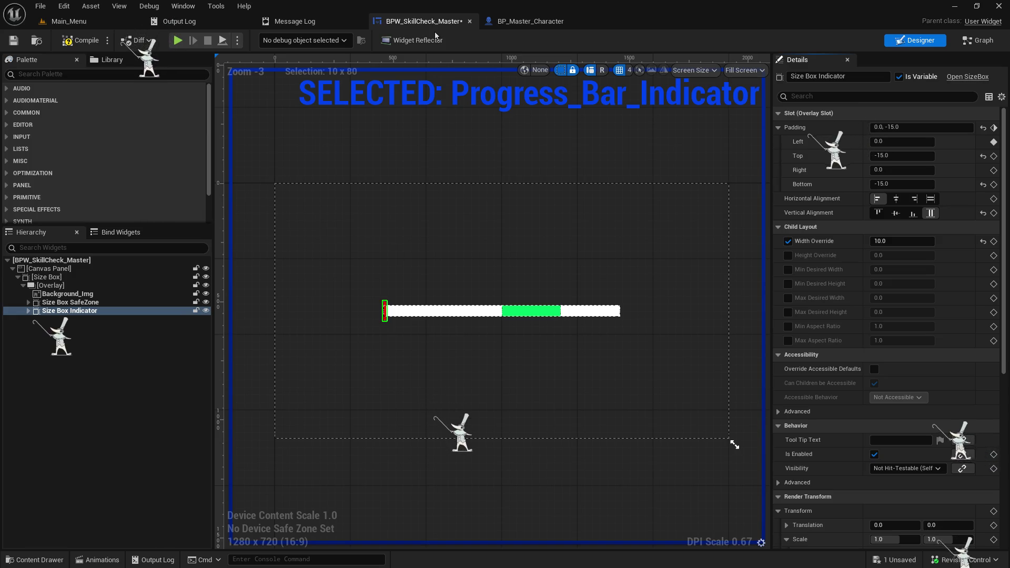
- Add a SizeBoxIndicator getter node to the widget's event graph
left_click(503, 21)
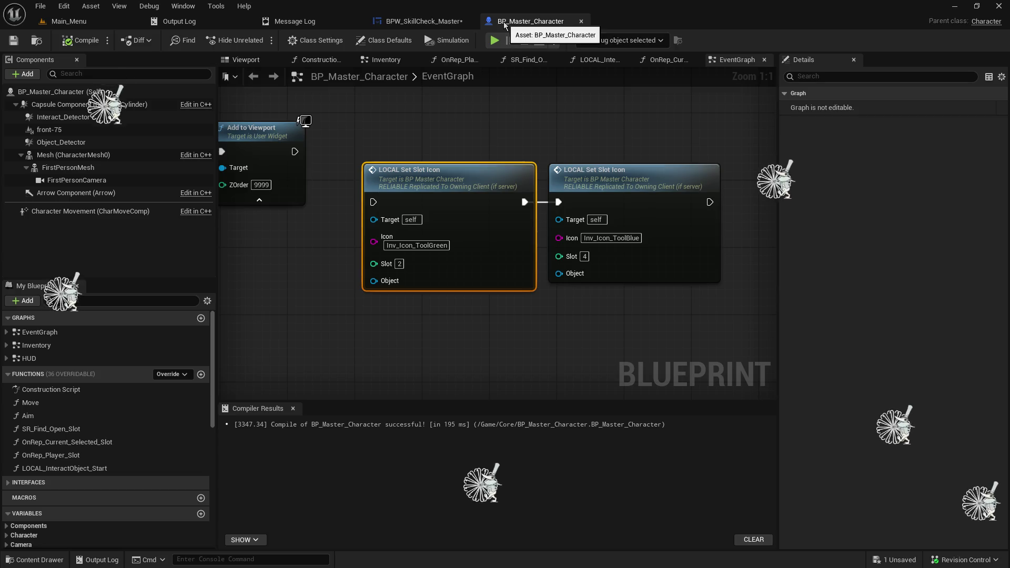
left_click(450, 25)
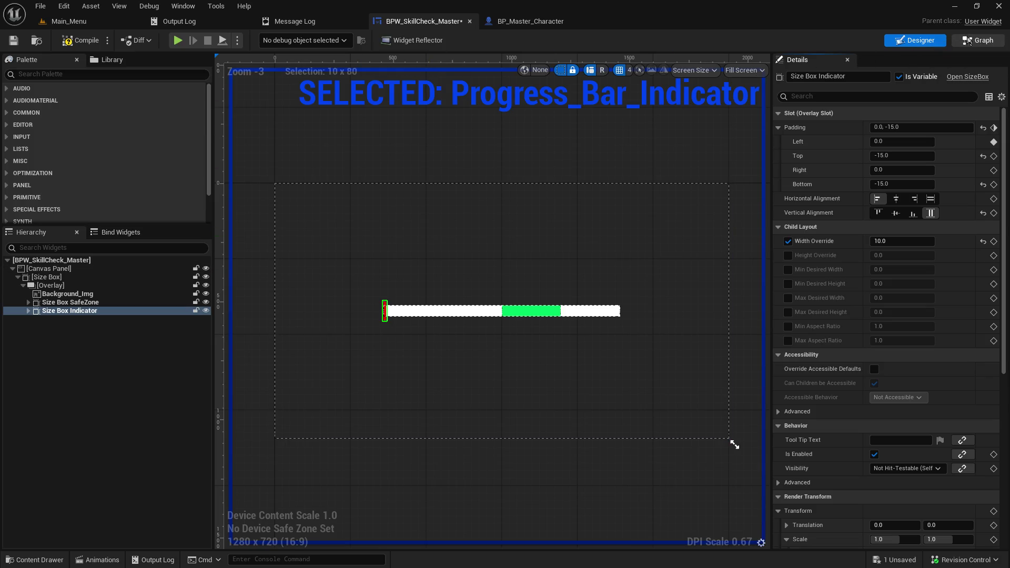
left_click(968, 41)
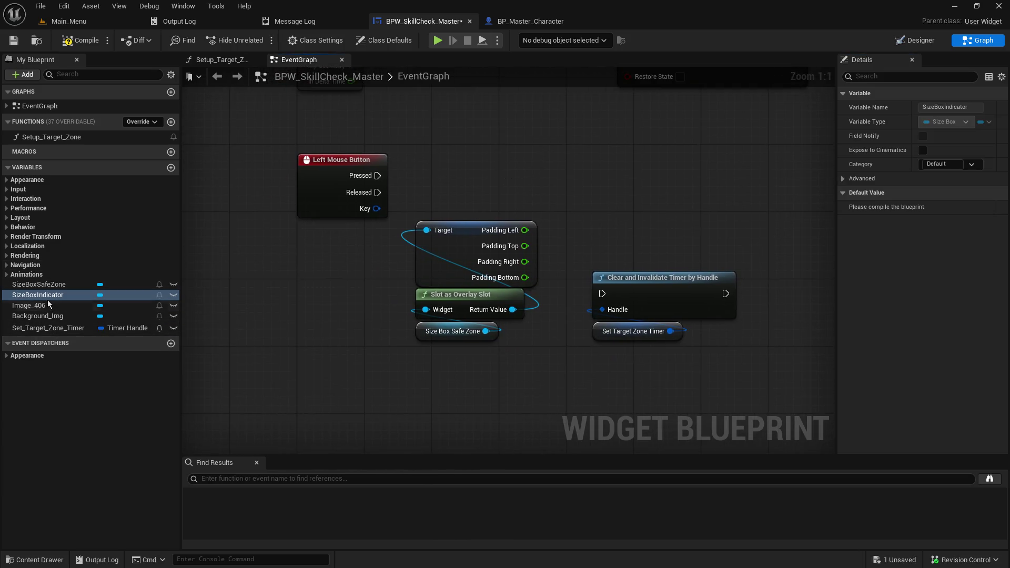
left_click_drag(37, 295, 542, 173)
left_click(552, 190)
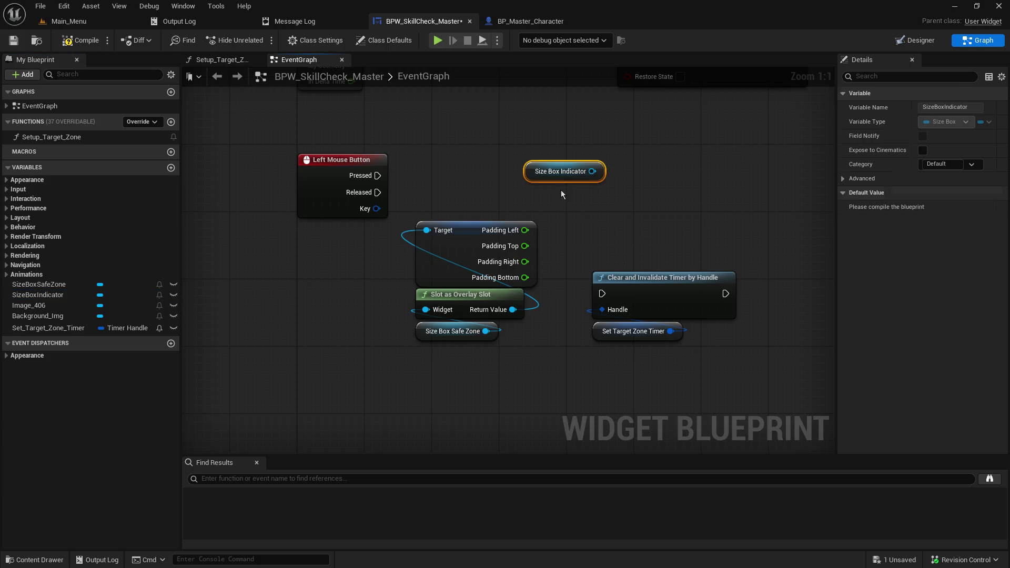
- Compile and save the widget, then start a play session from Main_Menu
left_click(14, 41)
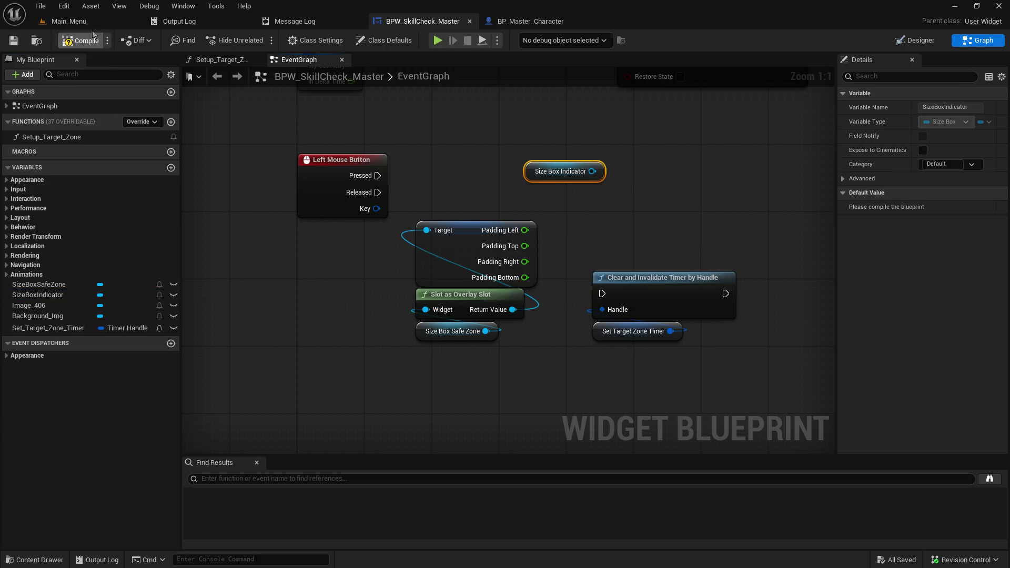
left_click(93, 22)
left_click(260, 40)
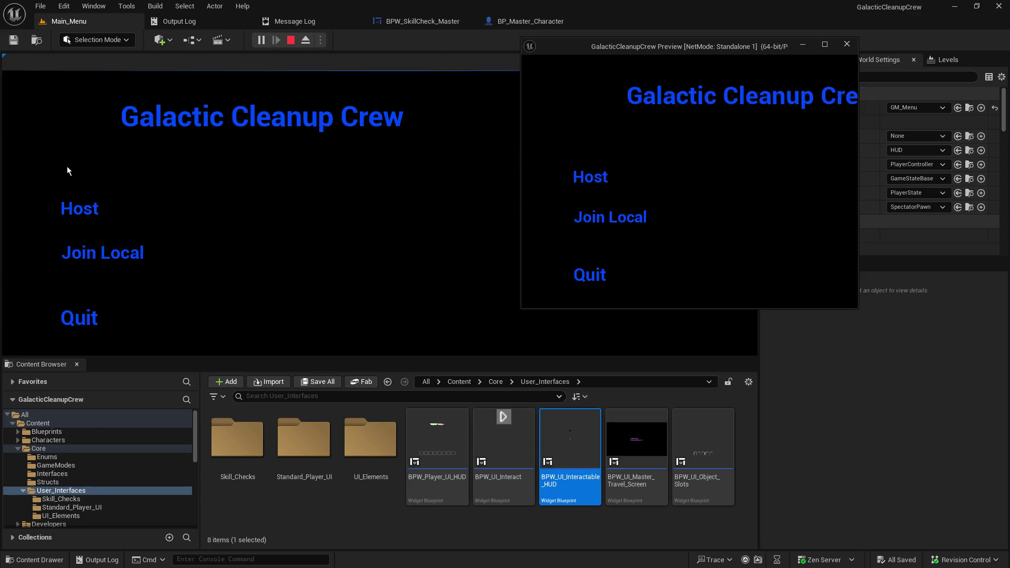
- Choose Host in the play-test main menu to load the gameplay level
left_click(68, 207)
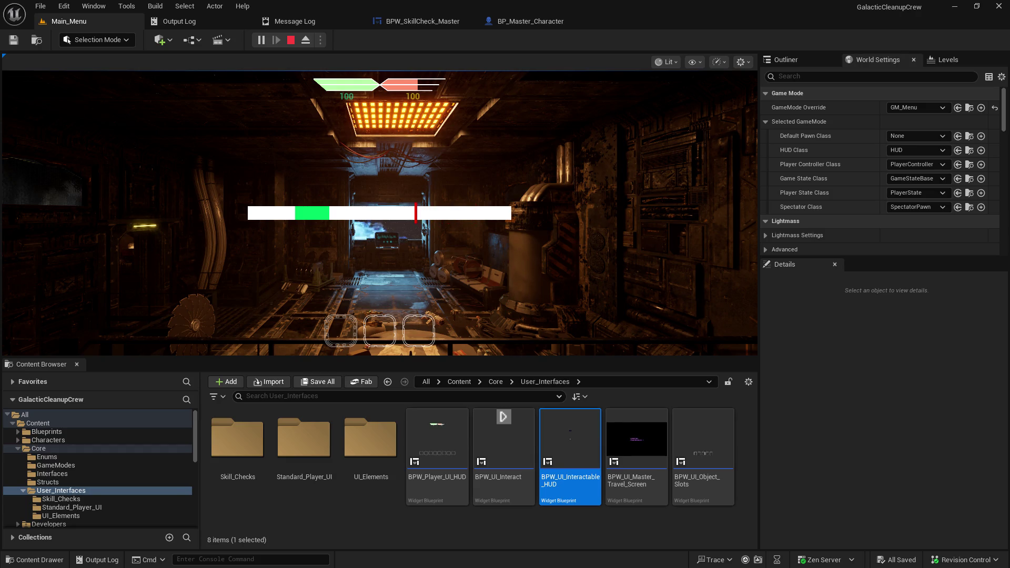
- Press Space four times to attempt the skill check as the red marker sweeps
key("space")
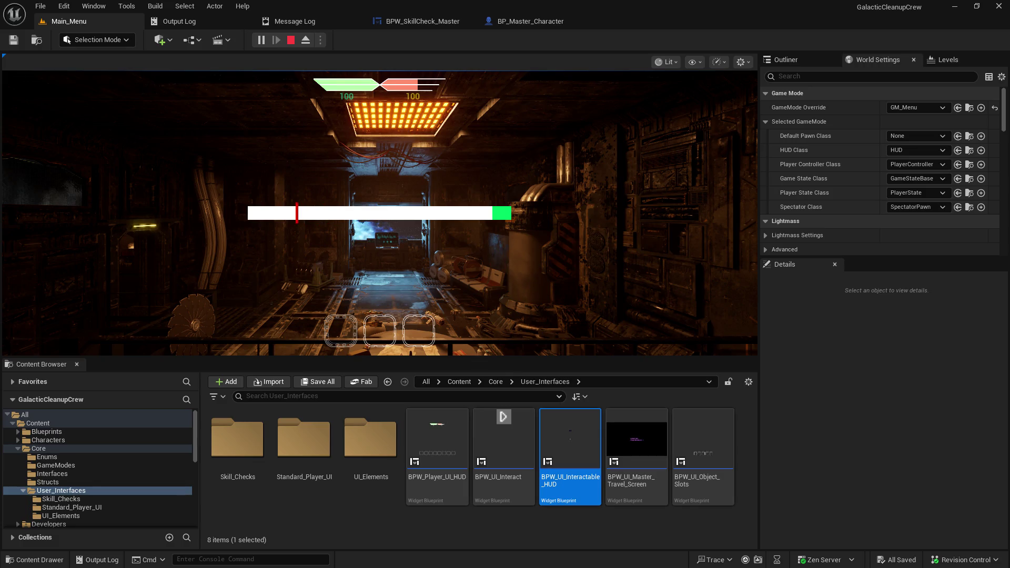
key("space")
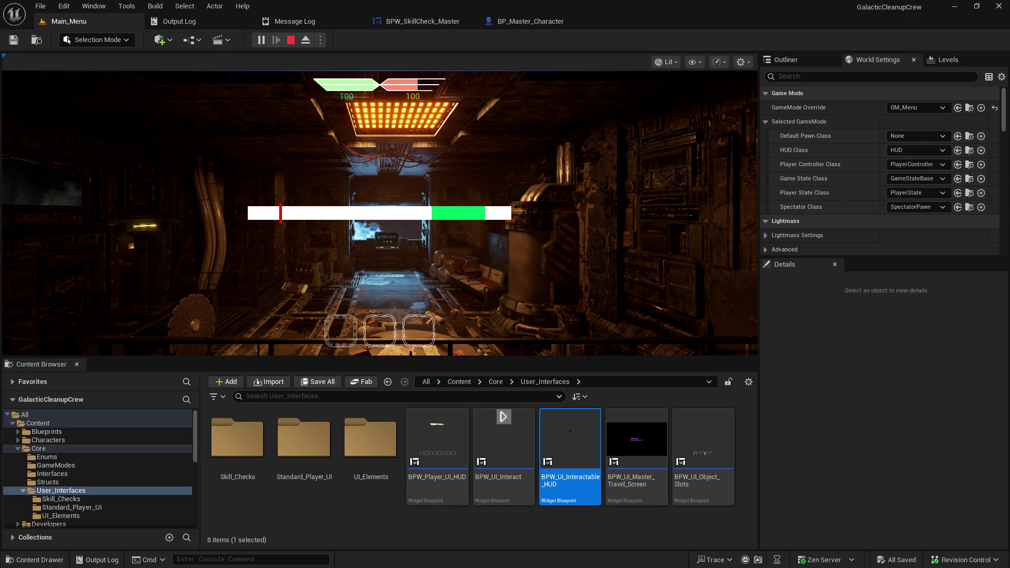
key("space")
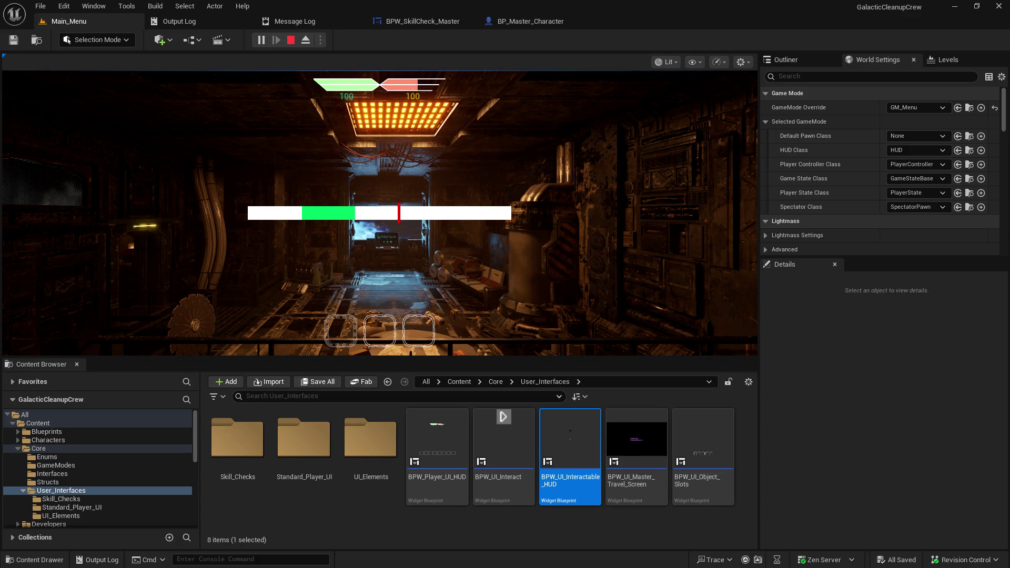
key("space")
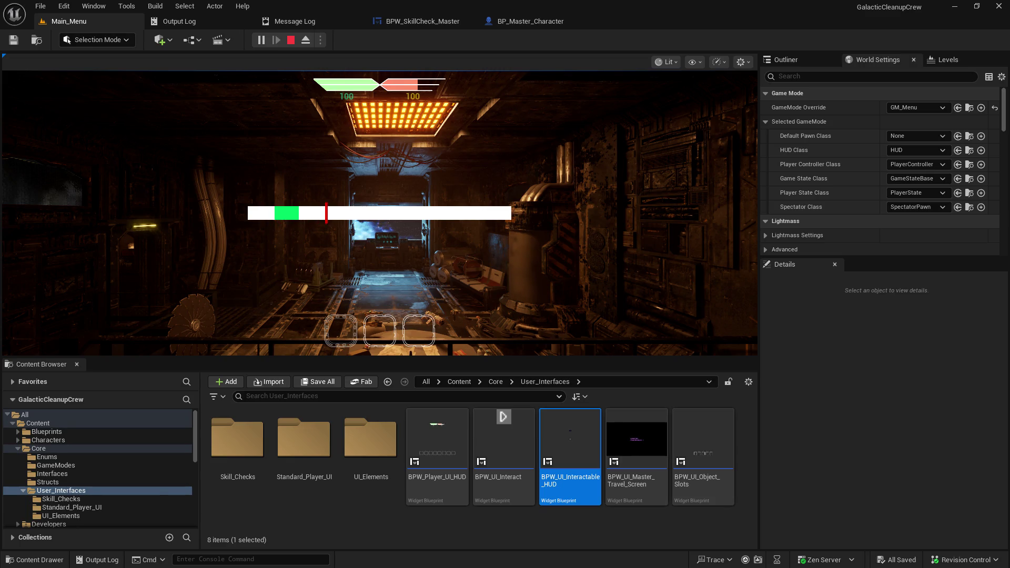
- Attempt the skill check thirteen more times with space until the green zone lands near the bar's left end
key("space")
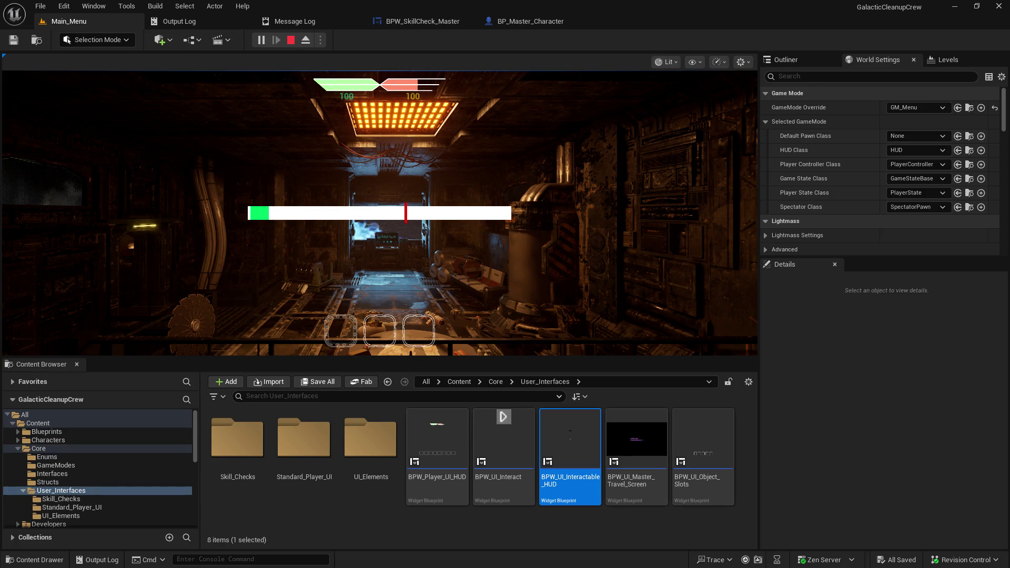
key("space")
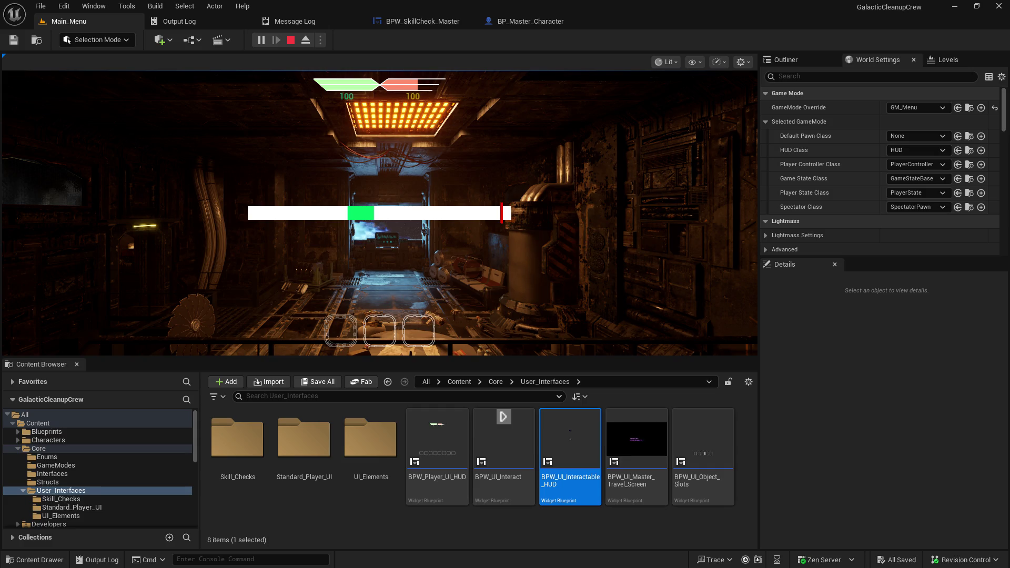
key("space")
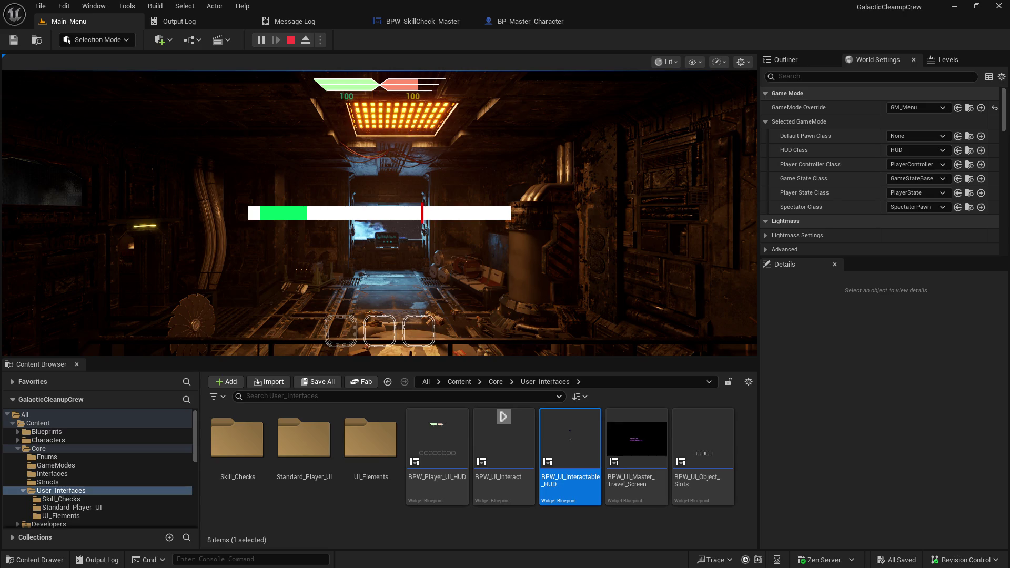
key("space")
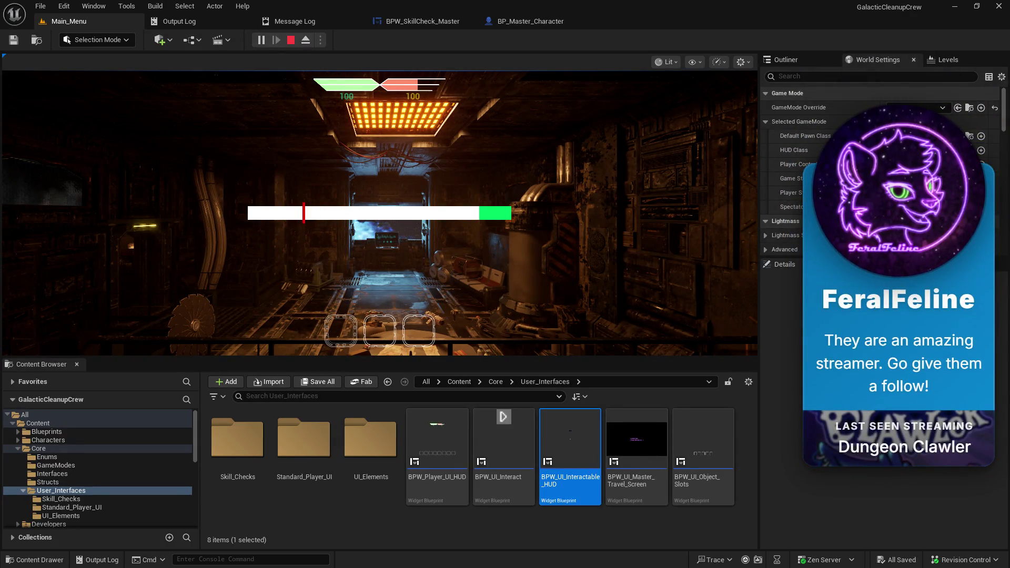
key("space")
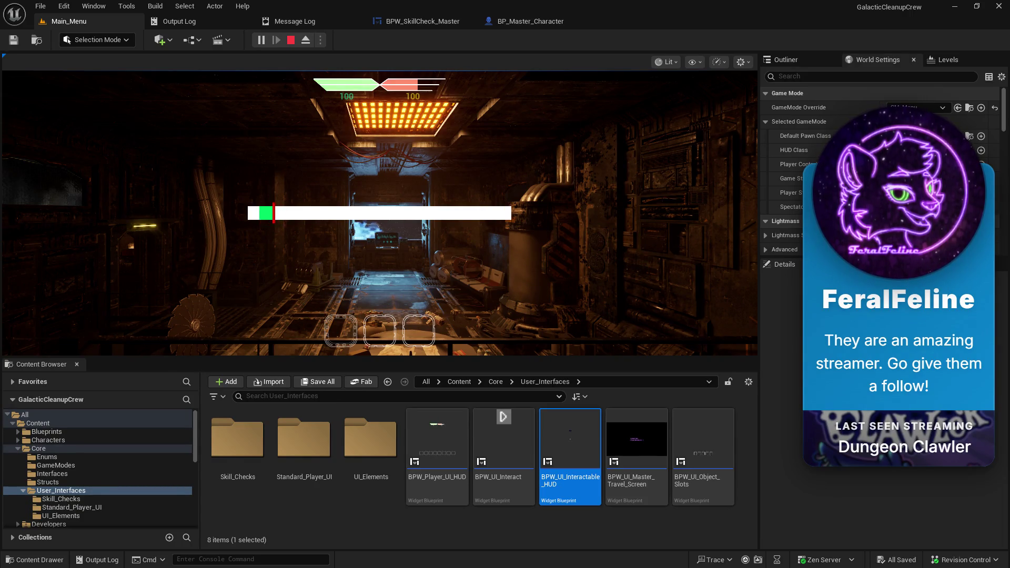
key("space")
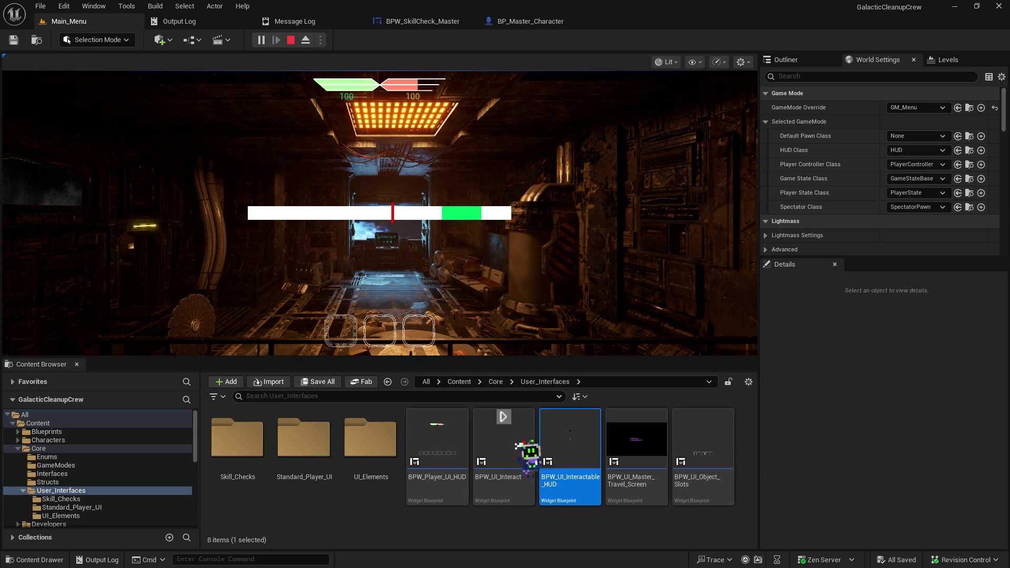
key("space")
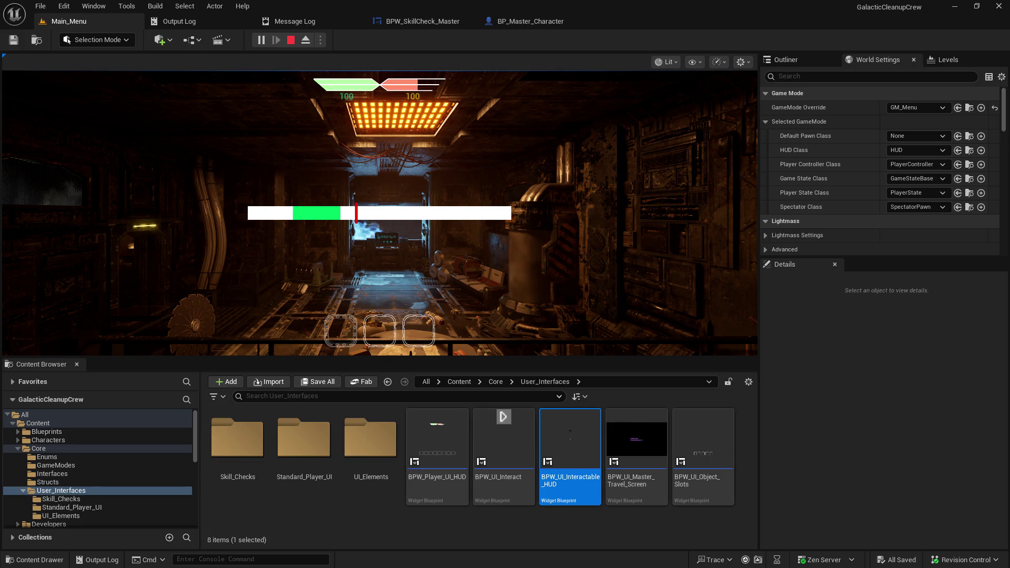
key("space")
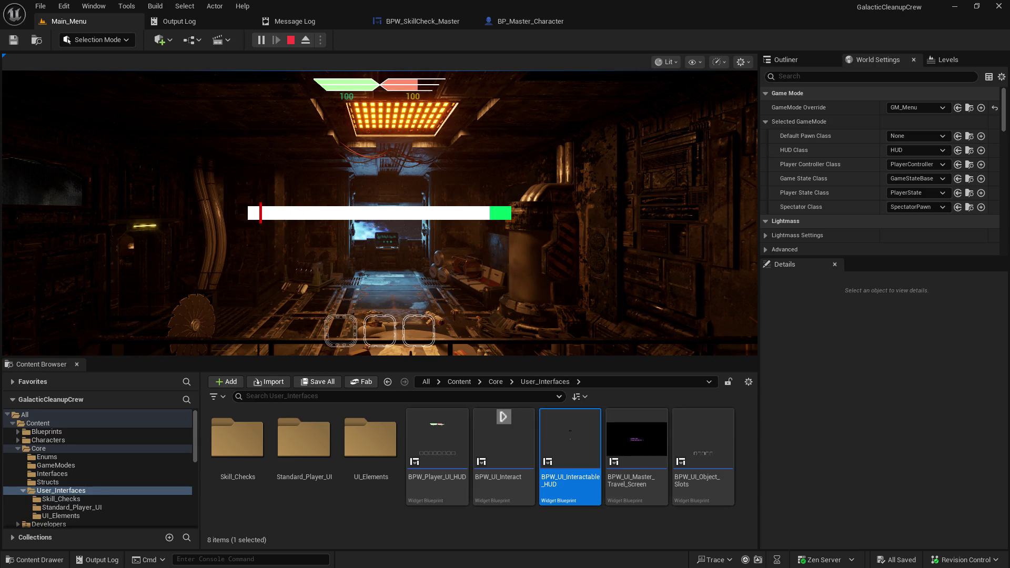
key("space")
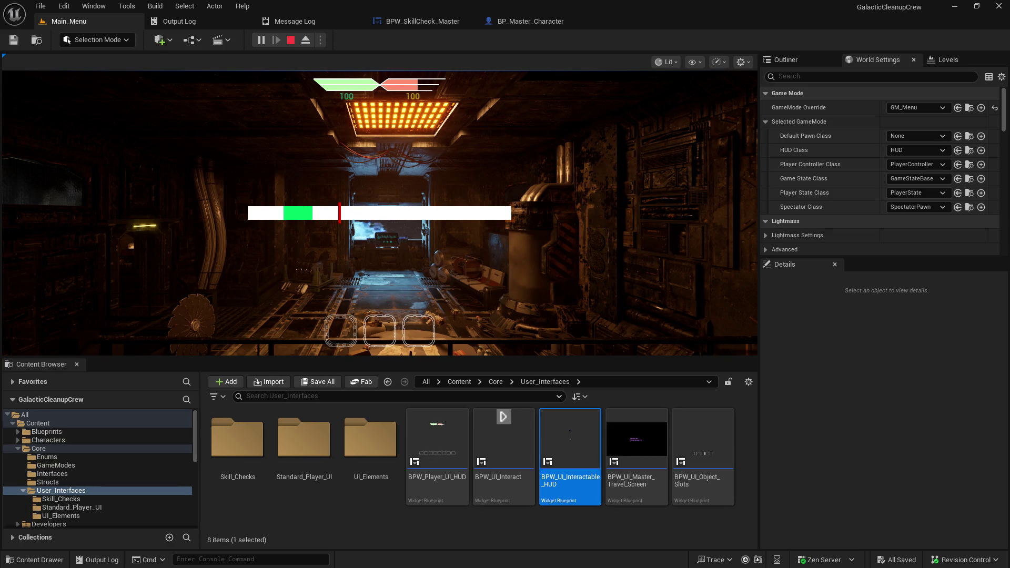
key("space")
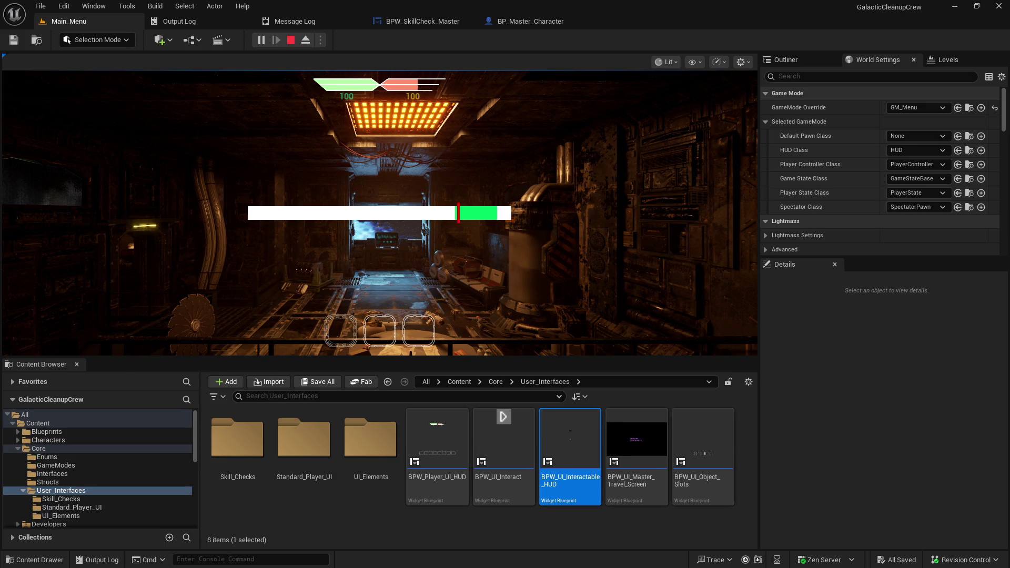
key("space")
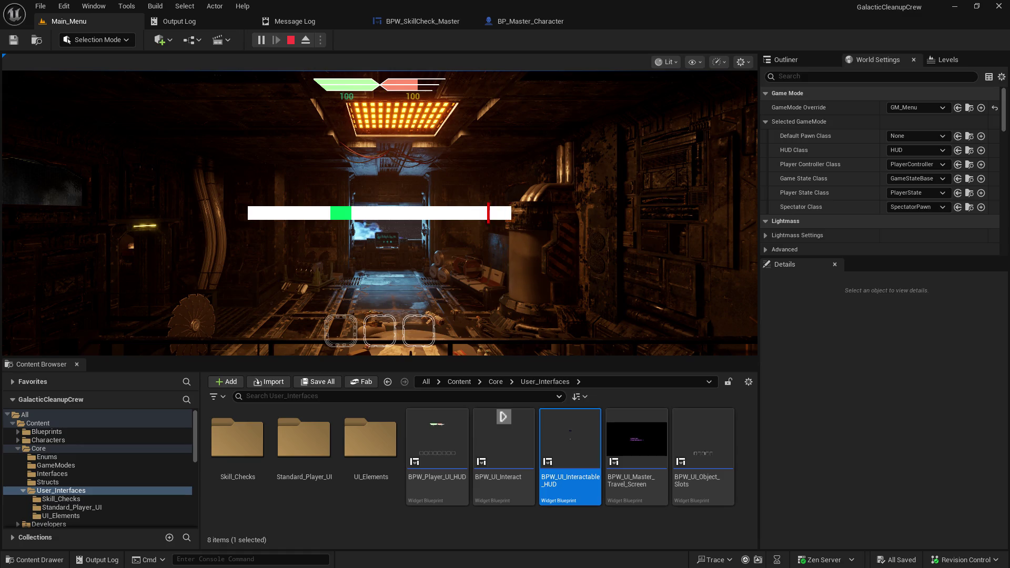
key("space")
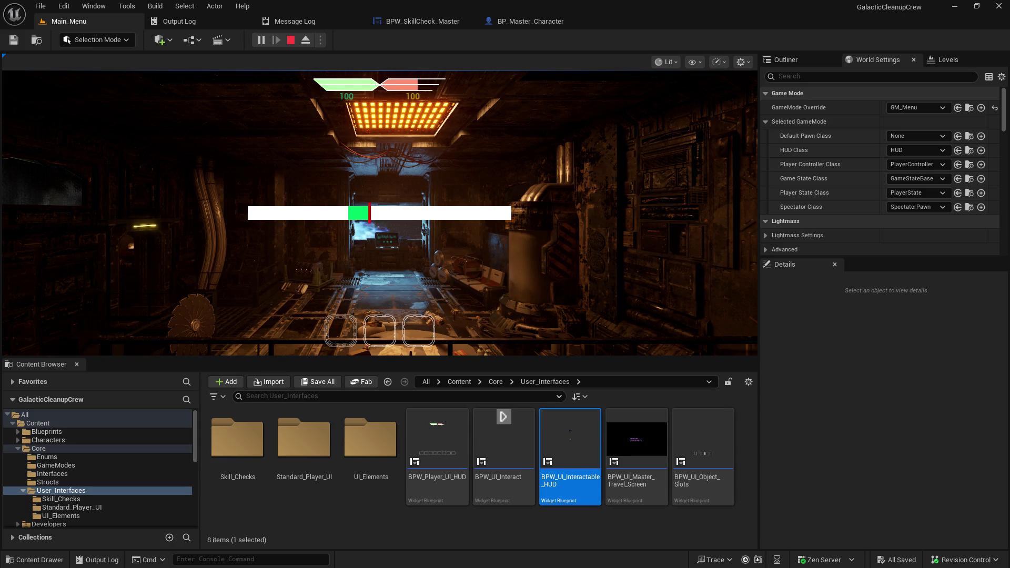
key("space")
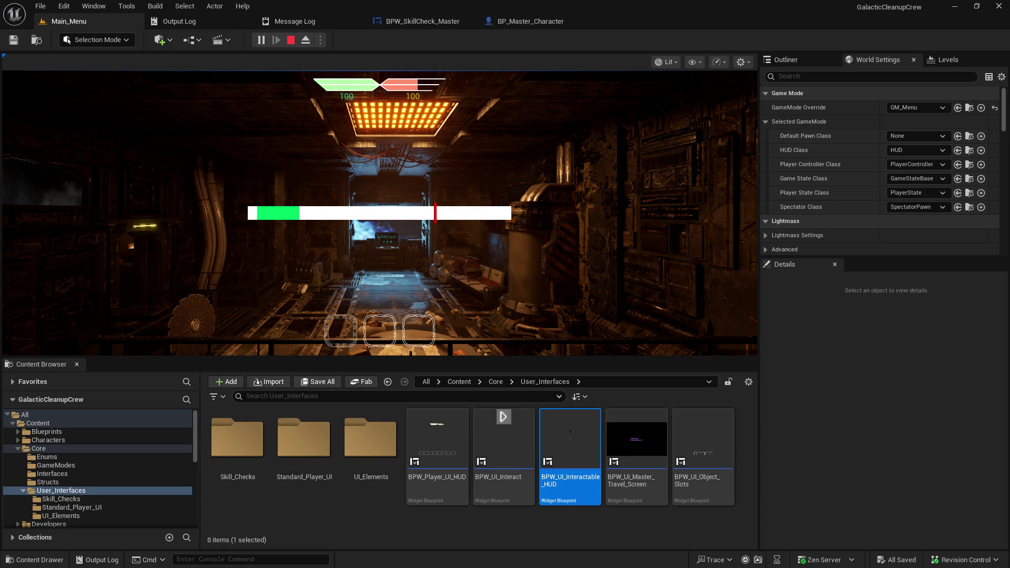
- Attempt the skill check eleven more times with space, then stop the play session
key("space")
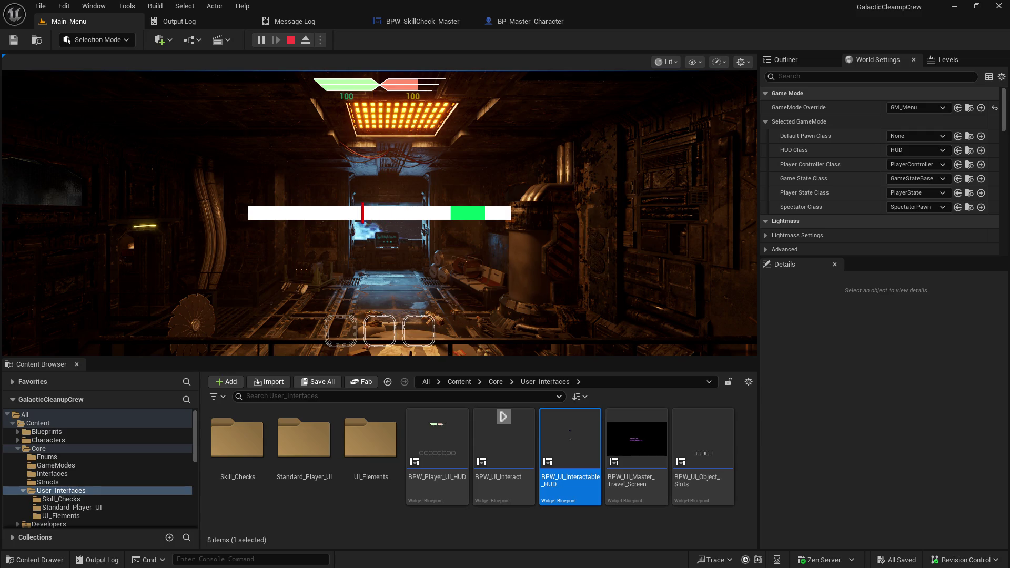
key("space")
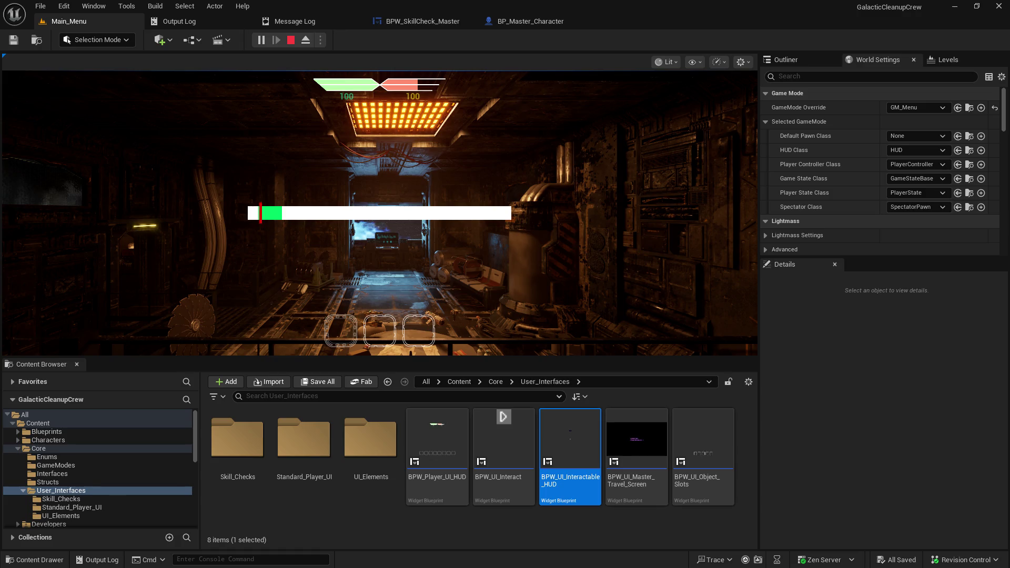
key("space")
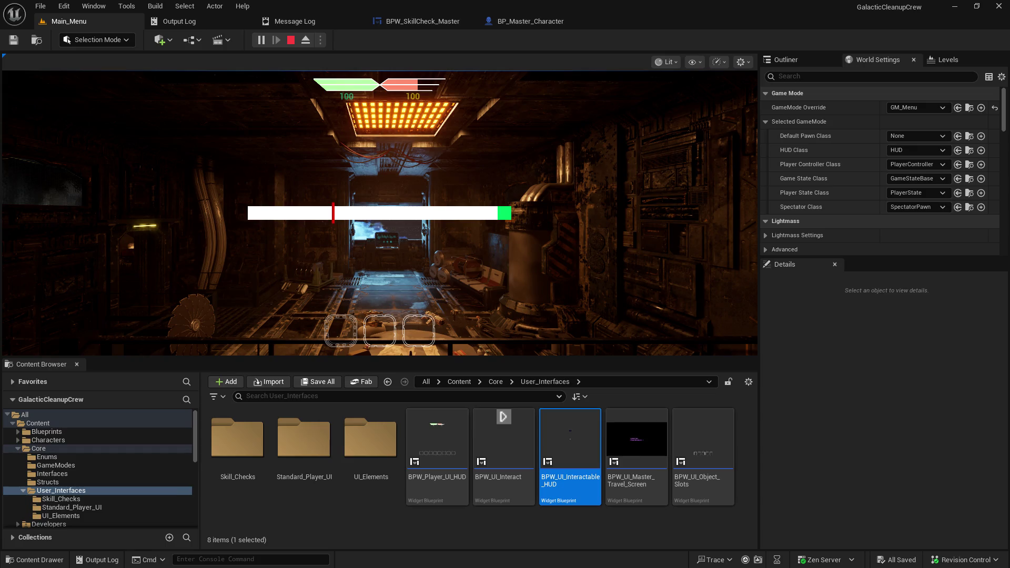
key("space")
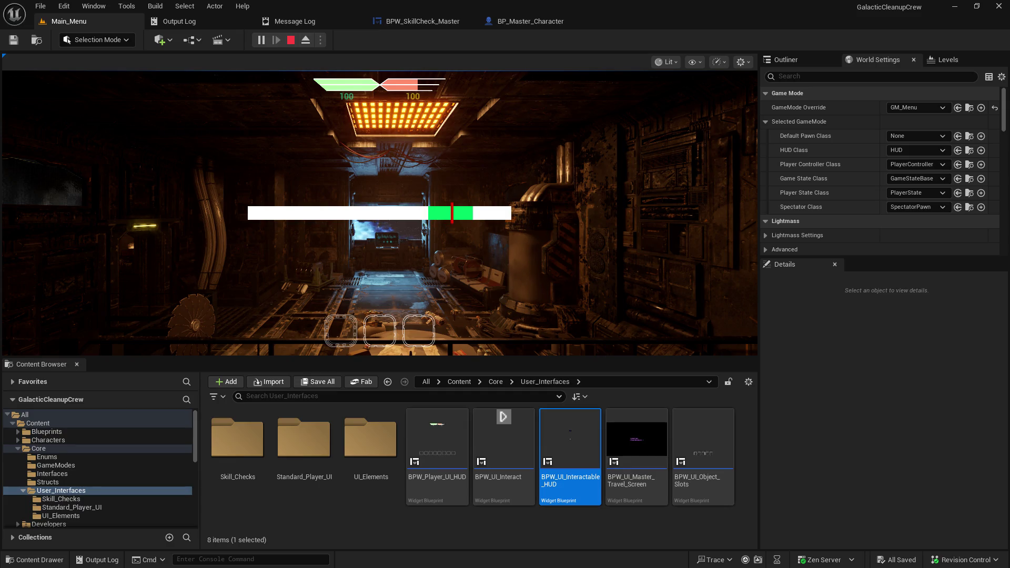
key("space")
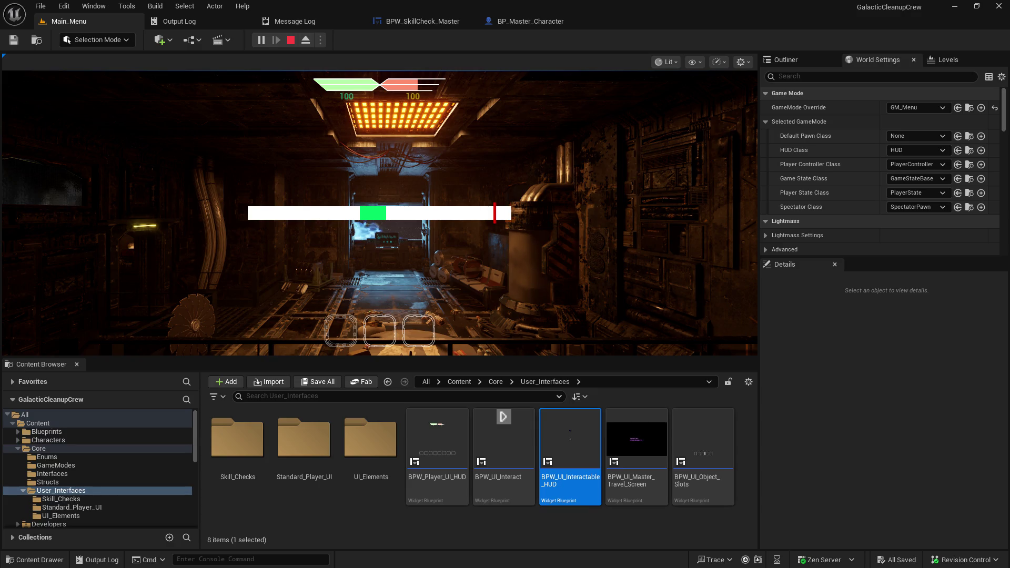
key("space")
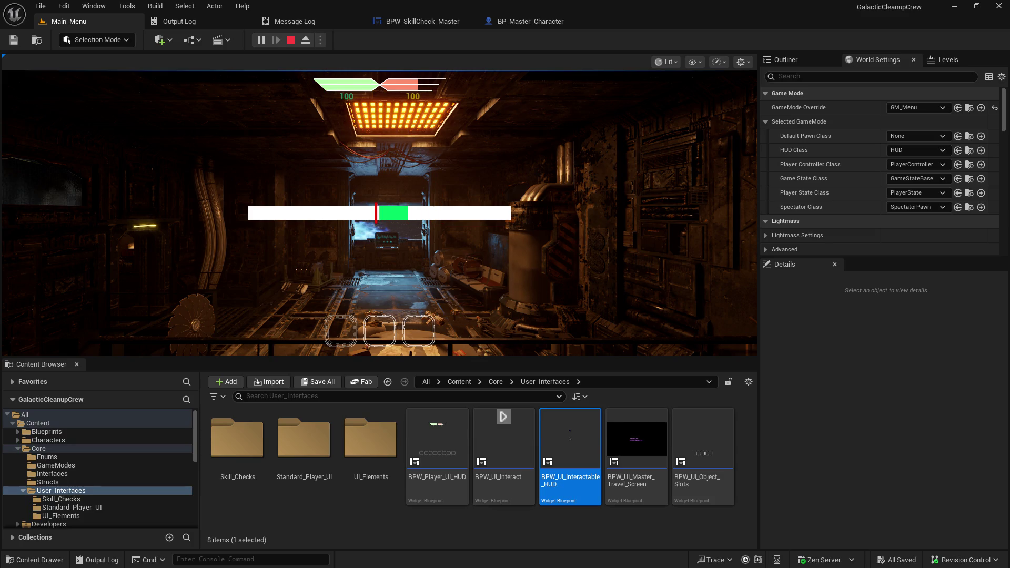
key("space")
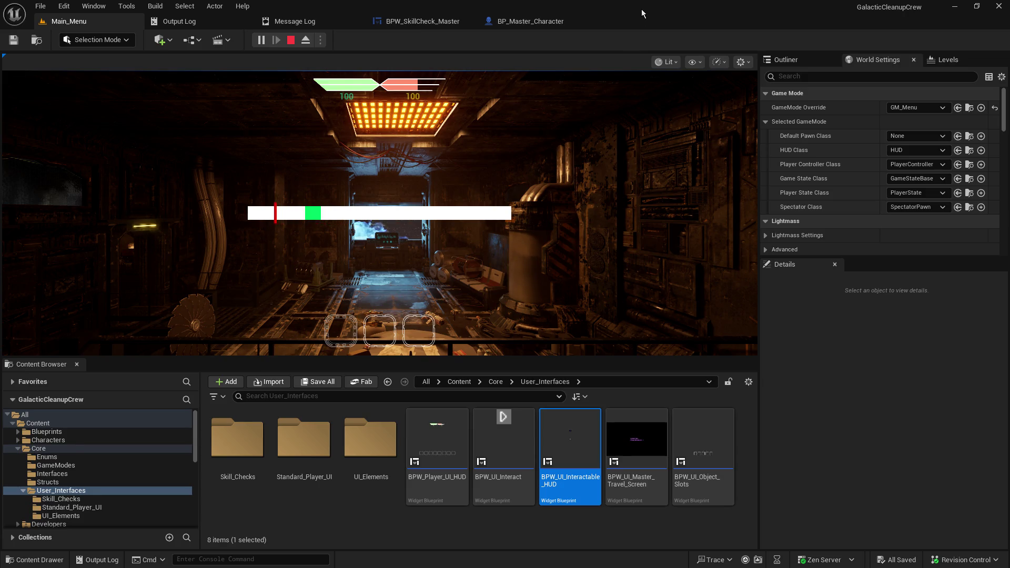
key("space")
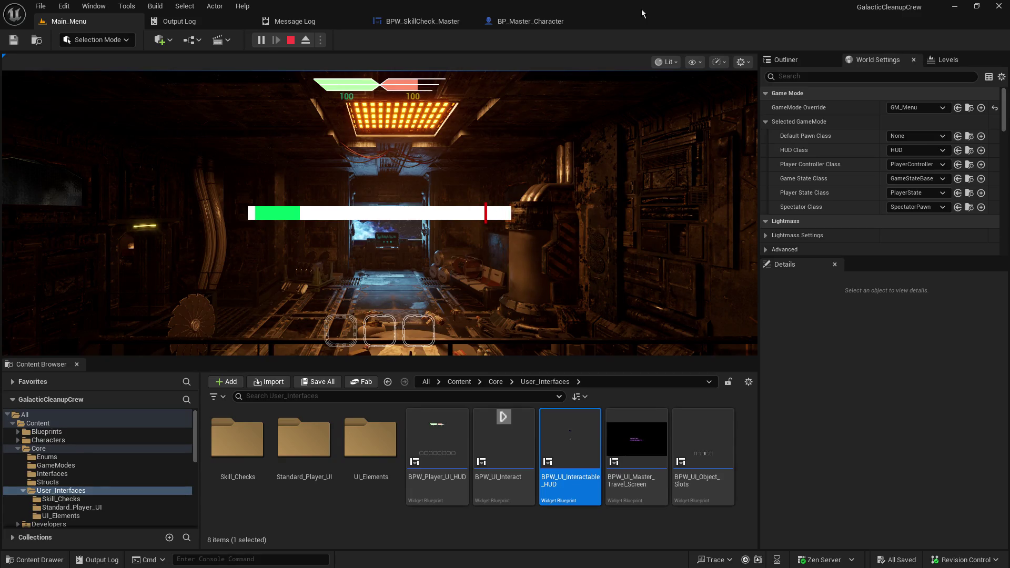
key("space")
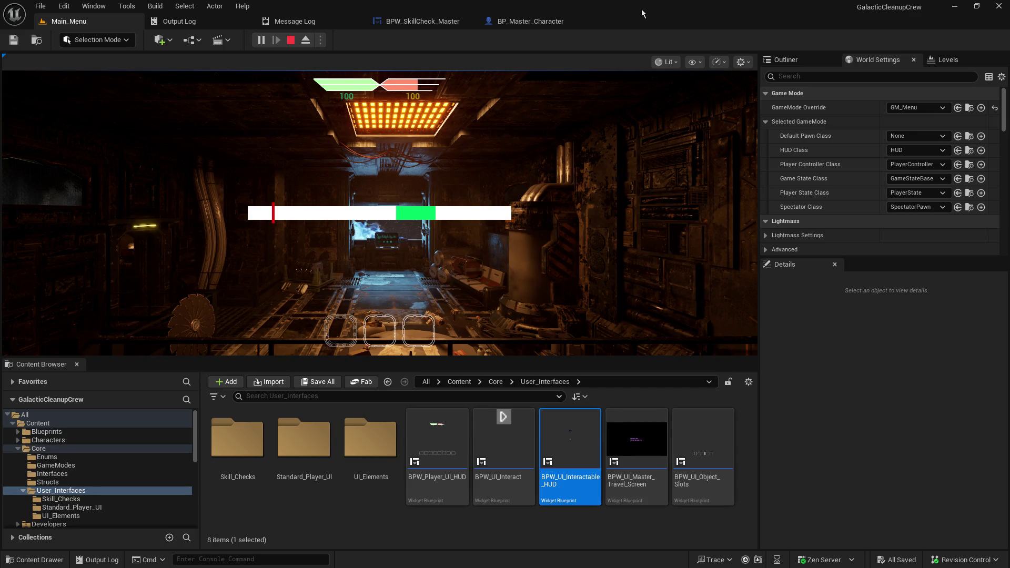
key("space")
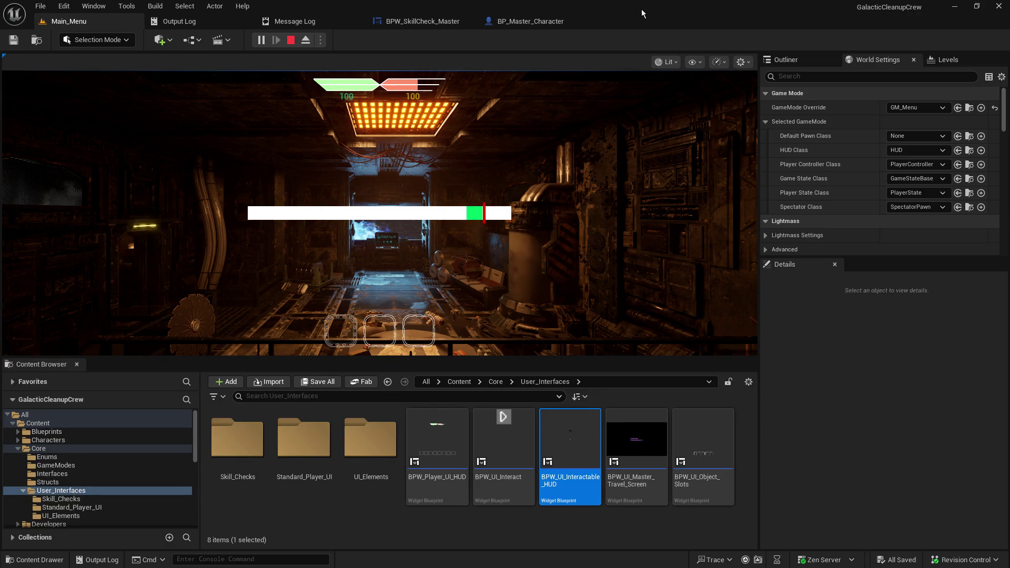
key("space")
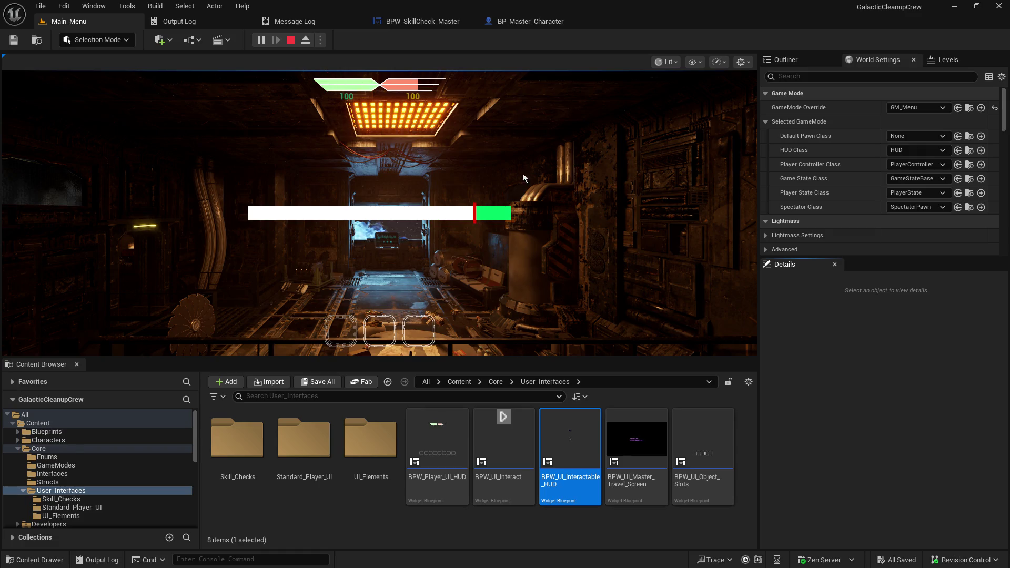
left_click(291, 44)
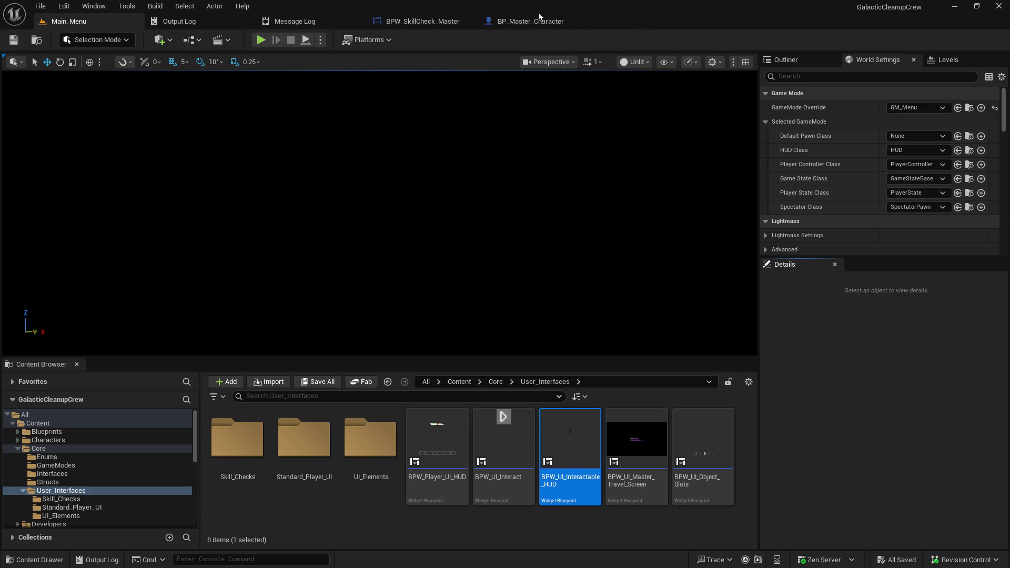
- Return to the BPW_SkillCheck_Master event graph showing the Left Mouse Button event
left_click(418, 21)
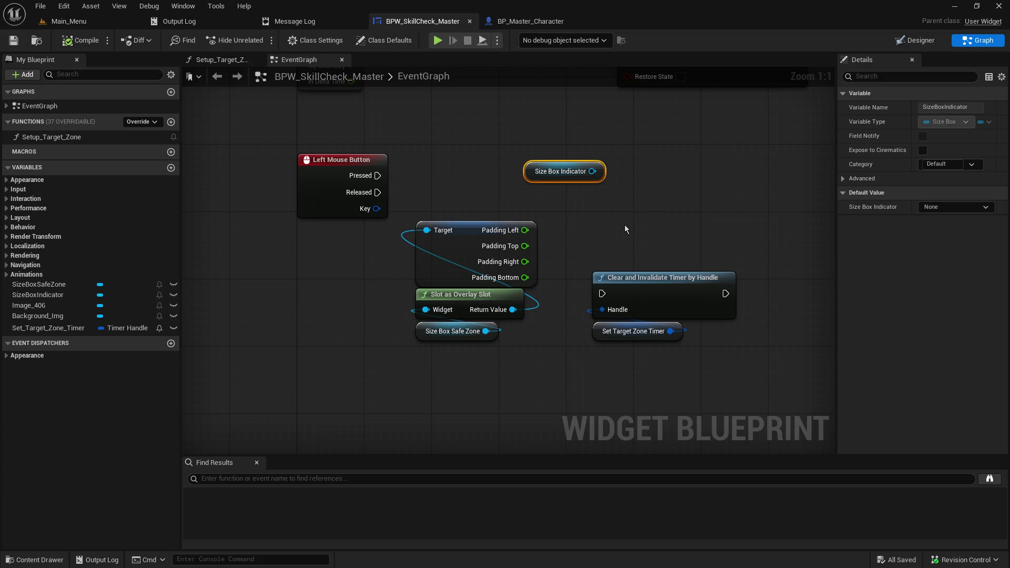
- Copy and paste the padding break and Slot as Overlay Slot nodes, wiring Size Box Indicator into the copy
left_click_drag(513, 198, 588, 208)
left_click(452, 312)
left_click(515, 274)
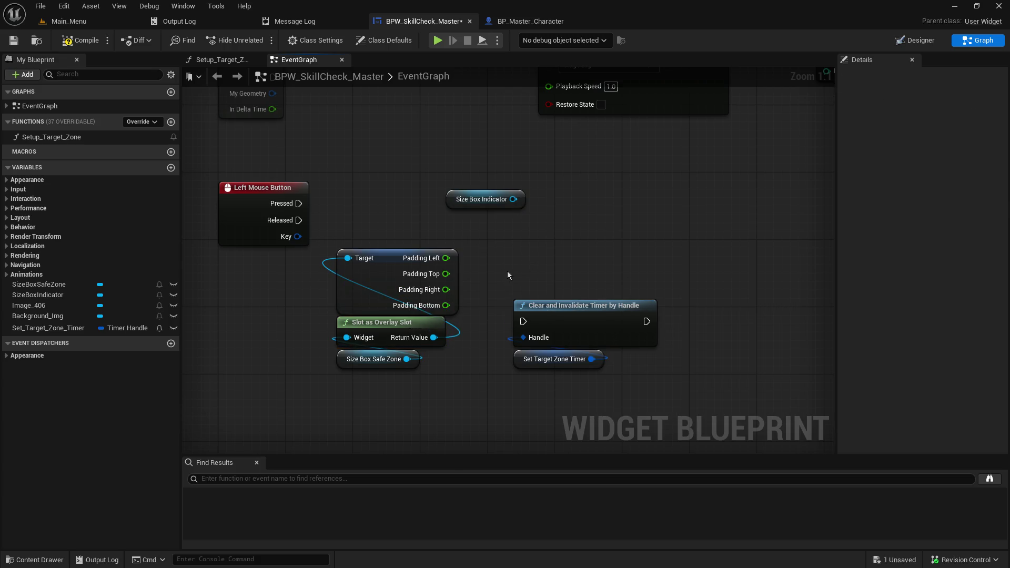
left_click_drag(396, 217, 431, 336)
key("ctrl+c")
key("ctrl+v")
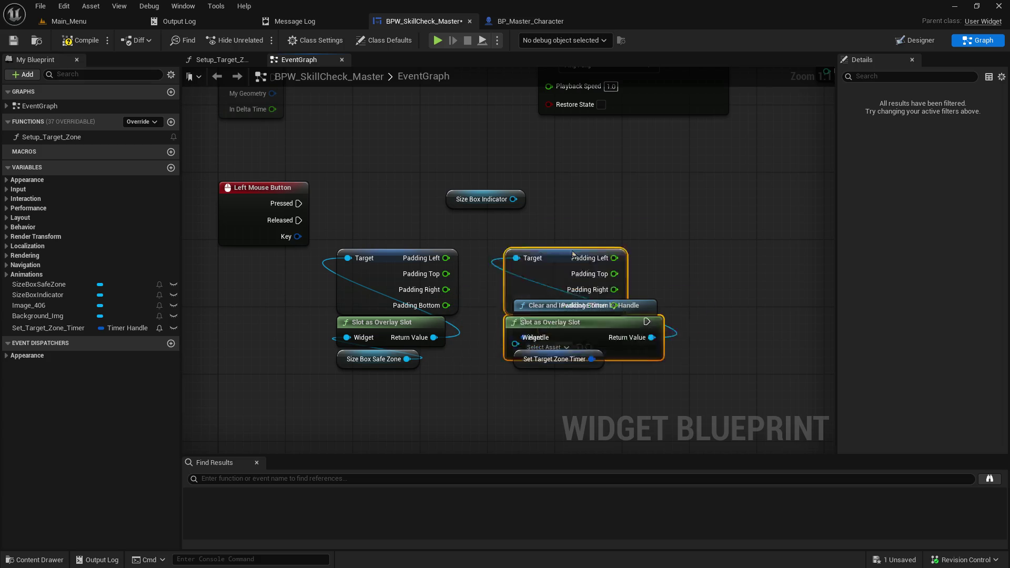
left_click_drag(557, 267, 632, 184)
mouse_move(513, 198)
left_mouse_down()
mouse_move(547, 210)
mouse_move(590, 254)
left_mouse_up()
- Arrange the safe zone and indicator padding groups side by side in the graph
left_click_drag(374, 249, 403, 386)
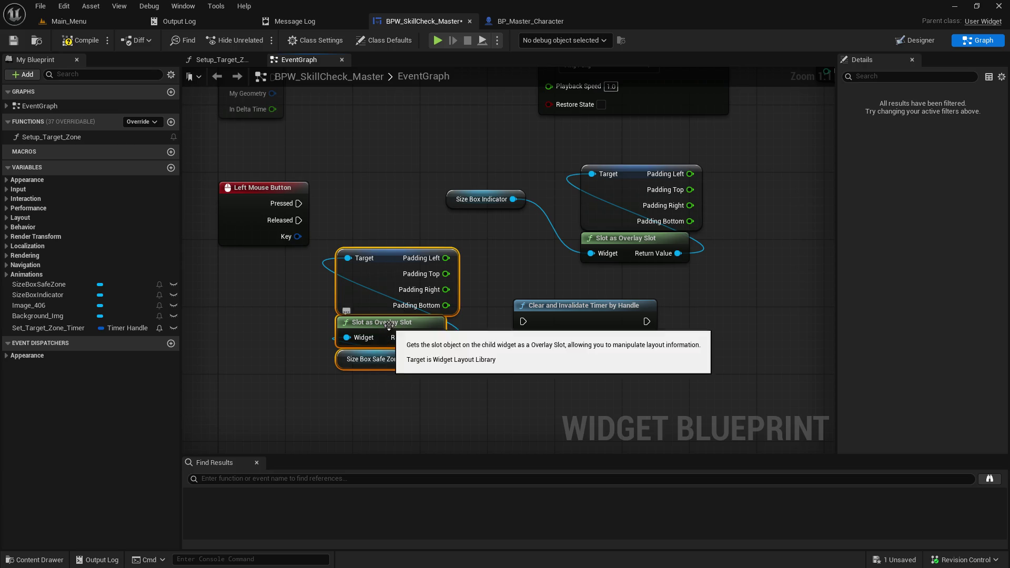
left_click_drag(389, 322, 364, 390)
left_click_drag(466, 204, 601, 280)
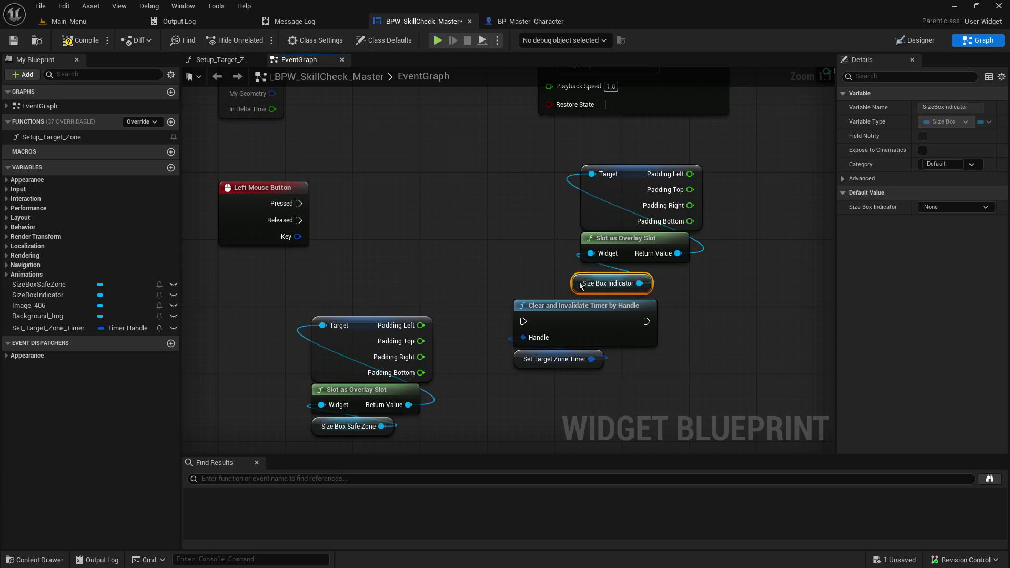
left_click_drag(541, 169, 677, 274)
mouse_move(638, 194)
left_mouse_down()
mouse_move(553, 186)
mouse_move(425, 198)
left_mouse_up()
left_click_drag(279, 308, 360, 441)
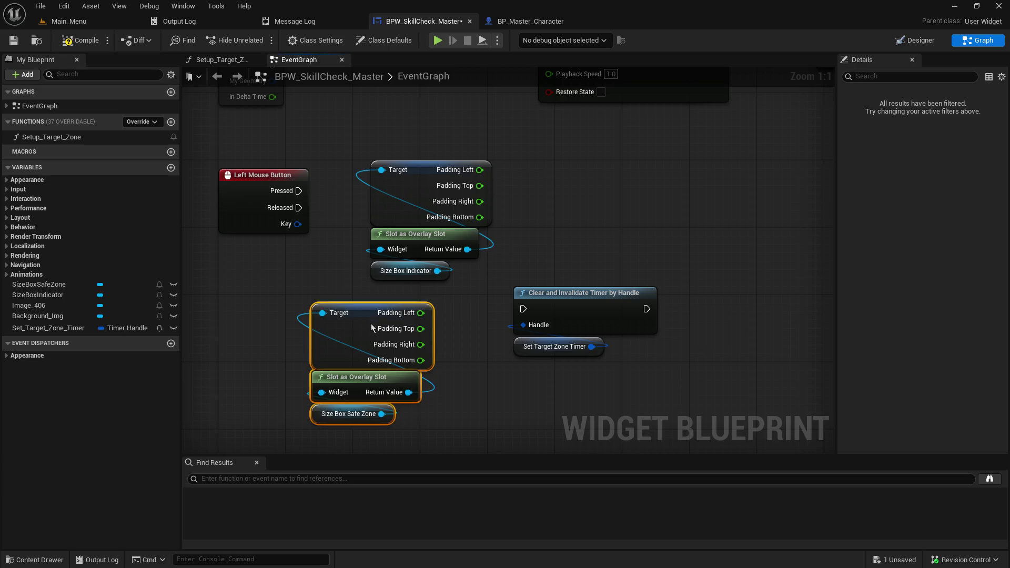
left_click_drag(368, 320, 766, 281)
left_click_drag(388, 129, 394, 270)
mouse_move(432, 173)
left_mouse_down()
mouse_move(381, 265)
mouse_move(535, 245)
left_mouse_up()
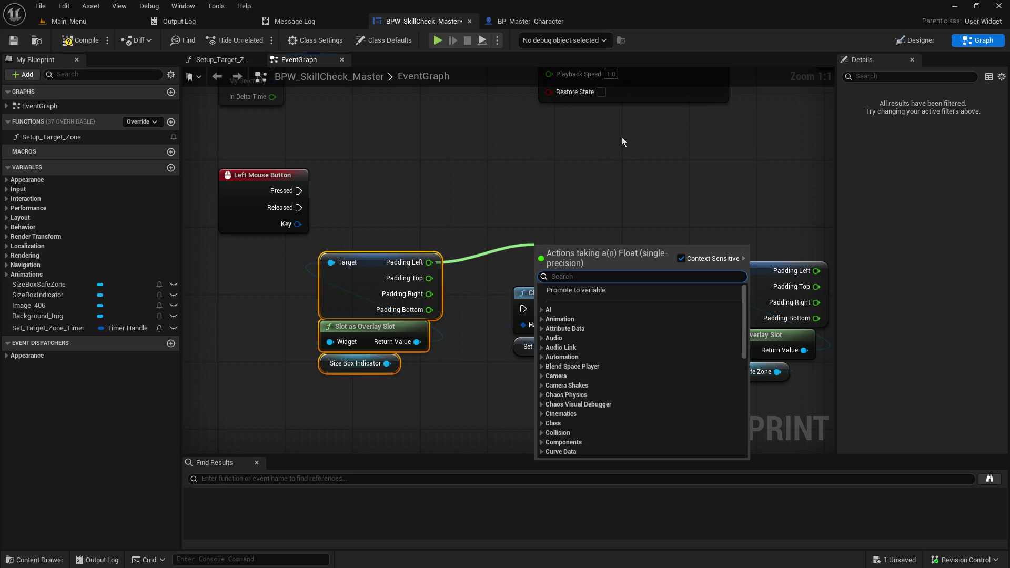
- Add a >= node comparing the indicator's Padding Left with the safe zone's Padding Left
type(">=")
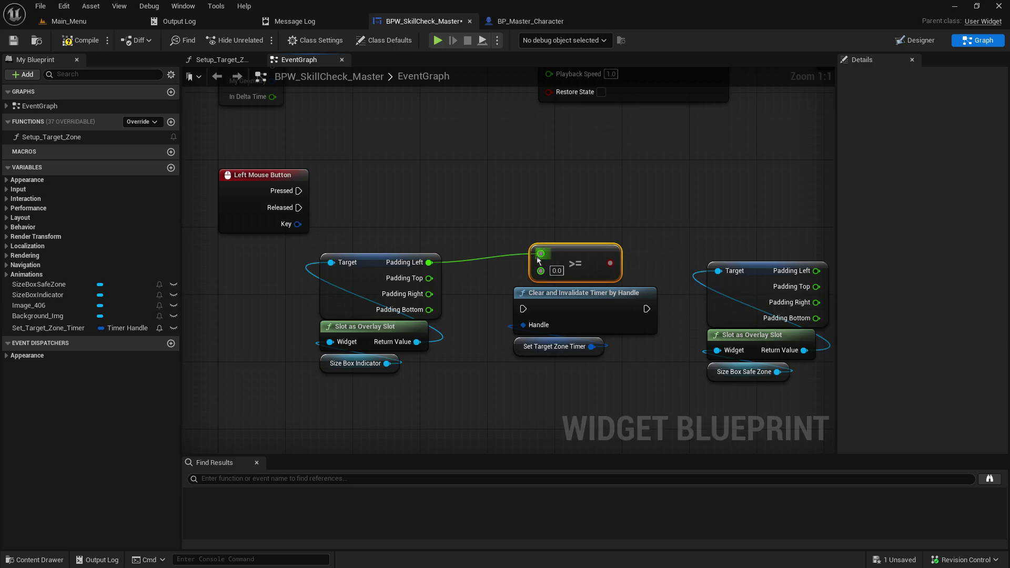
left_click_drag(570, 253, 579, 203)
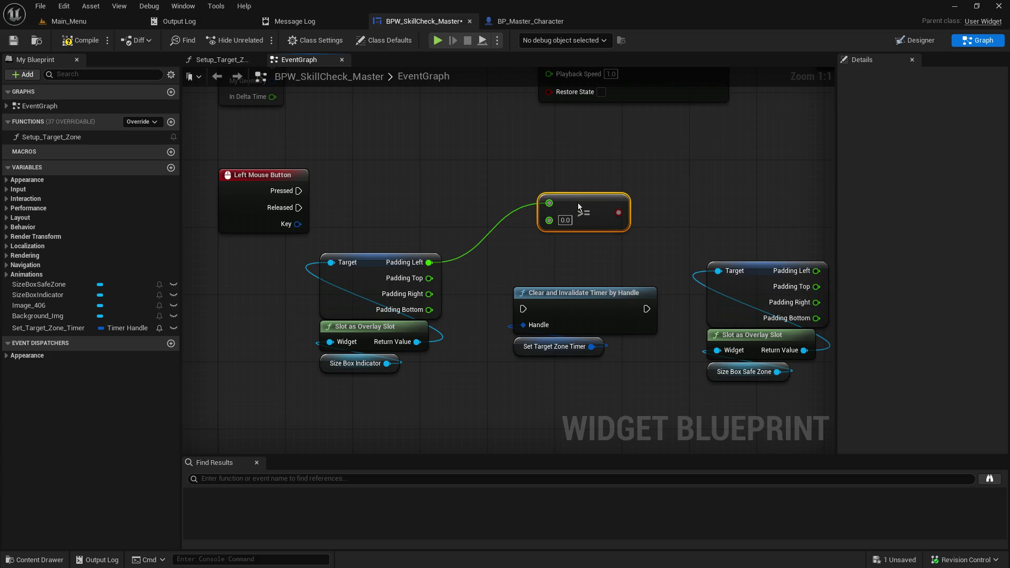
mouse_move(635, 385)
left_mouse_down()
mouse_move(564, 384)
mouse_move(607, 390)
left_mouse_up()
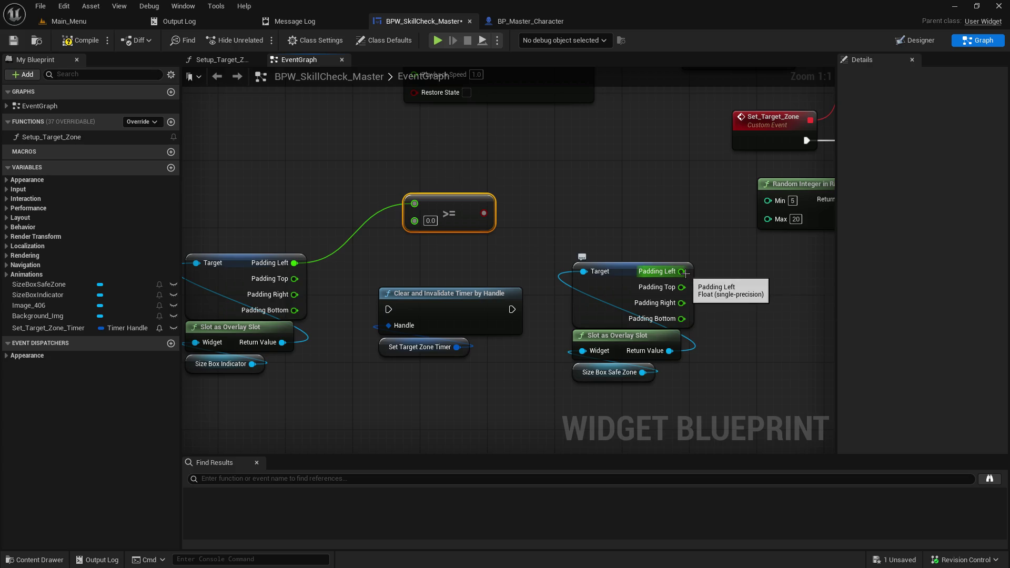
mouse_move(681, 271)
left_mouse_down()
mouse_move(405, 242)
mouse_move(419, 229)
left_mouse_up()
- Move the two timer nodes aside and reposition the safe zone and indicator padding groups
left_click_drag(378, 259, 443, 406)
mouse_move(459, 301)
left_mouse_down()
mouse_move(839, 311)
mouse_move(739, 309)
left_mouse_up()
mouse_move(520, 401)
left_mouse_down()
mouse_move(450, 314)
mouse_move(405, 287)
mouse_move(281, 286)
left_mouse_up()
left_click(364, 241)
left_click_drag(353, 206, 571, 227)
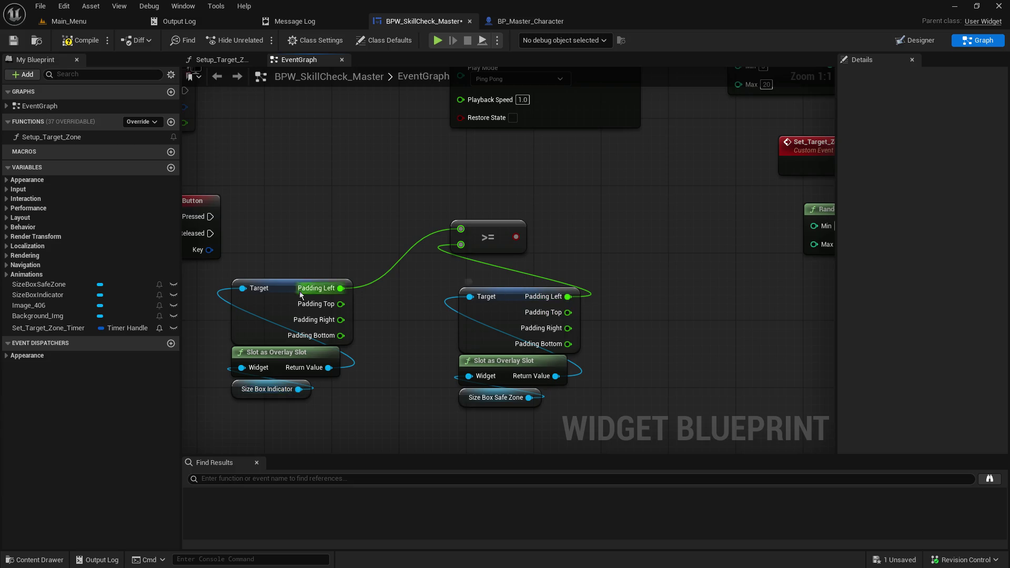
left_click(508, 298)
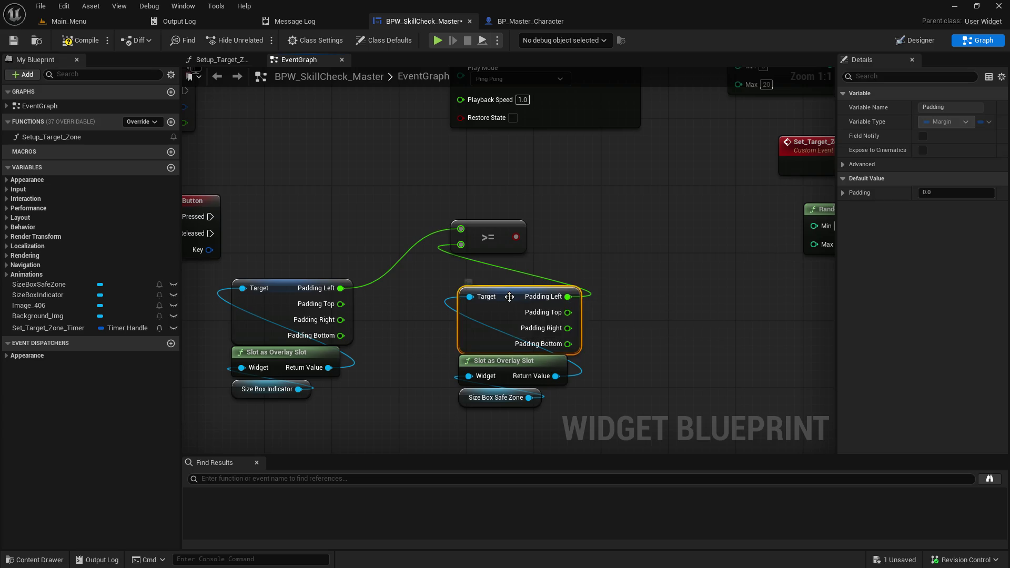
left_click_drag(598, 298, 542, 301)
left_click(704, 314)
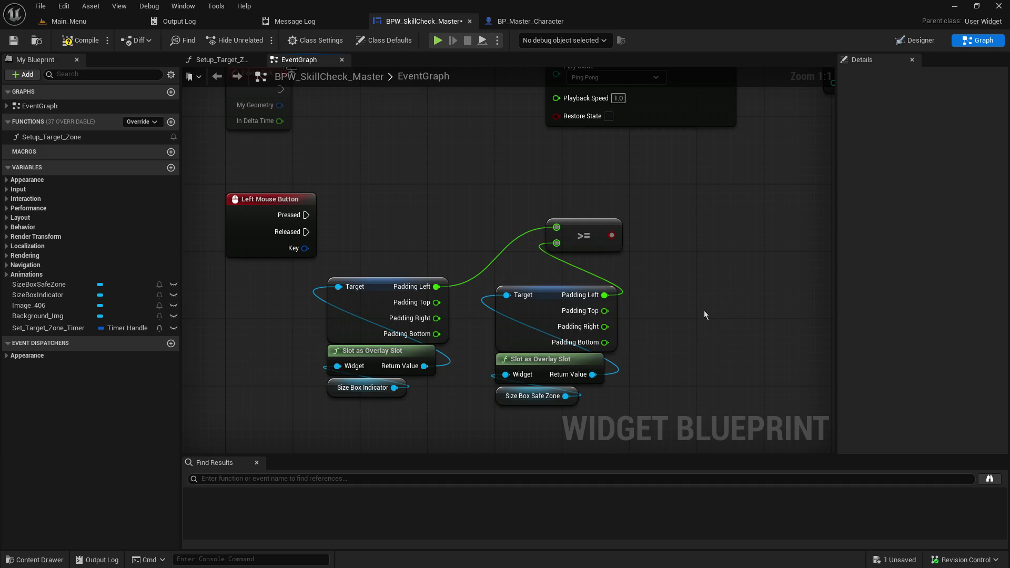
left_click(364, 278)
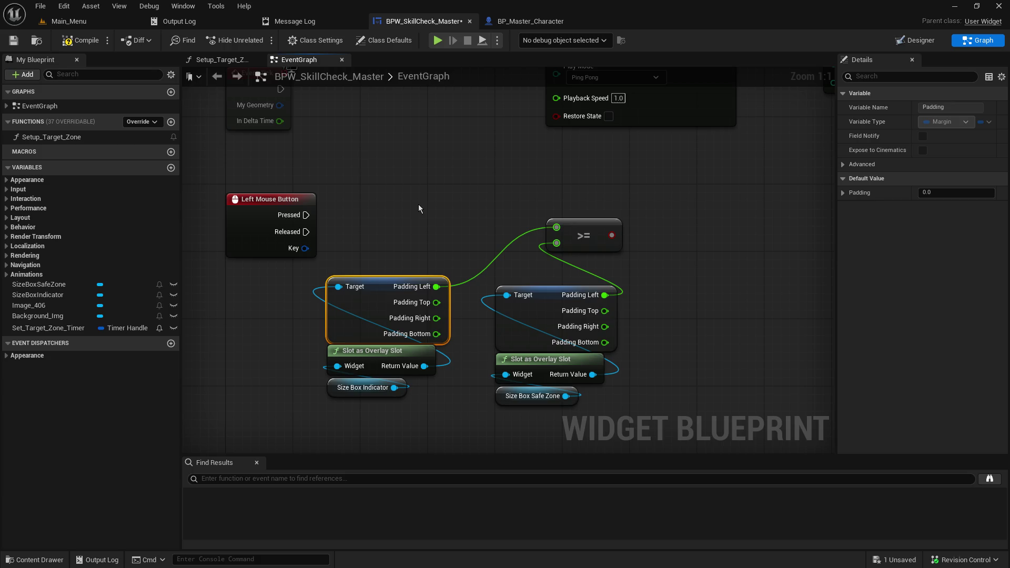
left_click(908, 41)
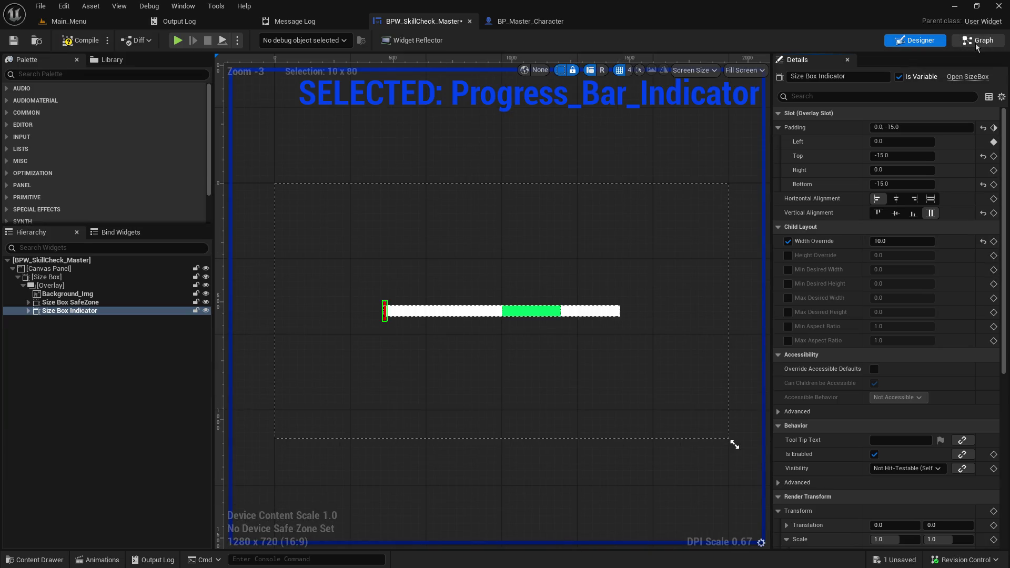
- Read the Left padding in the Designer: Size Box SafeZone 500.0, Size Box Indicator 0.0
left_click(954, 44)
left_click(916, 40)
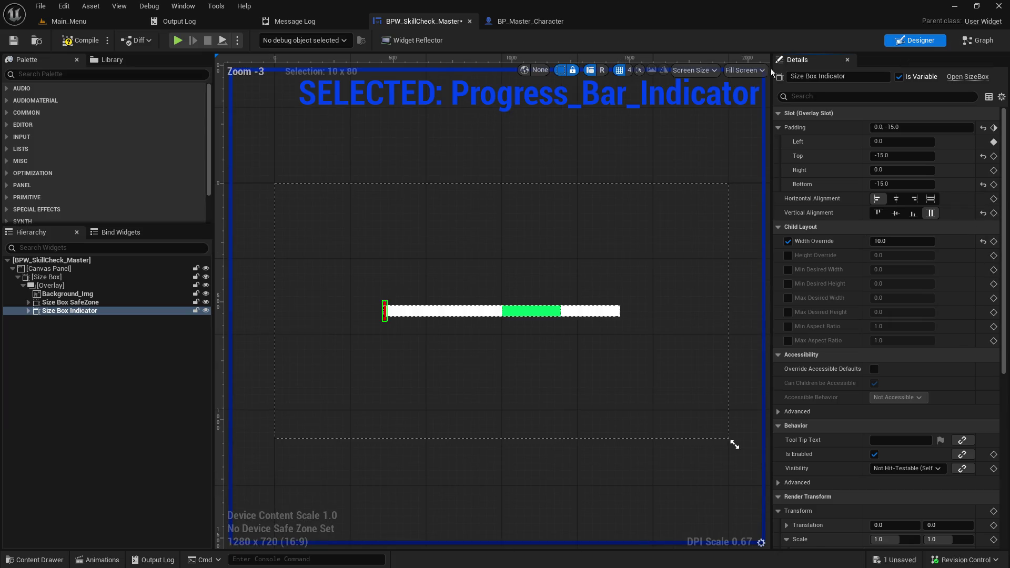
left_click(84, 303)
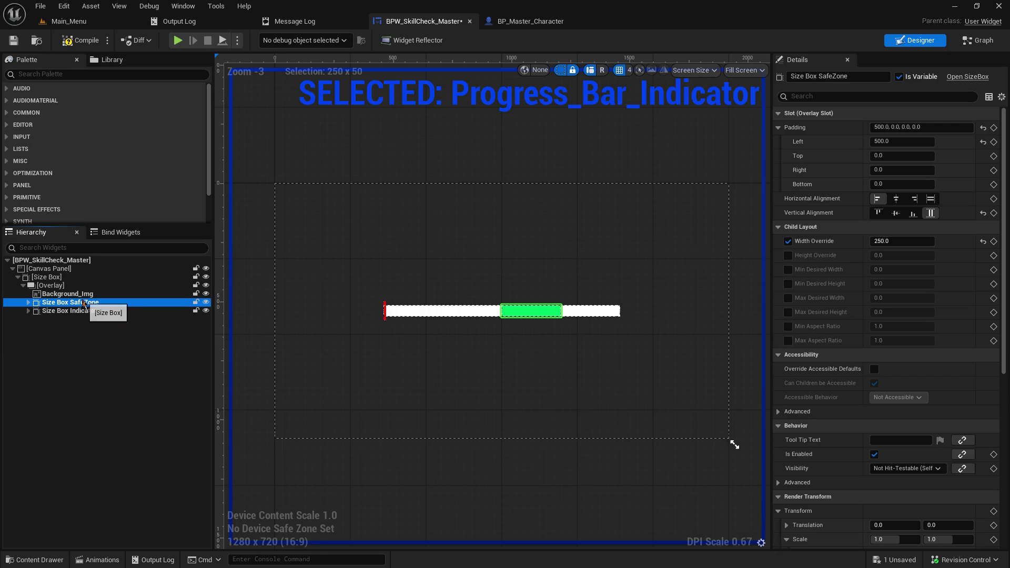
left_click(78, 311)
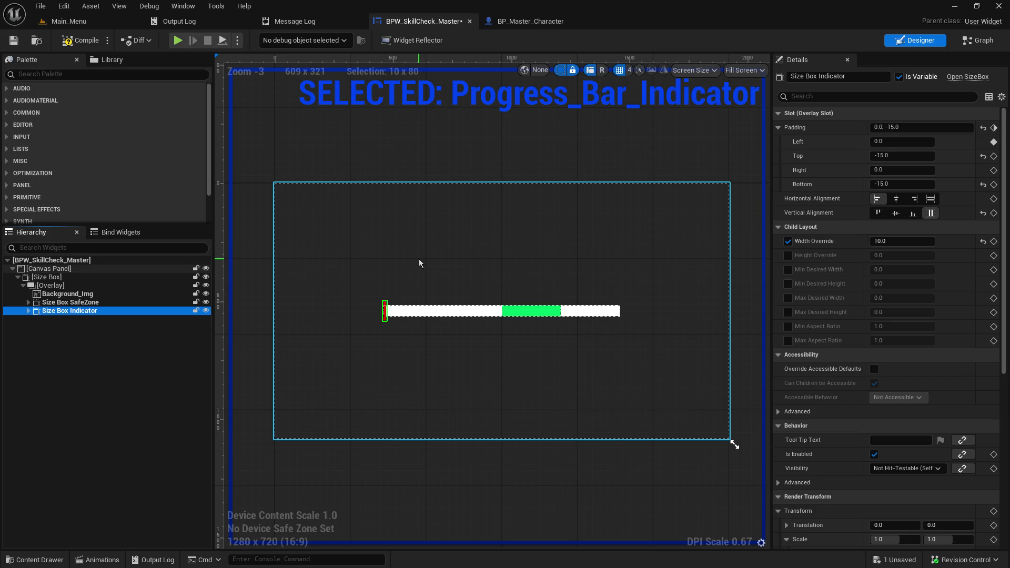
left_click(529, 21)
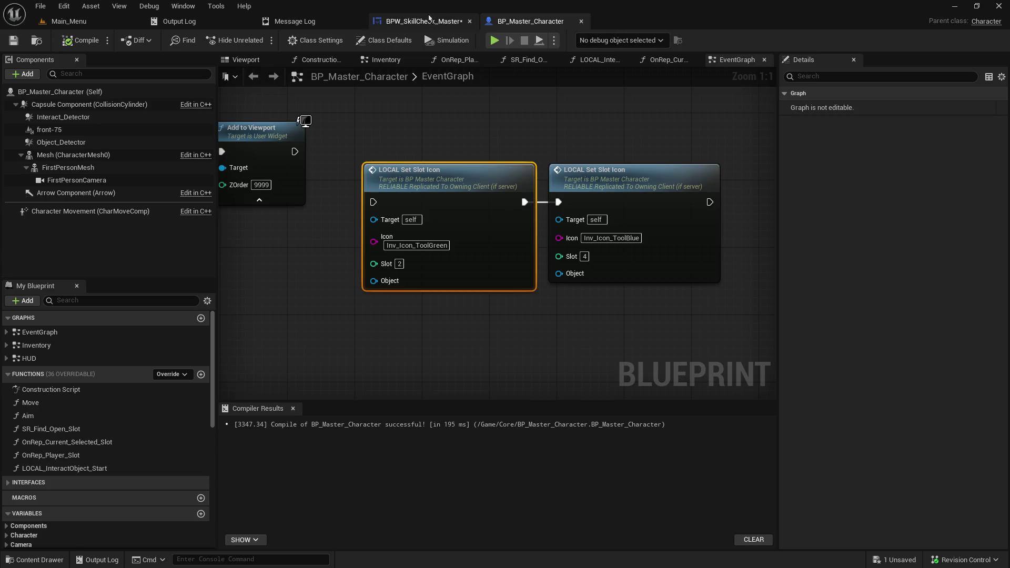
- Add a Branch node driven by the >= result and place it beside the Left Mouse Button event
left_click(429, 21)
left_click(977, 41)
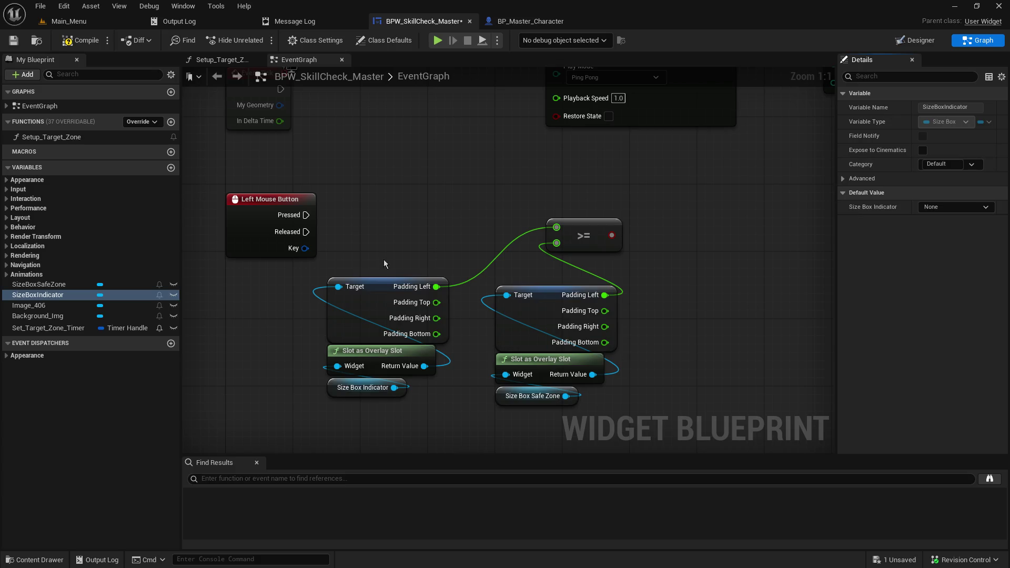
mouse_move(611, 235)
left_mouse_down()
mouse_move(574, 191)
mouse_move(622, 197)
left_mouse_up()
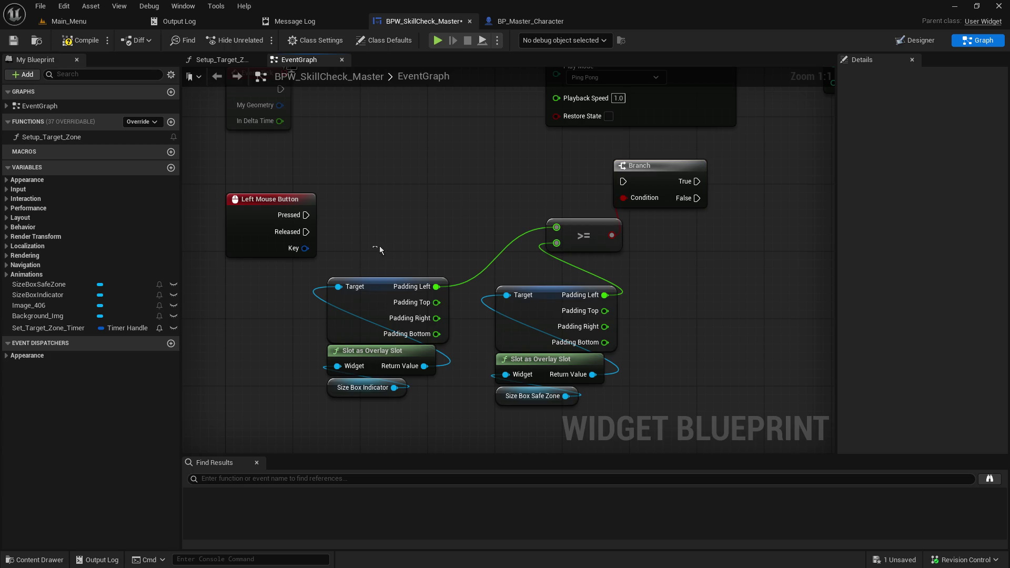
left_click_drag(376, 247, 660, 380)
left_click_drag(397, 239, 526, 295)
left_click(577, 228, "ctrl")
left_click_drag(578, 227, 552, 278)
mouse_move(646, 174)
left_mouse_down()
mouse_move(524, 206)
mouse_move(436, 207)
left_mouse_up()
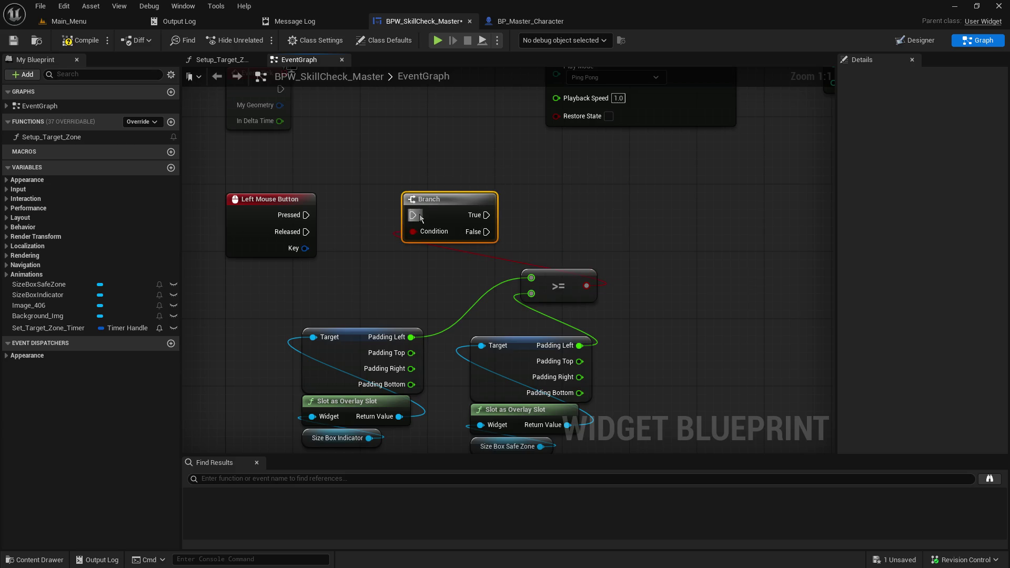
- Connect the Left Mouse Button's Pressed output to the Branch and shift the comparison nodes left
mouse_move(306, 214)
left_mouse_down()
mouse_move(390, 223)
mouse_move(413, 214)
left_mouse_up()
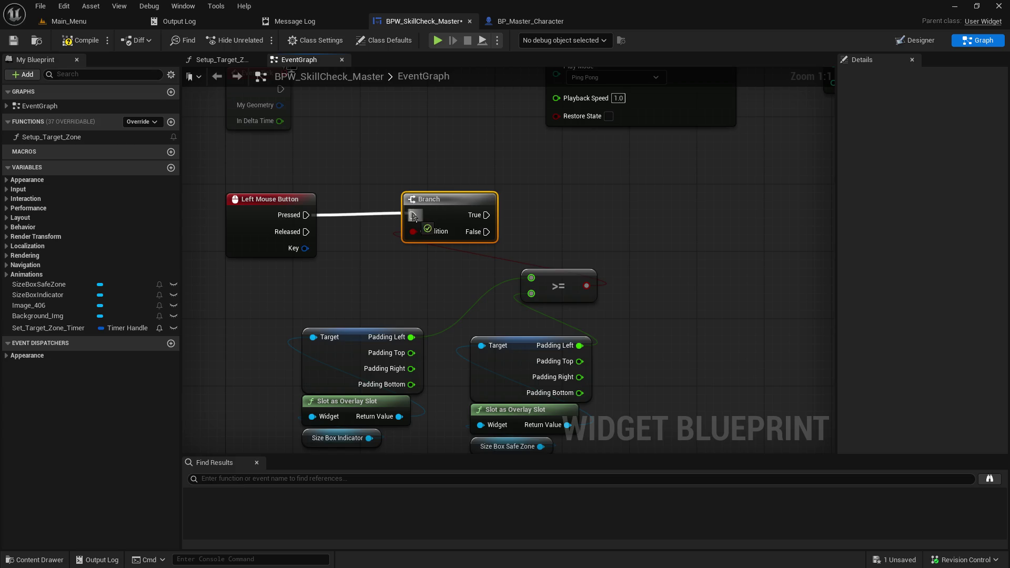
mouse_move(589, 226)
left_mouse_down()
mouse_move(479, 212)
mouse_move(486, 199)
mouse_move(634, 140)
left_mouse_up()
left_click_drag(678, 378, 402, 163)
mouse_move(604, 161)
left_mouse_down()
mouse_move(470, 169)
mouse_move(471, 161)
left_mouse_up()
left_click(594, 298)
mouse_move(331, 393)
left_mouse_down()
mouse_move(300, 316)
mouse_move(271, 293)
mouse_move(270, 278)
mouse_move(303, 340)
left_mouse_up()
left_click(924, 41)
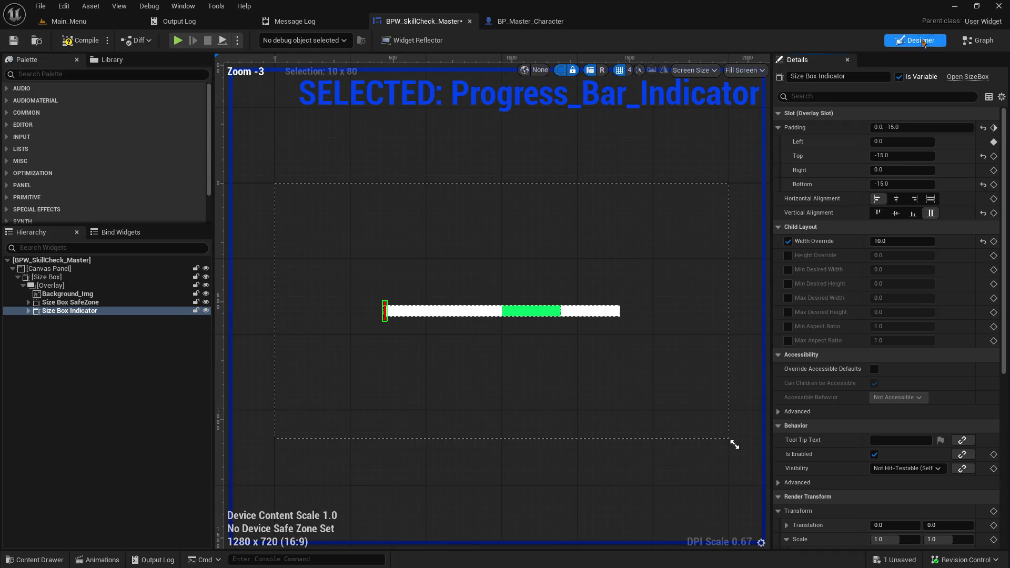
- Select Size Box Indicator and review its Padding and Render Transform settings in Details
left_click(120, 311)
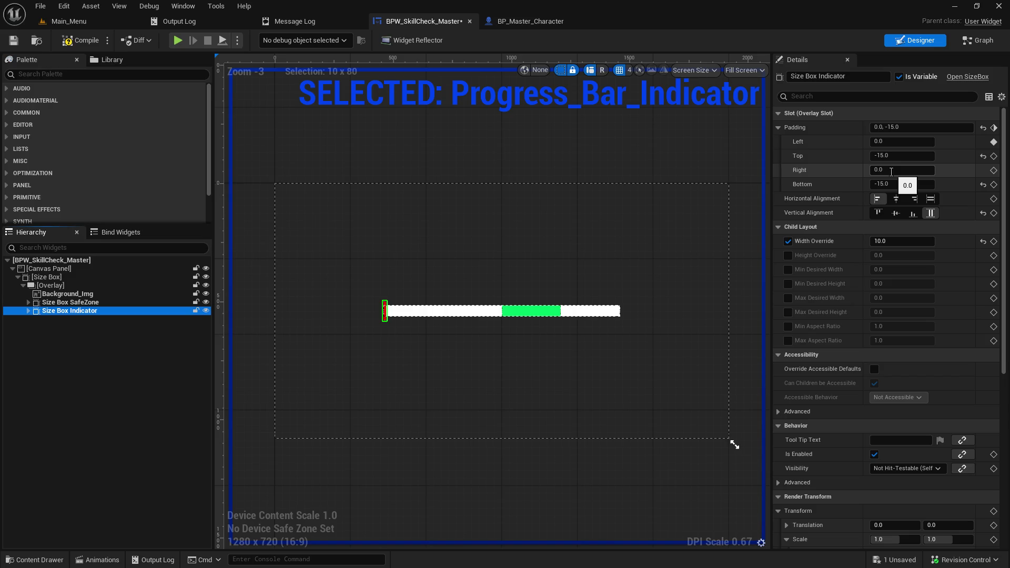
scroll(852, 437, "down", 4)
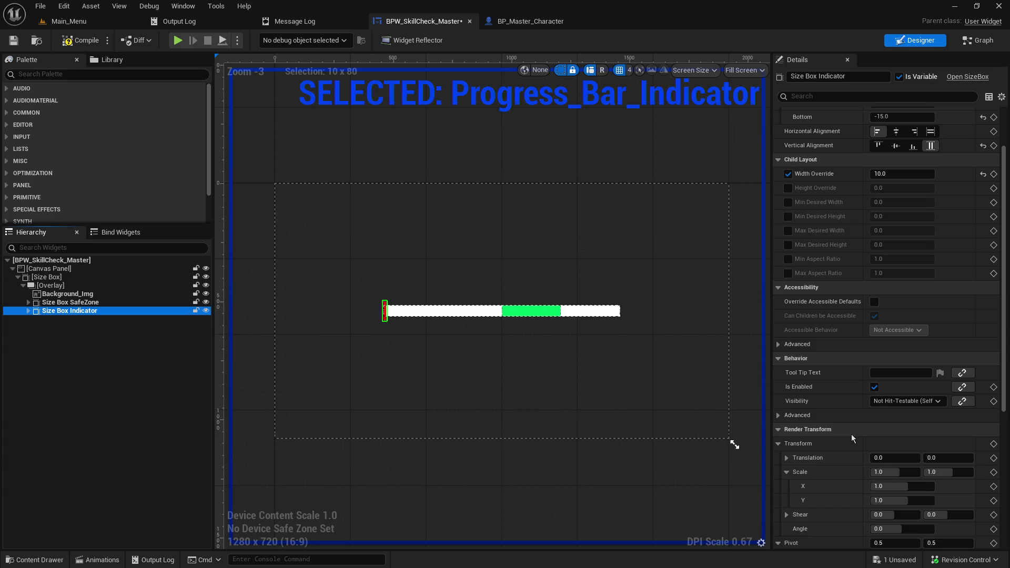
scroll(851, 434, "down", 2)
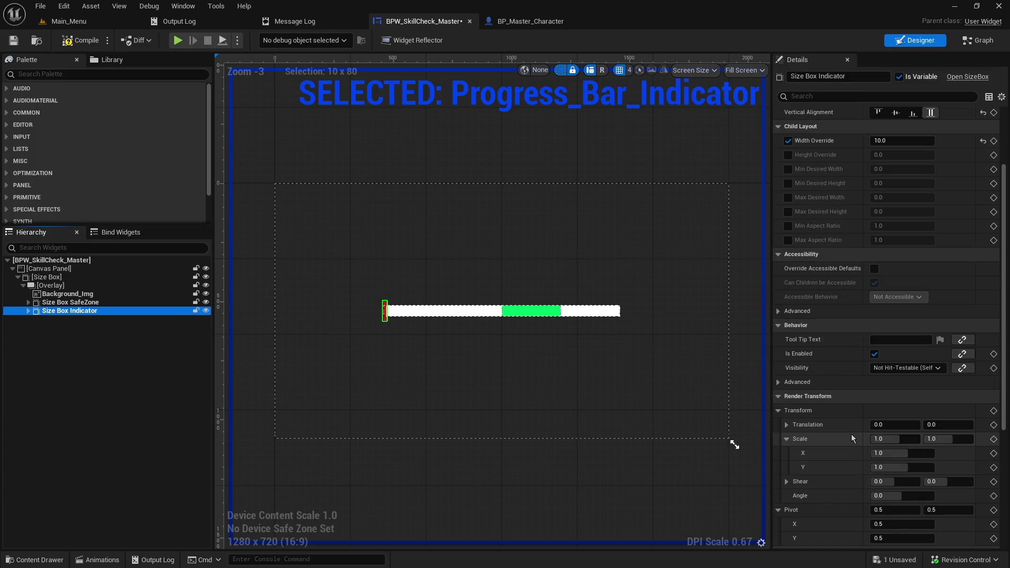
scroll(851, 434, "up", 6)
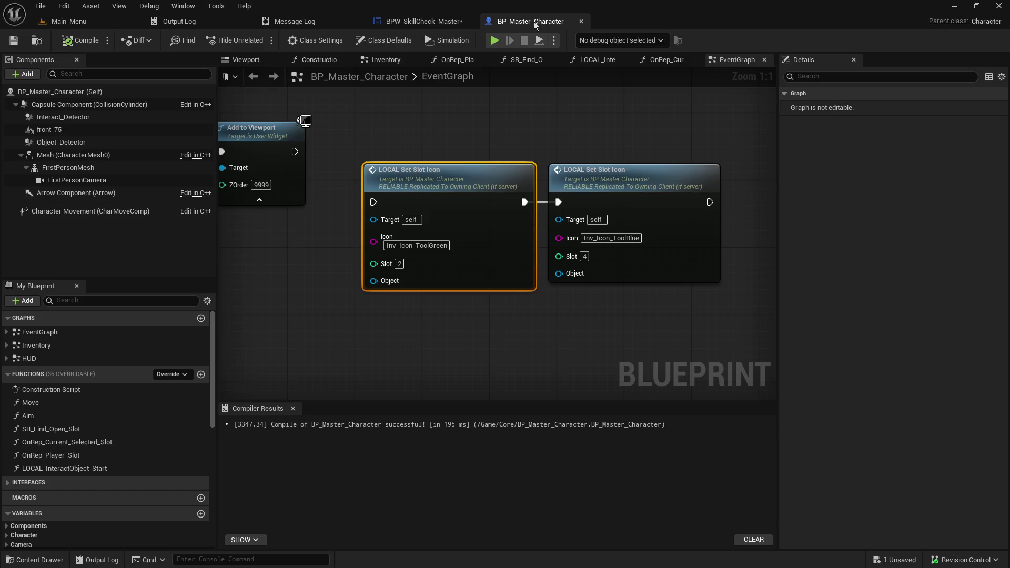
left_click(534, 23)
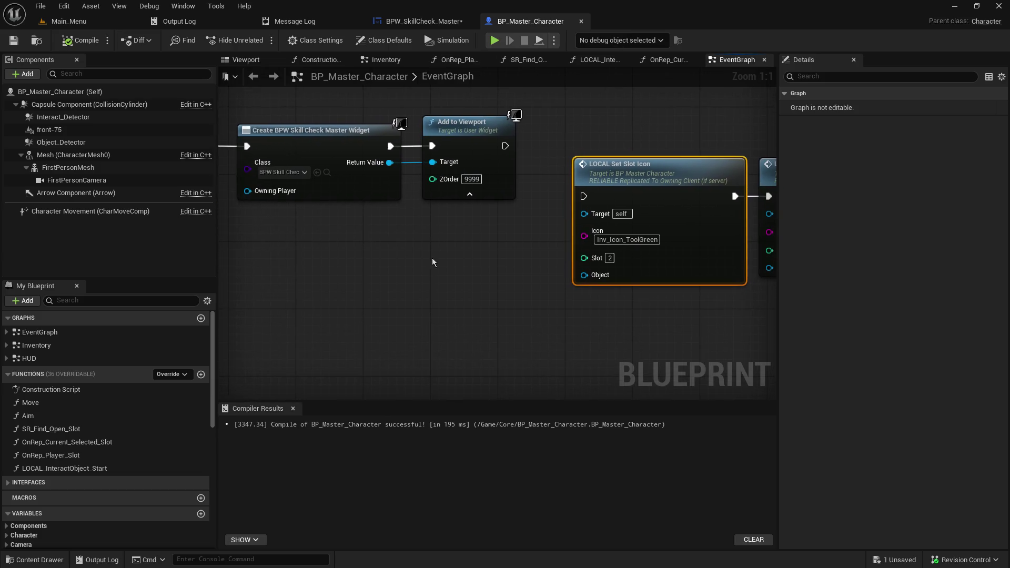
- Close BP_Master_Character and bring up the actions for Random Integer in Range's Return Value
scroll(652, 340, "down", 4)
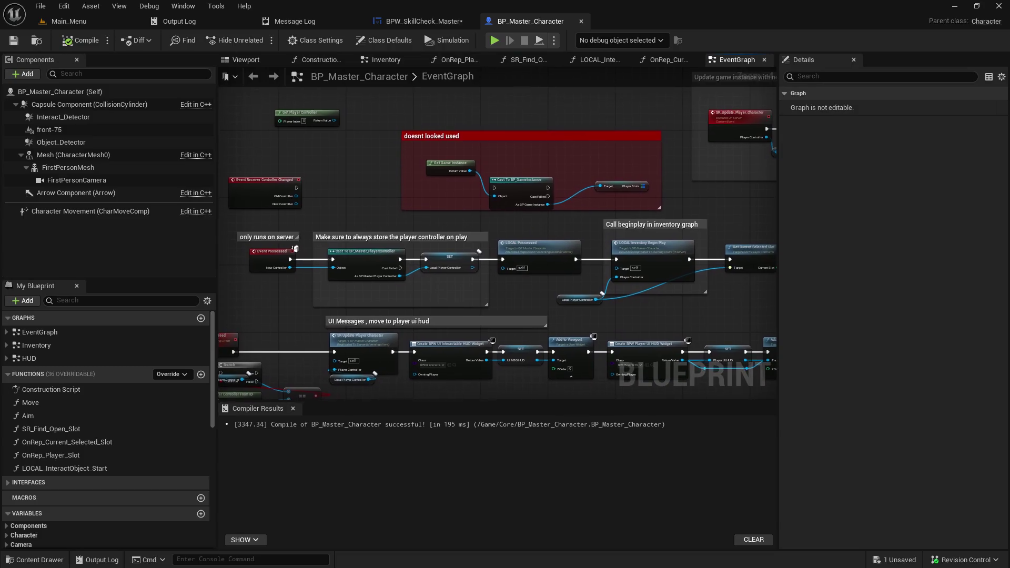
left_click(582, 22)
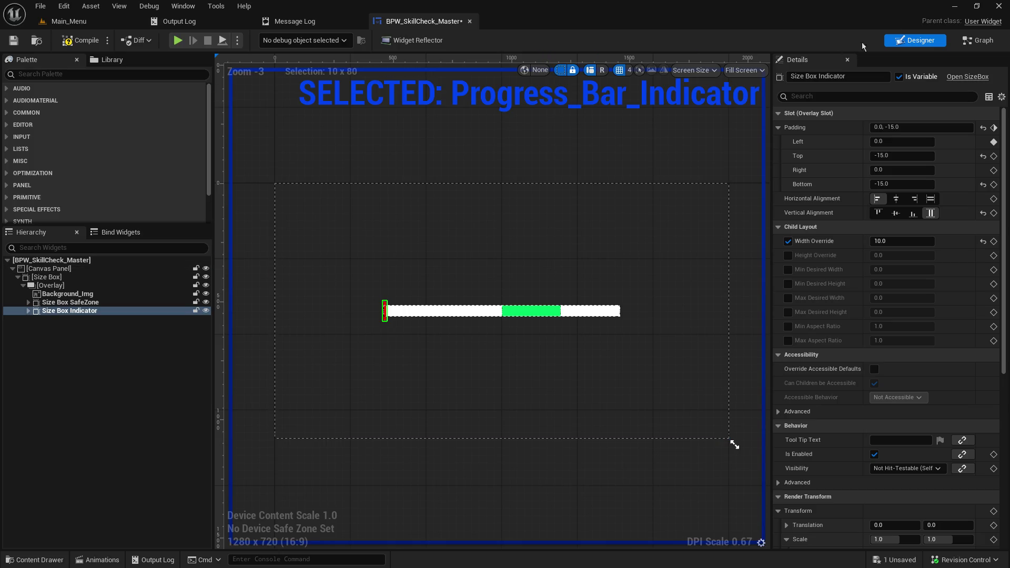
left_click(970, 45)
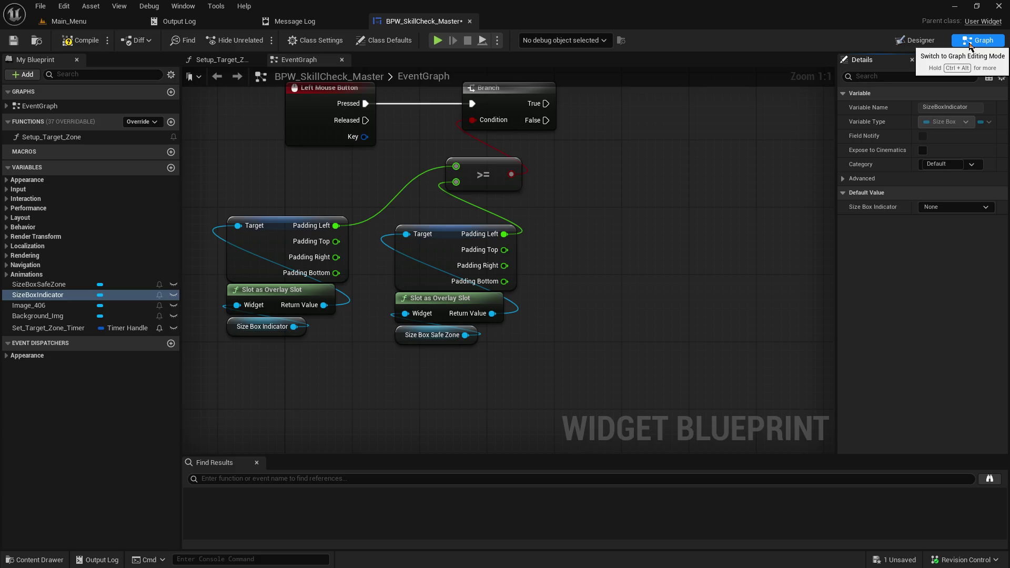
mouse_move(376, 169)
left_mouse_down()
mouse_move(579, 342)
mouse_move(421, 400)
mouse_move(408, 314)
mouse_move(183, 322)
left_mouse_up()
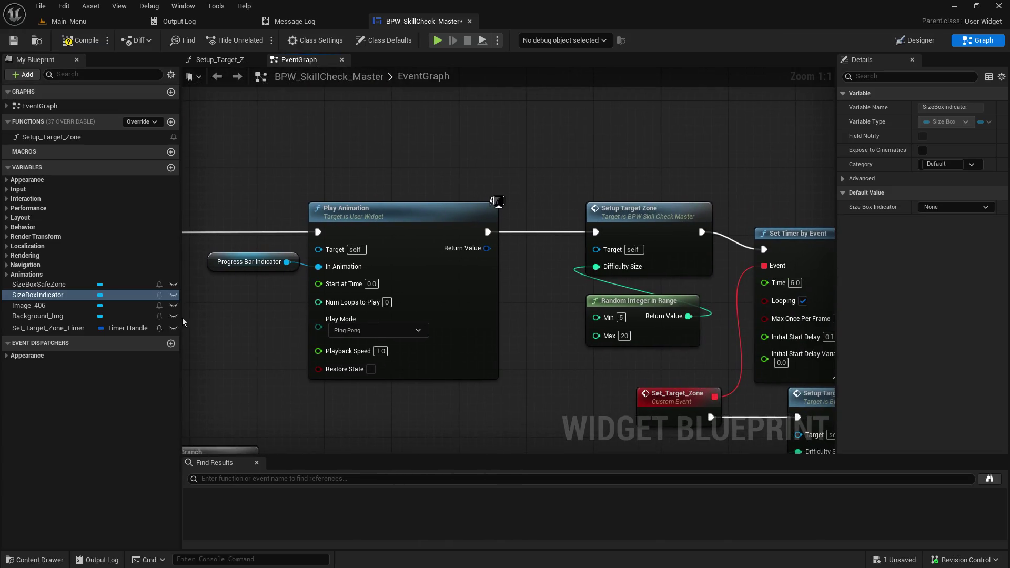
left_click_drag(528, 342, 421, 316)
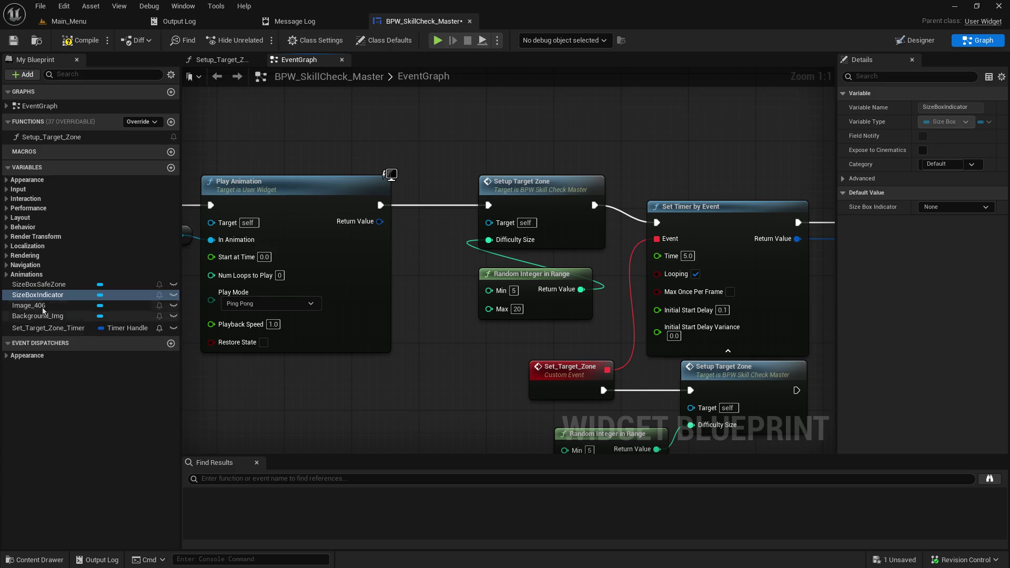
mouse_move(545, 318)
left_mouse_down()
mouse_move(375, 417)
mouse_move(315, 417)
left_mouse_up()
left_click_drag(427, 376, 526, 338)
left_click_drag(461, 347, 504, 342)
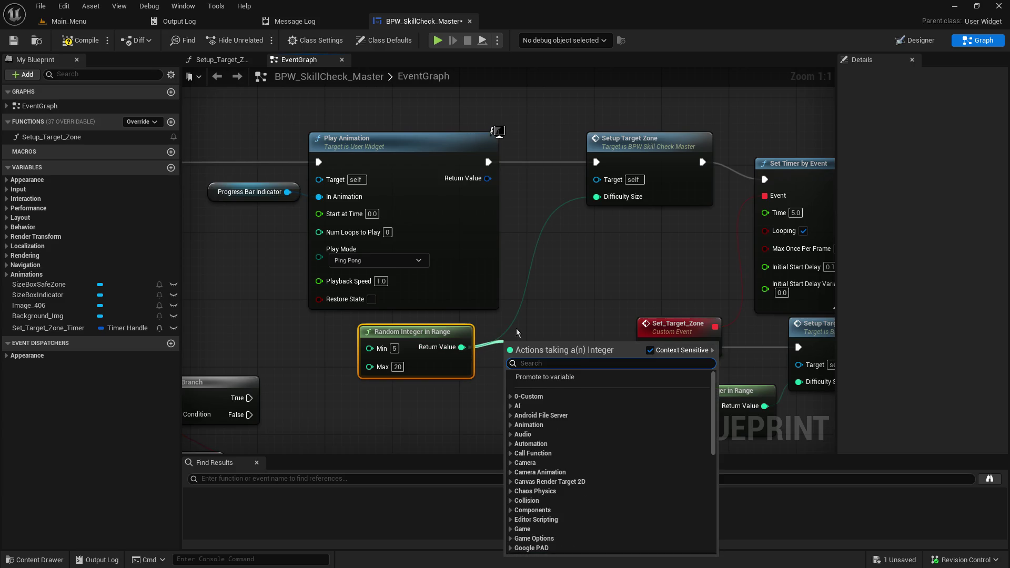
- Promote the random integer to SafeZoneStart, setting it after Play Animation and feeding Difficulty Size
left_click(568, 378)
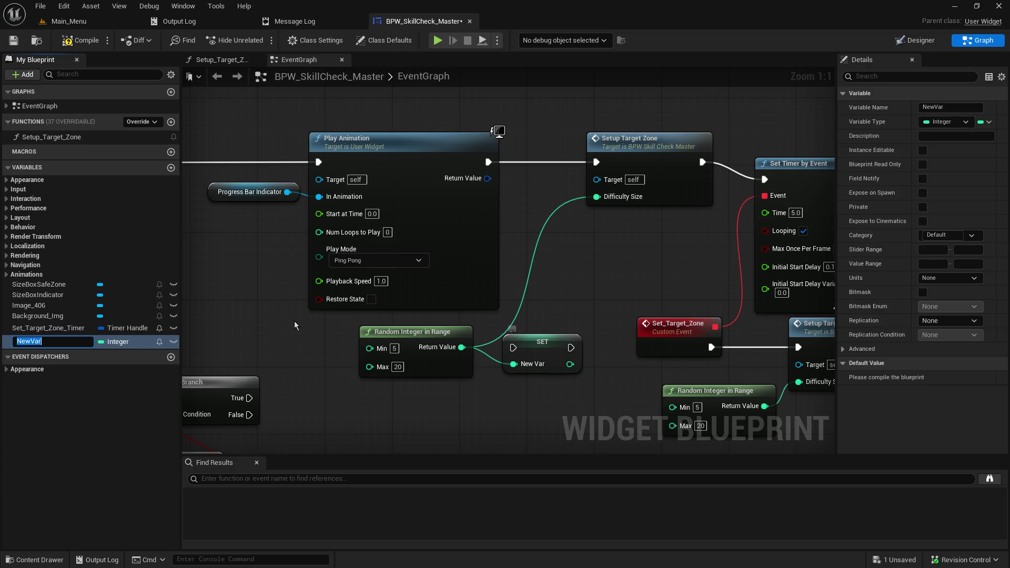
type("SafeZoneStart")
key("Return")
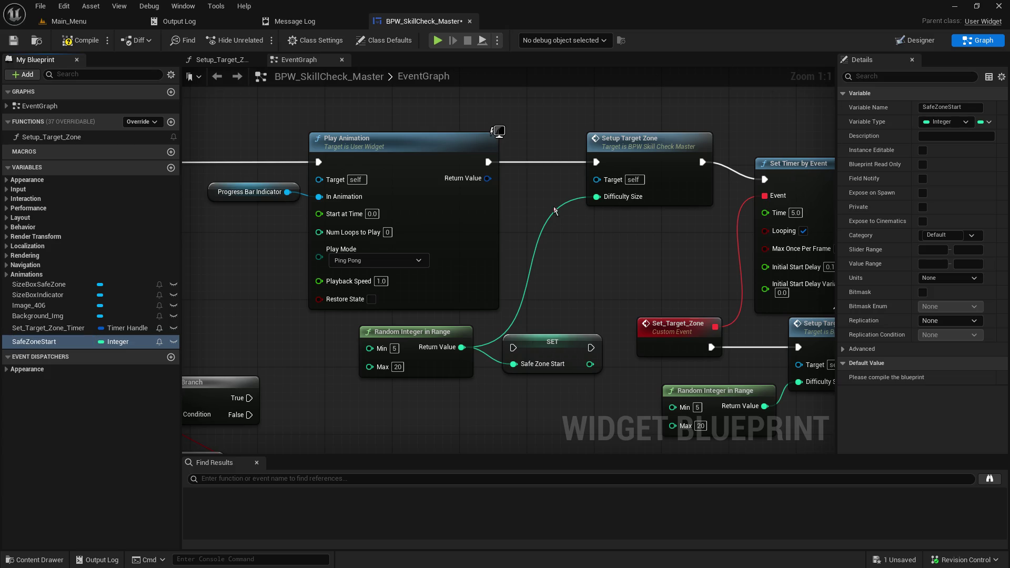
left_click(347, 146)
left_click_drag(452, 149, 351, 149)
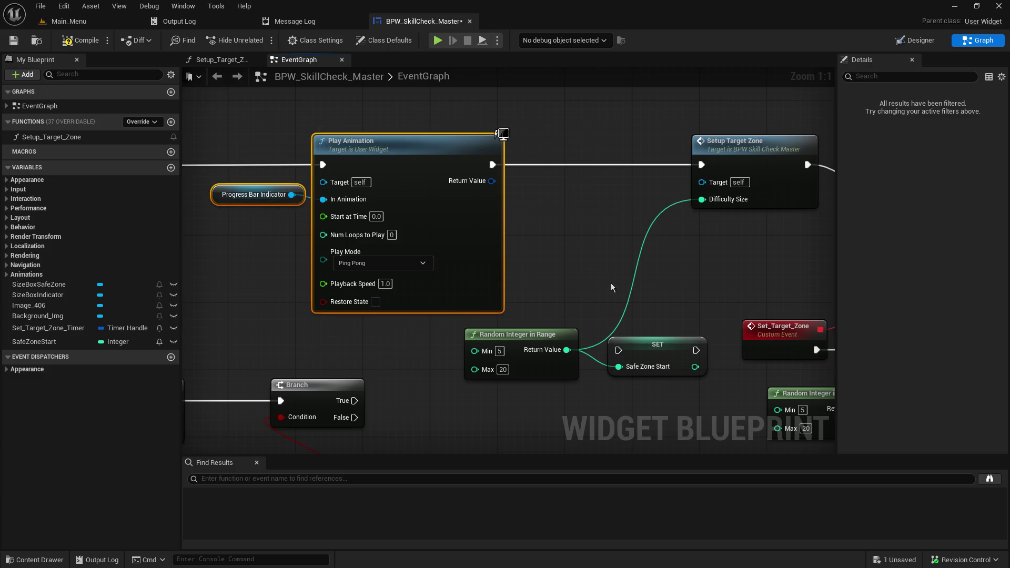
mouse_move(554, 322)
left_mouse_down()
mouse_move(638, 357)
mouse_move(579, 171)
mouse_move(668, 311)
mouse_move(662, 371)
mouse_move(558, 167)
left_mouse_up()
left_click(663, 372)
left_click_drag(492, 164, 534, 165)
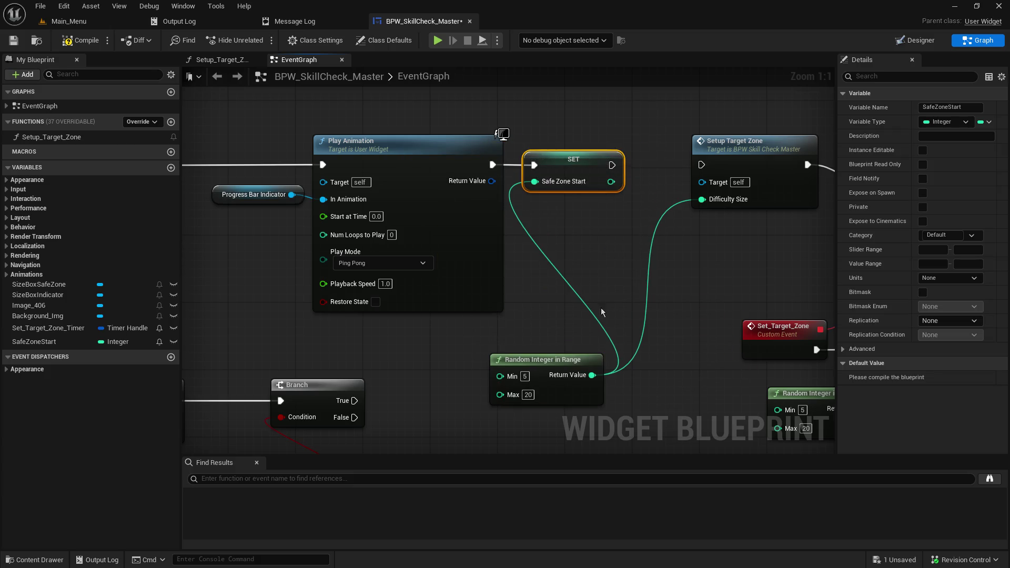
mouse_move(537, 357)
left_mouse_down()
mouse_move(477, 357)
mouse_move(486, 349)
mouse_move(443, 334)
left_mouse_up()
left_click(578, 374, "alt")
left_click_drag(611, 181, 702, 201)
left_click_drag(612, 165, 701, 164)
- Insert a SafeZoneStart SET between Set_Target_Zone and Setup Target Zone, feeding its Difficulty Size
left_click_drag(658, 311, 609, 265)
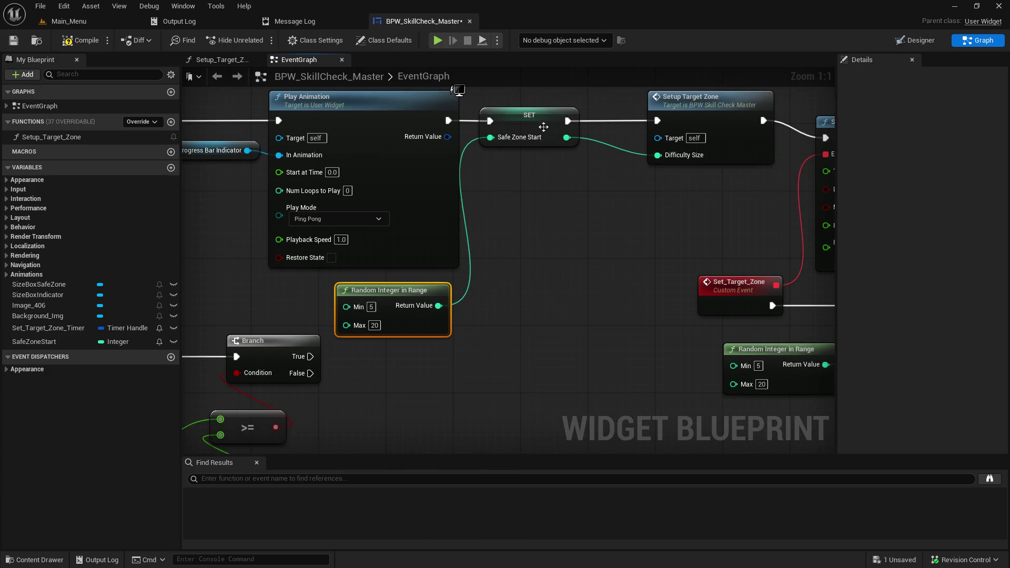
left_click_drag(544, 127, 568, 128)
left_click_drag(602, 324, 378, 317)
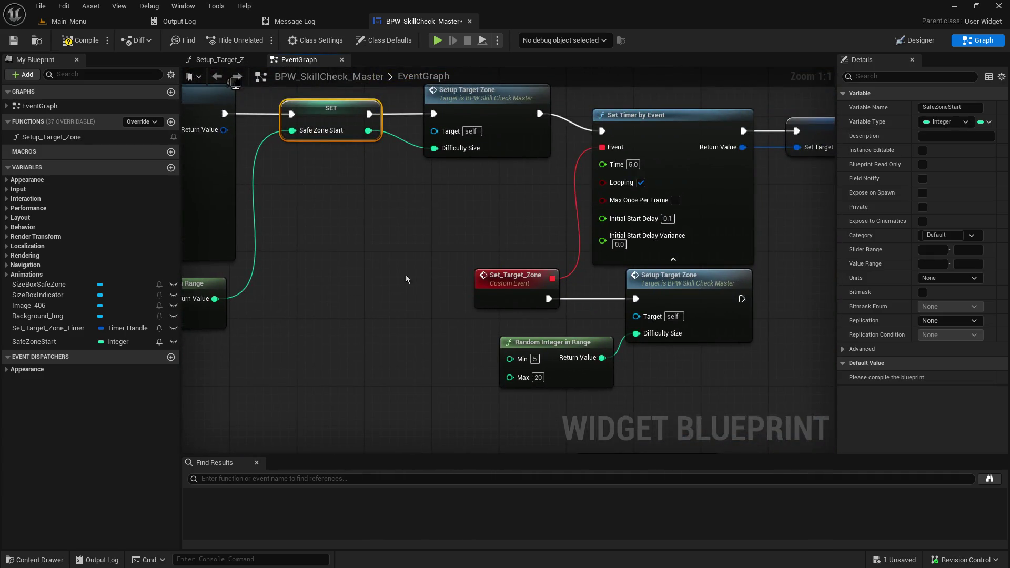
mouse_move(401, 282)
left_mouse_down()
mouse_move(295, 283)
mouse_move(556, 265)
mouse_move(412, 219)
mouse_move(386, 299)
left_mouse_up()
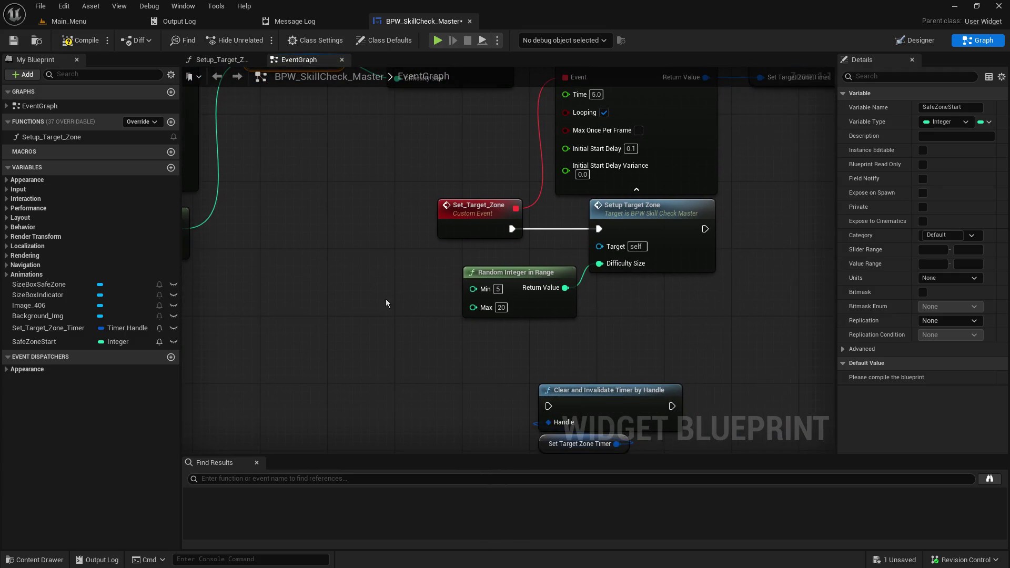
left_click(386, 299)
left_click_drag(610, 208, 710, 208)
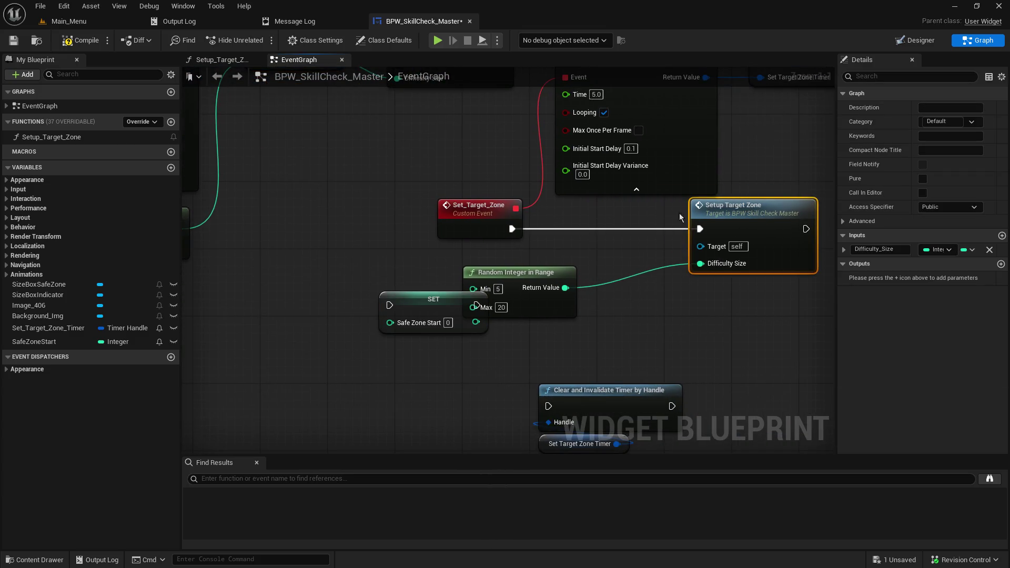
mouse_move(433, 310)
left_mouse_down()
mouse_move(585, 254)
mouse_move(604, 232)
left_mouse_up()
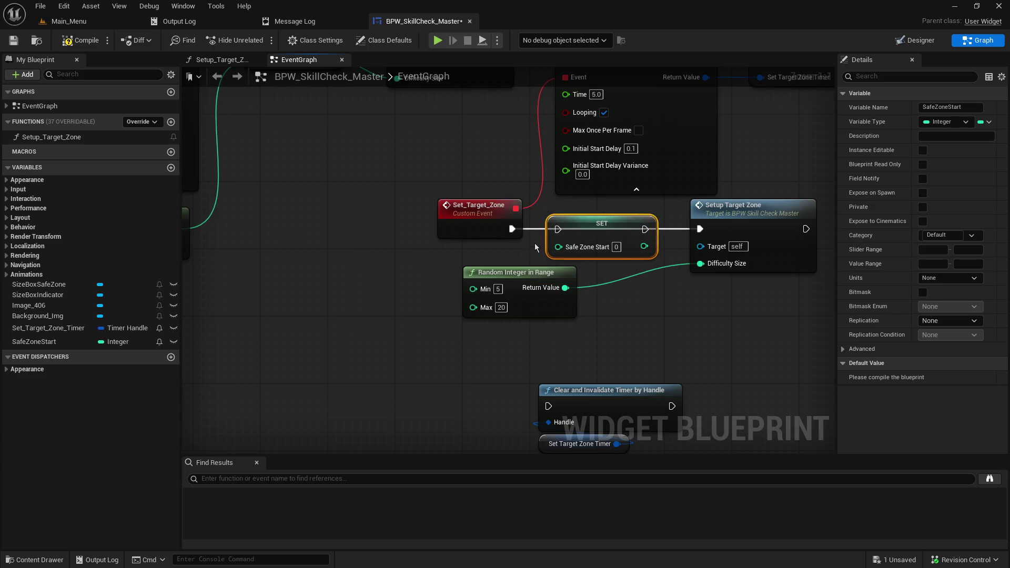
left_click_drag(511, 229, 557, 229)
left_click_drag(644, 229, 700, 229)
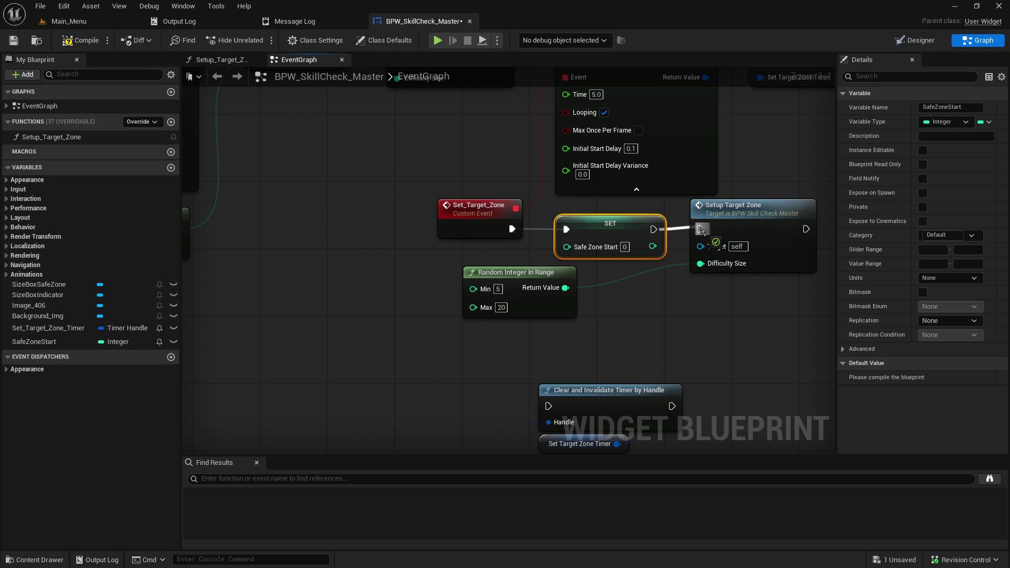
mouse_move(535, 276)
left_mouse_down()
mouse_move(449, 268)
mouse_move(498, 277)
mouse_move(566, 245)
left_mouse_up()
left_click_drag(642, 245, 700, 263)
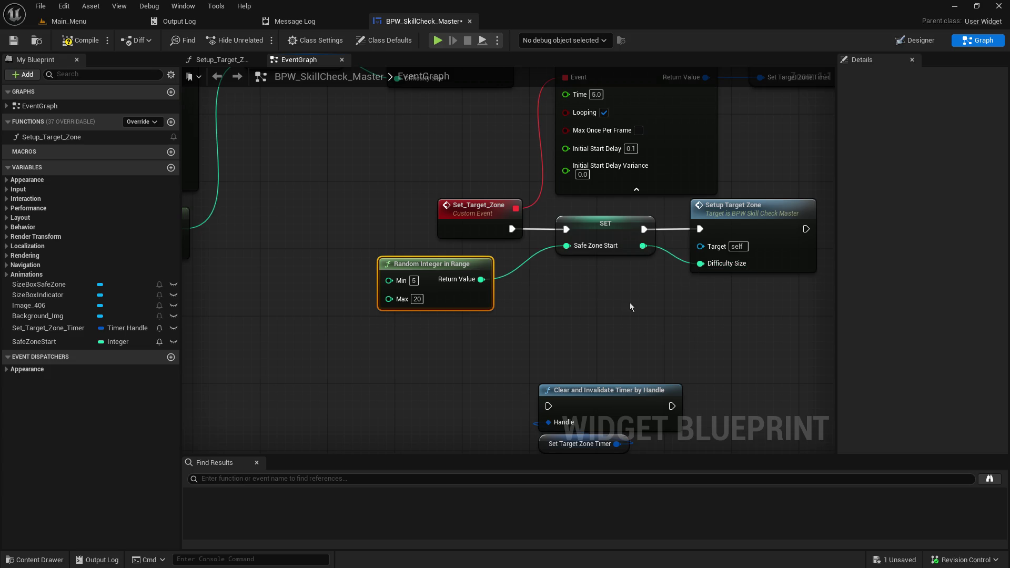
- Compile and save the BPW_SkillCheck_Master widget blueprint
left_click_drag(406, 266, 432, 267)
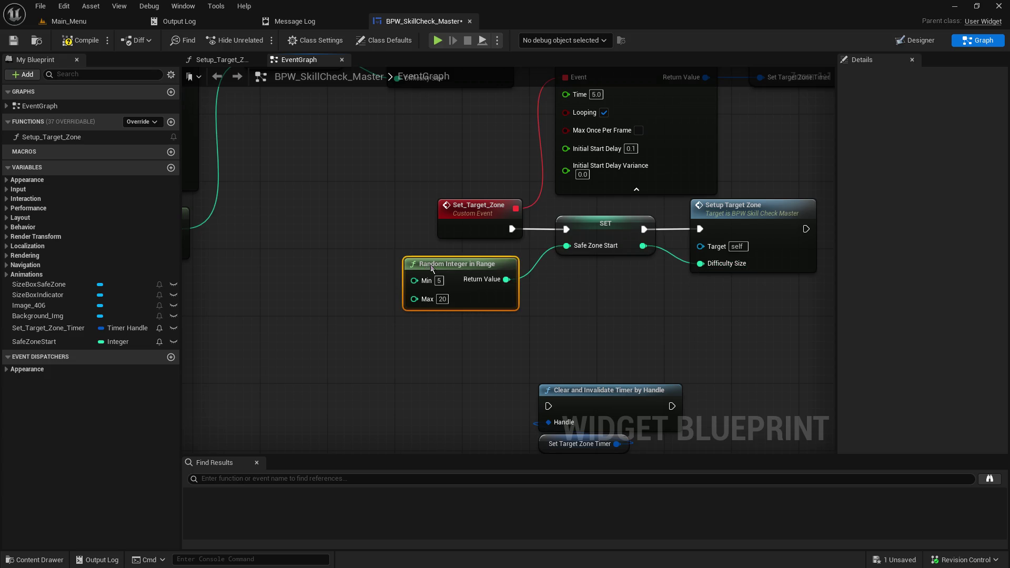
left_click(14, 40)
left_click(78, 40)
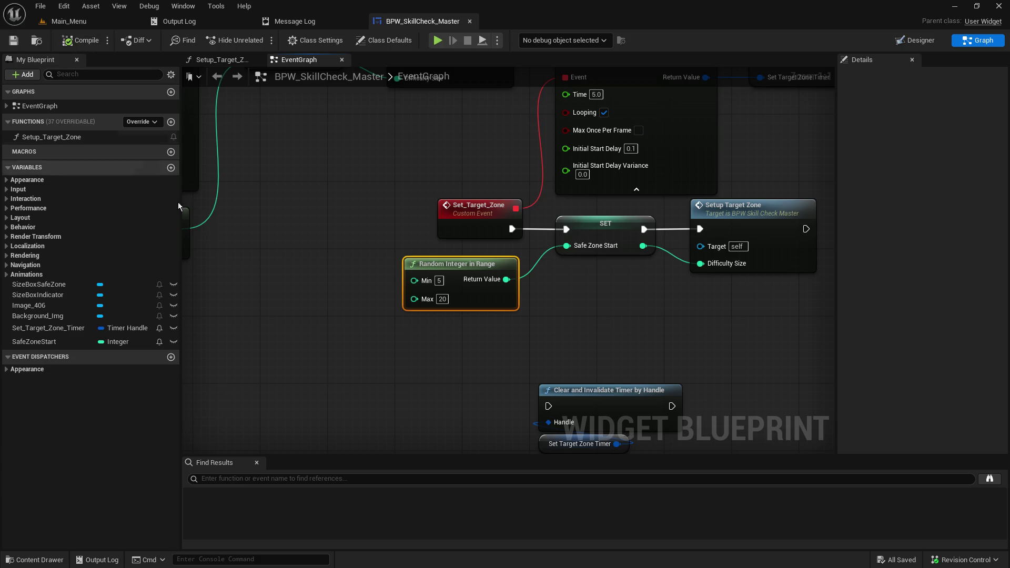
left_click_drag(447, 345, 702, 181)
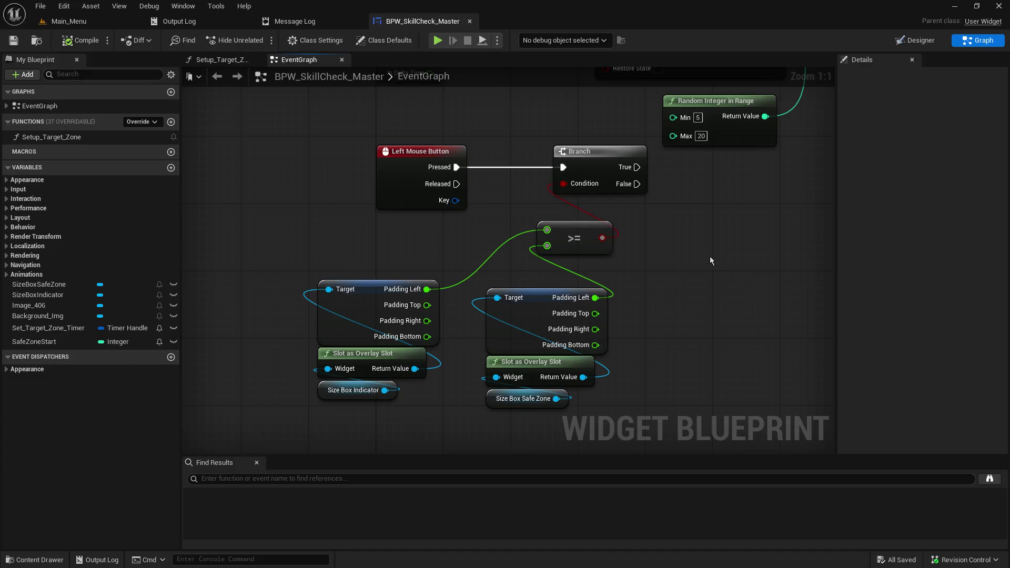
- Undo three edits and break the safe zone padding wire into the >= node's second input
key("ctrl+z")
key("ctrl+z")
key("ctrl+z")
key("ctrl+z")
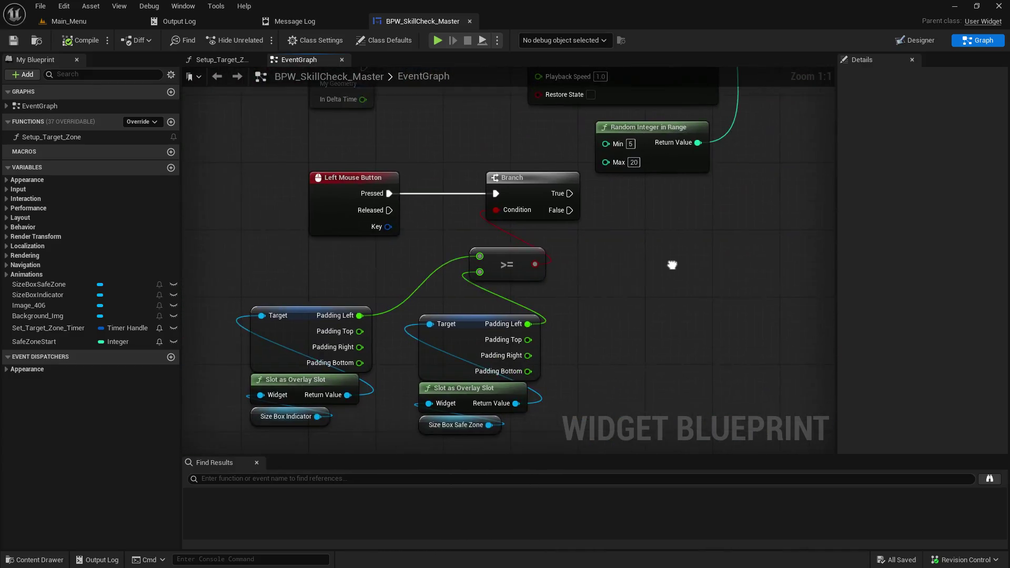
key("ctrl+z")
key("ctrl+z")
key("ctrl+z")
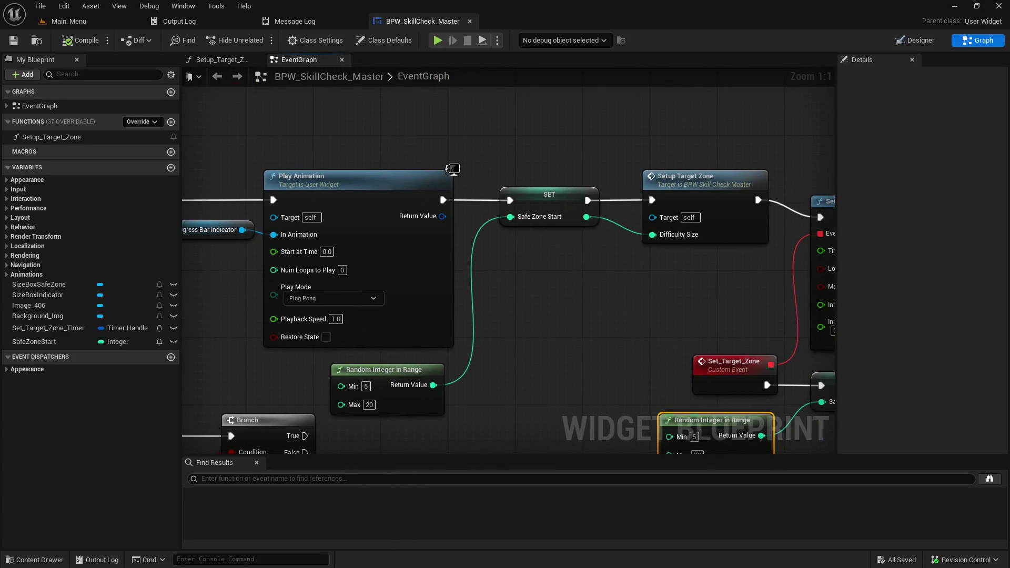
key("ctrl+z")
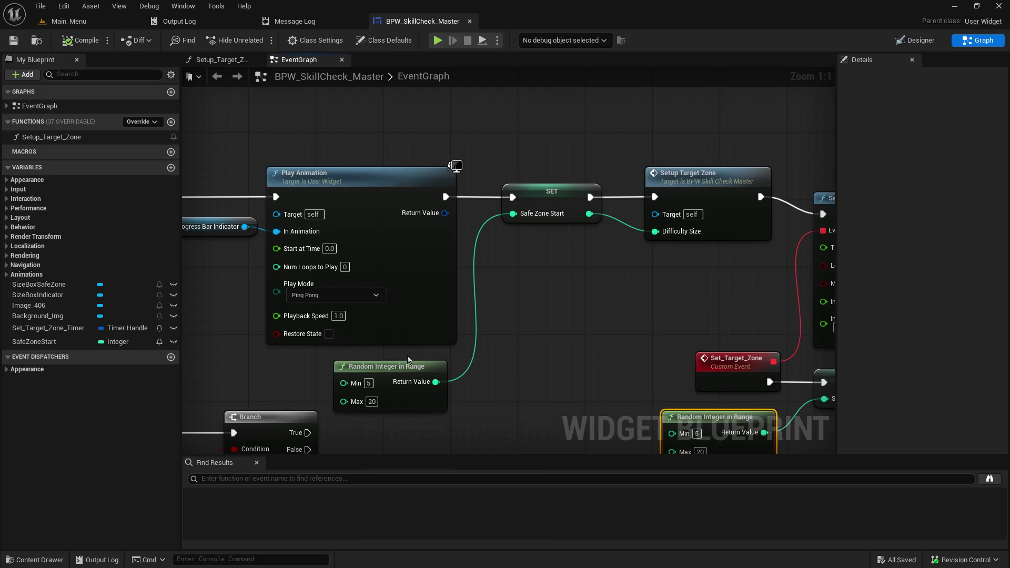
mouse_move(535, 359)
left_mouse_down()
mouse_move(587, 192)
mouse_move(272, 282)
mouse_move(769, 127)
left_mouse_up()
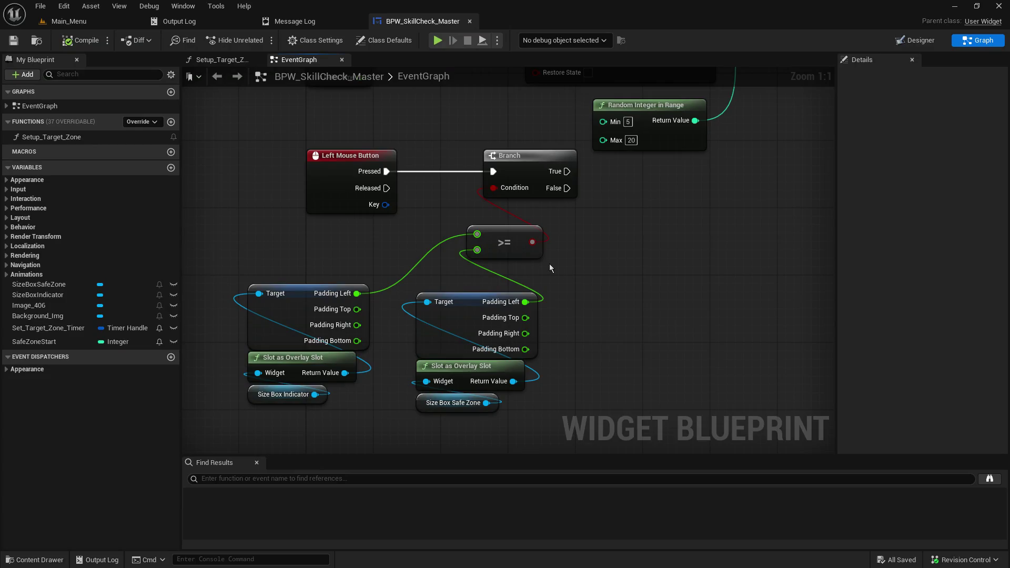
left_click_drag(438, 283, 555, 415)
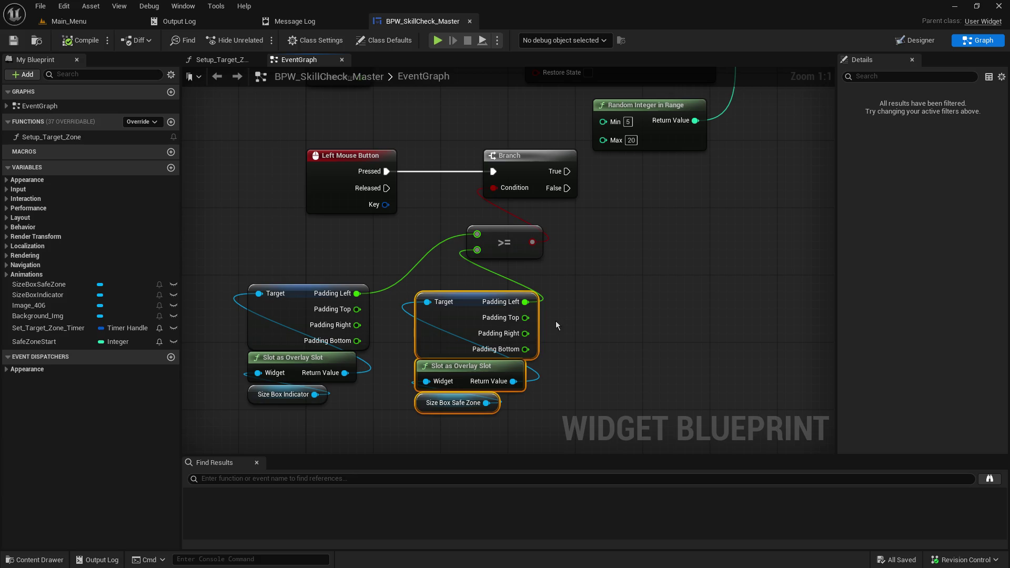
left_click(477, 250, "alt")
- Move the safe zone padding nodes lower and place a SafeZoneStart getter beside the >= node
left_click_drag(649, 370, 759, 300)
mouse_move(581, 236)
left_mouse_down()
mouse_move(952, 319)
mouse_move(494, 252)
mouse_move(778, 280)
mouse_move(741, 253)
mouse_move(658, 260)
mouse_move(489, 361)
mouse_move(621, 284)
mouse_move(294, 377)
mouse_move(281, 371)
left_mouse_up()
scroll(742, 253, "down", 1)
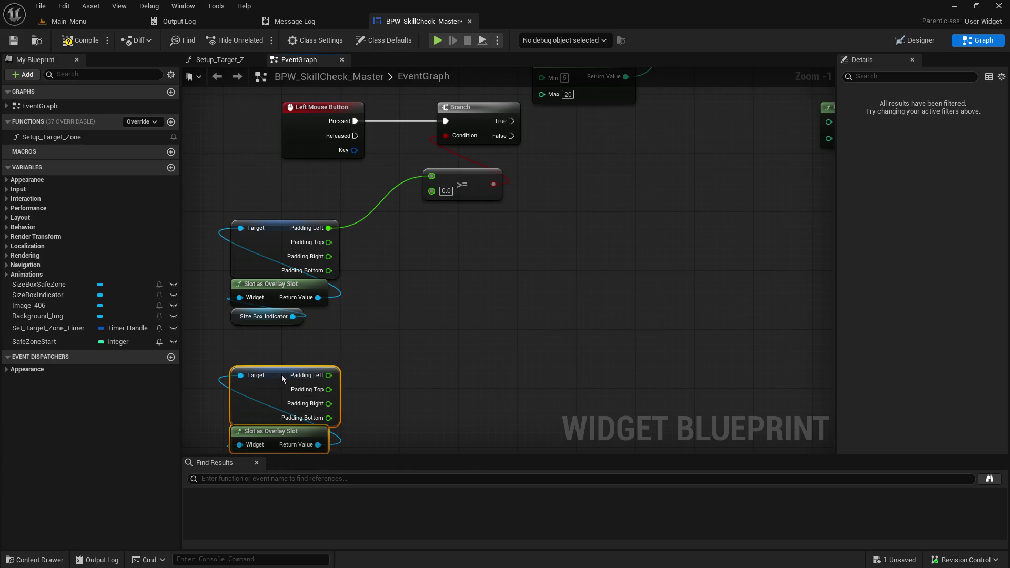
left_click(428, 318)
scroll(529, 304, "up", 1)
mouse_move(34, 342)
left_mouse_down()
mouse_move(453, 276)
mouse_move(487, 245)
left_mouse_up()
left_click(518, 265)
- Add a Multiply node fed by SafeZoneStart and wire its product into the >= second input
left_click_drag(548, 251, 614, 248)
type("*1")
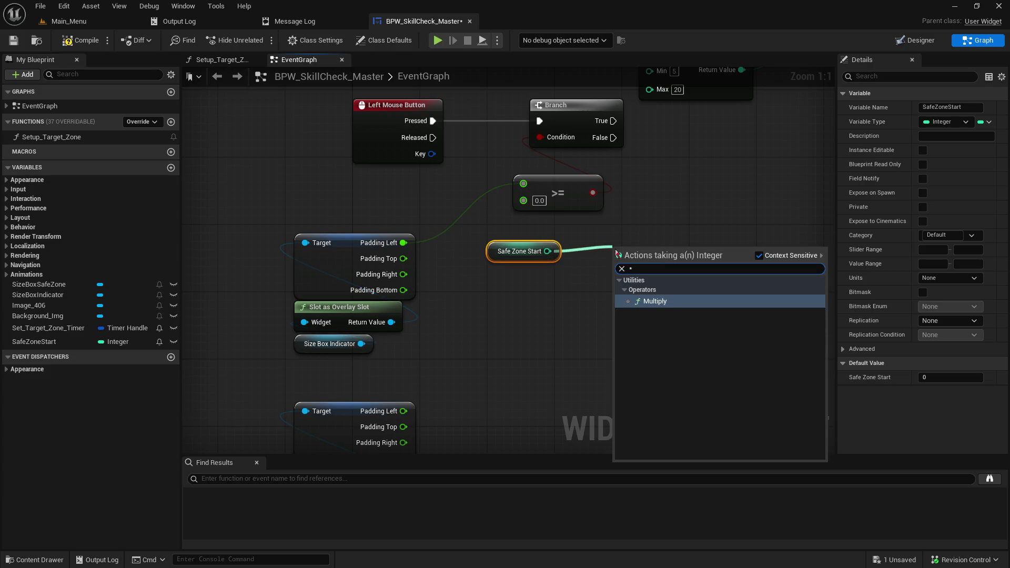
key("Return")
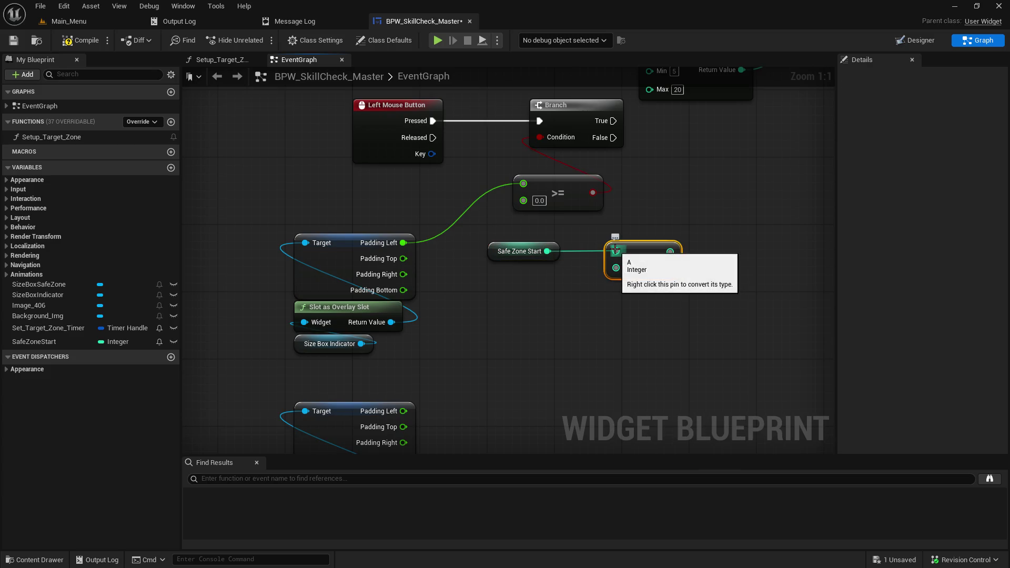
left_click(629, 267)
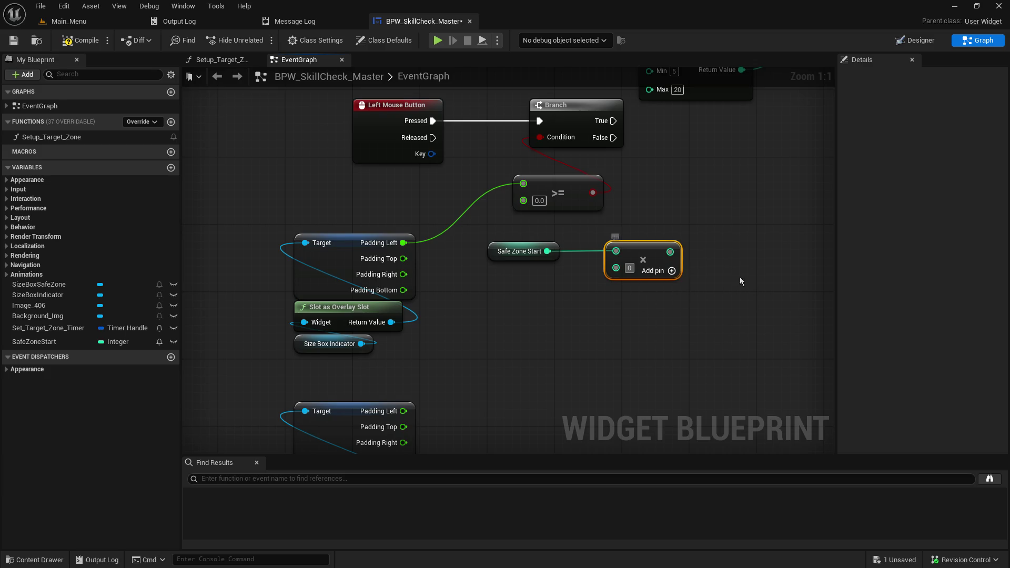
type("40")
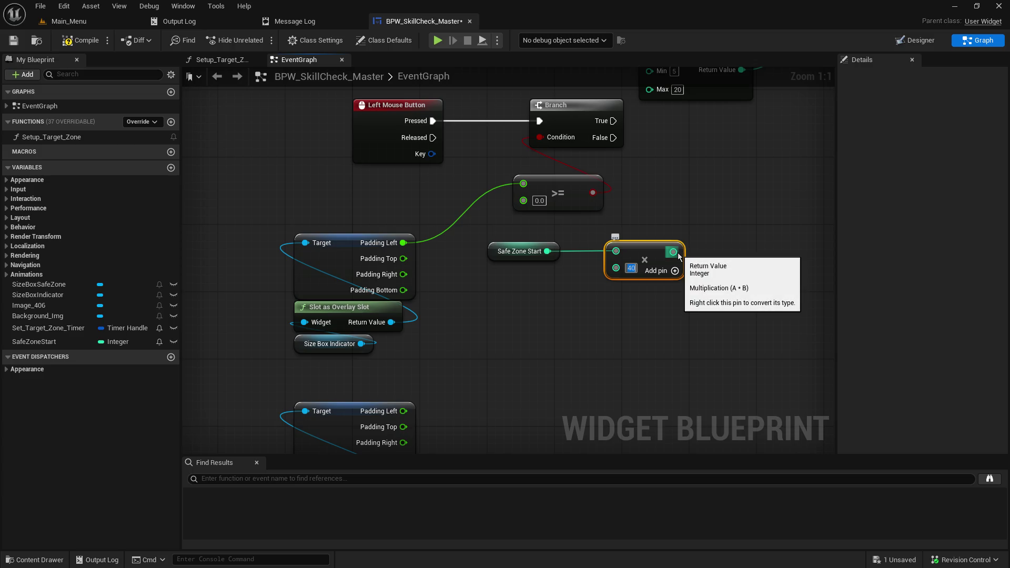
mouse_move(673, 252)
left_mouse_down()
mouse_move(532, 226)
mouse_move(523, 201)
left_mouse_up()
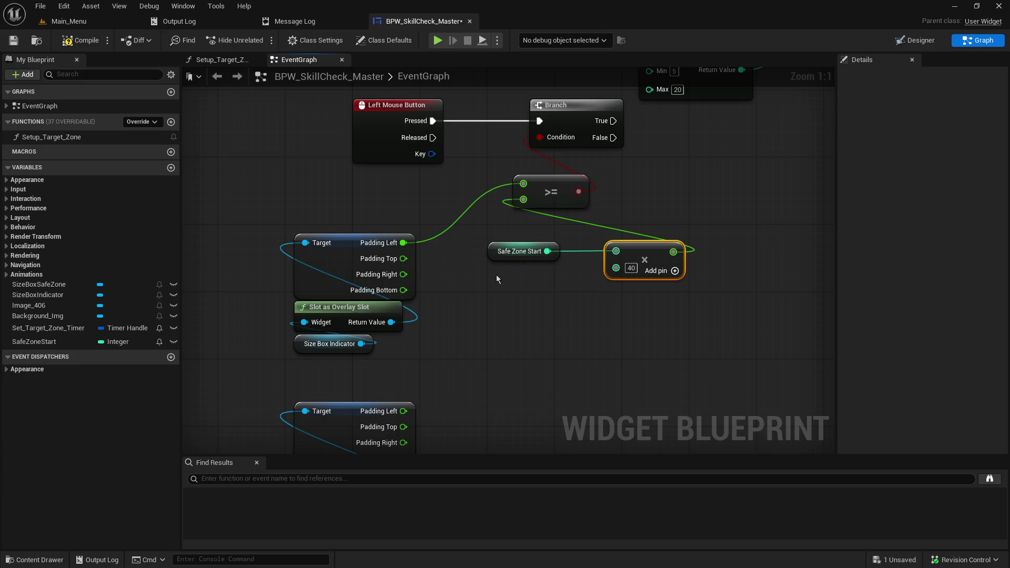
- Correct the multiplier from 40 to 10, regroup the comparison nodes, and start a comment 'Is left pad'
mouse_move(491, 254)
left_mouse_down()
mouse_move(490, 289)
mouse_move(609, 296)
left_mouse_up()
left_click(630, 267)
type("1")
key("Return")
type("0")
mouse_move(765, 310)
left_mouse_down()
mouse_move(599, 236)
mouse_move(576, 248)
mouse_move(516, 249)
left_mouse_up()
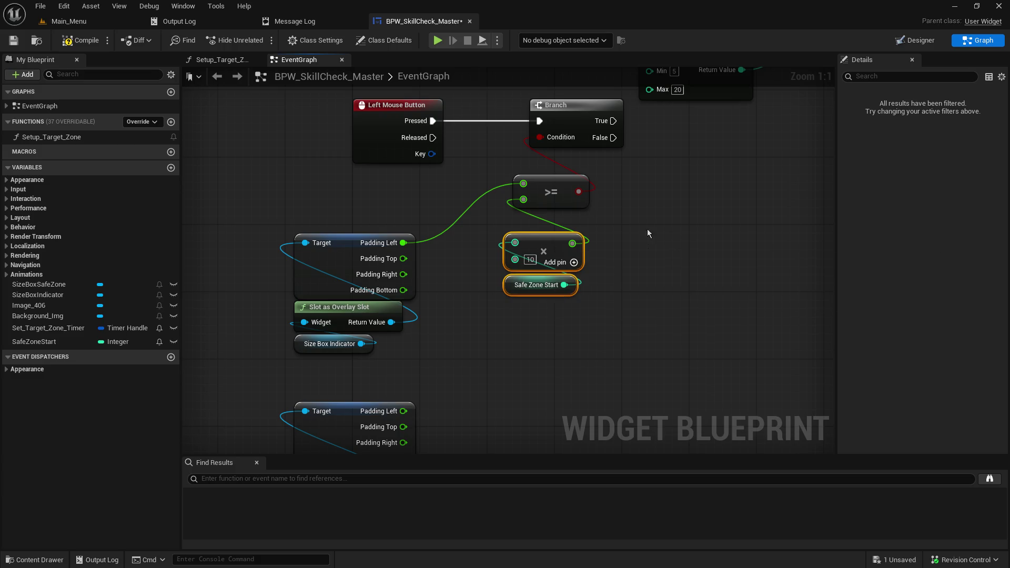
mouse_move(610, 354)
left_mouse_down()
mouse_move(542, 169)
mouse_move(525, 169)
mouse_move(542, 240)
left_mouse_up()
left_click(494, 199)
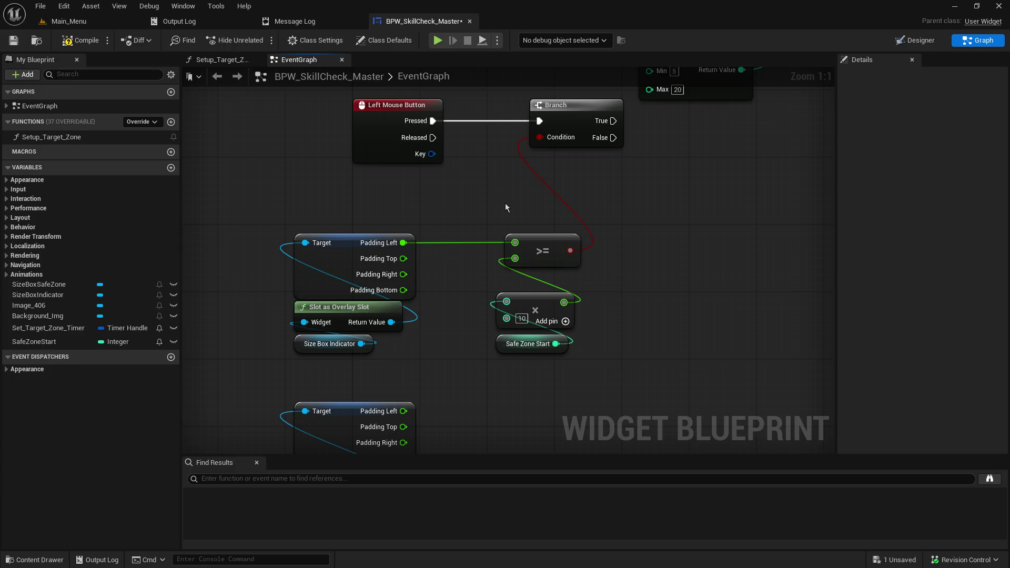
type("c")
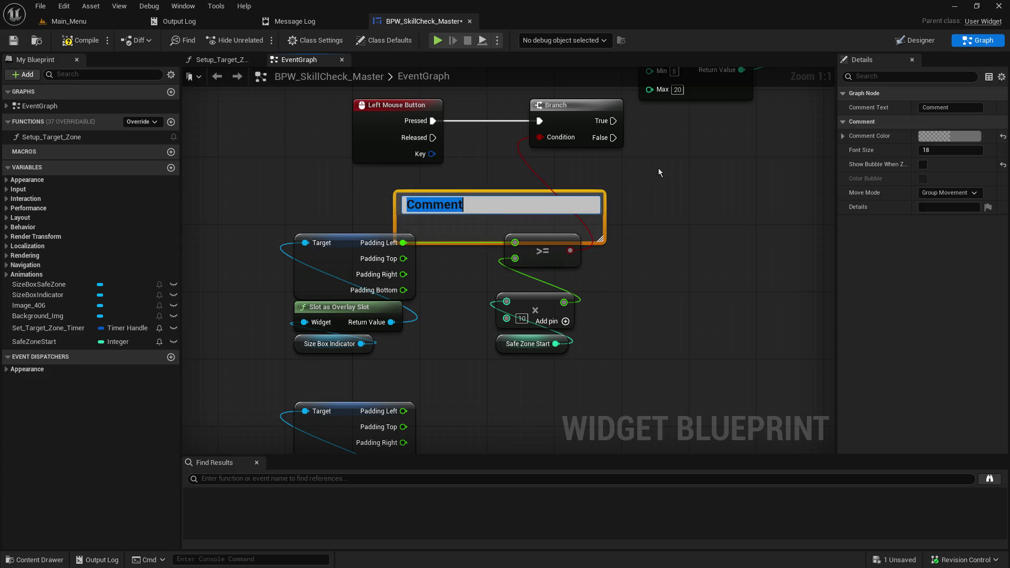
type("Is left pad")
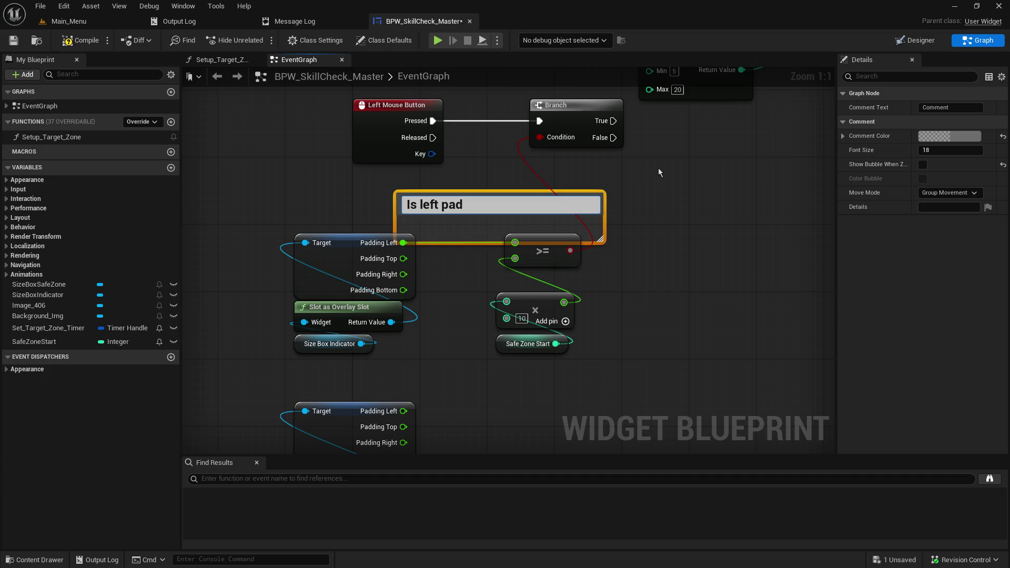
- Retitle the comment 'Is left of indicator at or passed left of safe zone' and fit it above the >= node
key("BackSpace")
key("BackSpace")
key("BackSpace")
type("of indica")
type("tor at or passed ")
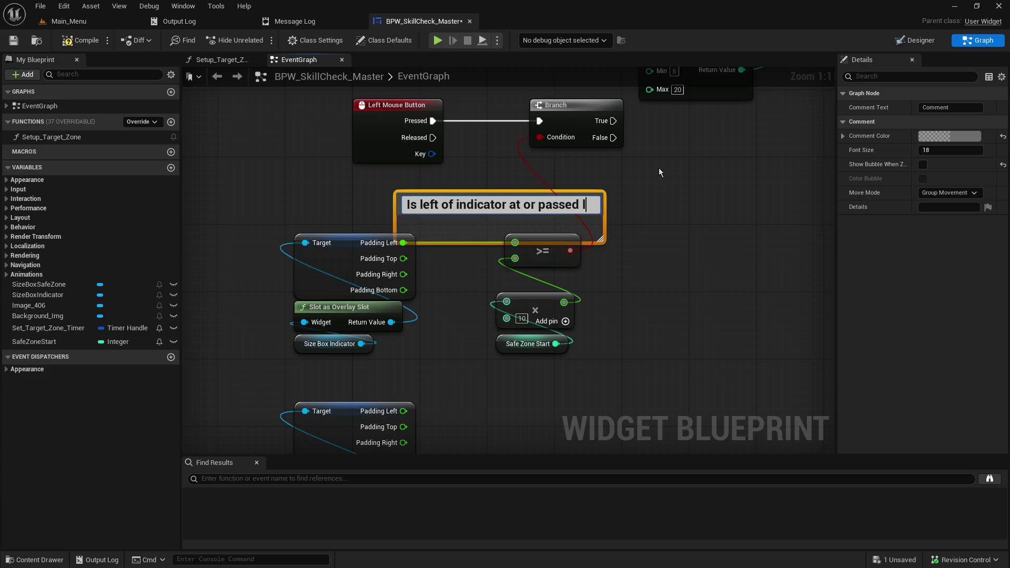
type("left ")
type("of ")
type("safe zone")
key("Return")
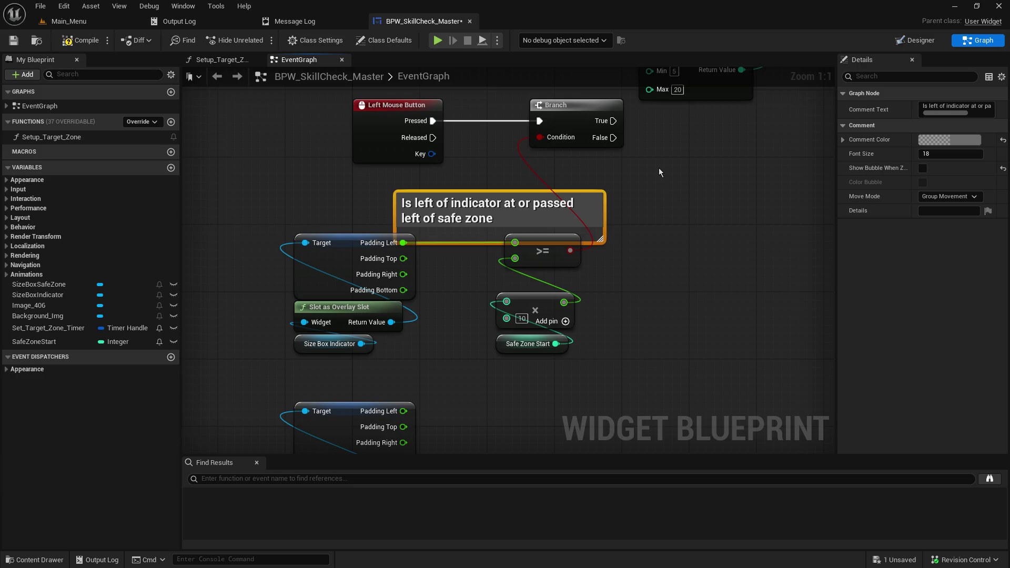
left_click_drag(603, 235, 561, 237)
left_click_drag(475, 240, 474, 226)
mouse_move(545, 209)
left_mouse_down()
mouse_move(523, 205)
mouse_move(575, 212)
mouse_move(564, 209)
left_mouse_up()
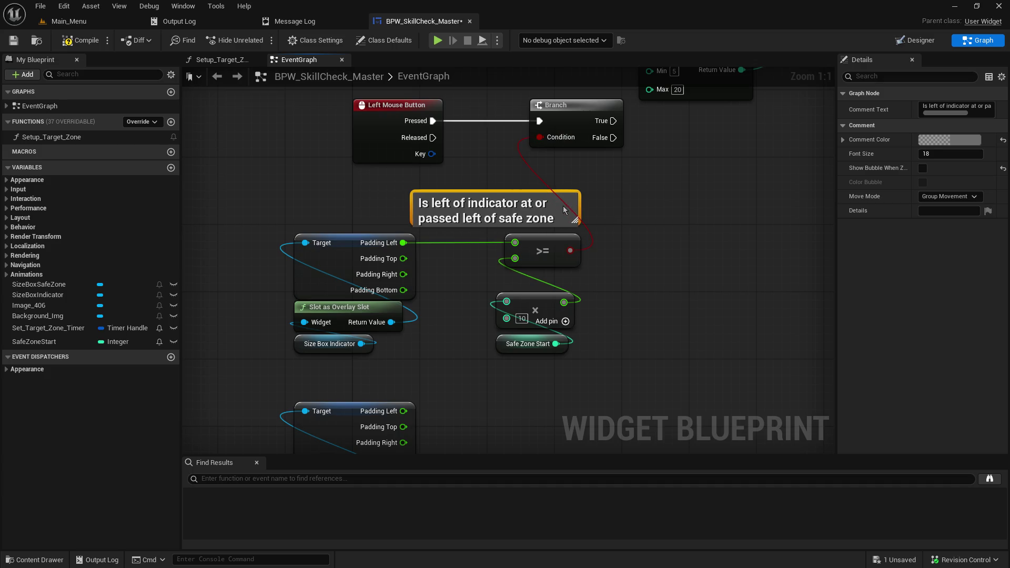
left_click(664, 178)
mouse_move(676, 240)
left_mouse_down()
mouse_move(401, 295)
mouse_move(475, 435)
left_mouse_up()
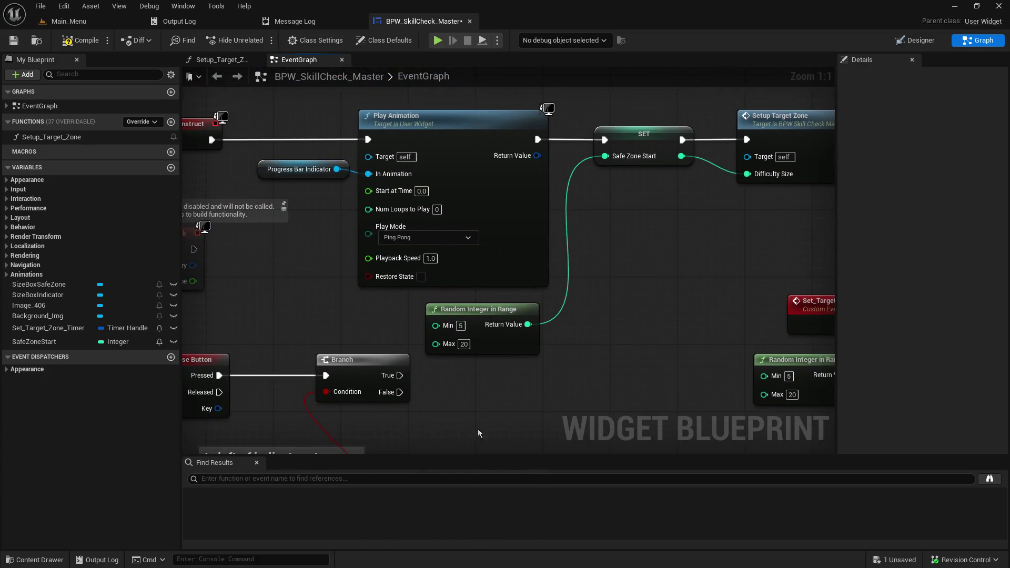
- Move Random Integer in Range under SET, shift the Left Mouse Button and Branch nodes down, and save
mouse_move(486, 316)
left_mouse_down()
mouse_move(577, 308)
mouse_move(647, 190)
left_mouse_up()
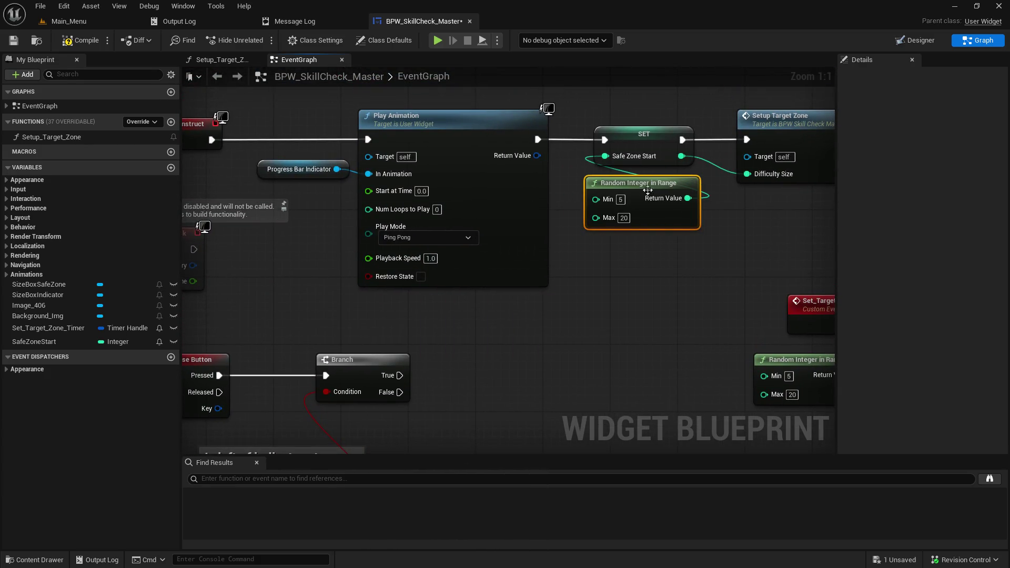
left_click_drag(578, 368, 709, 126)
mouse_move(350, 106)
left_mouse_down()
mouse_move(333, 154)
mouse_move(493, 226)
left_mouse_up()
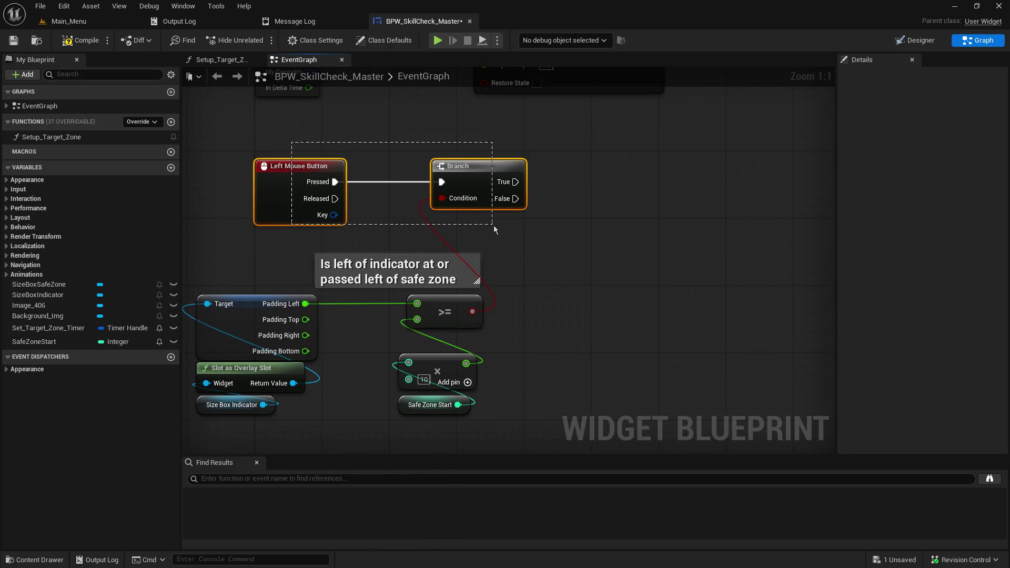
left_click_drag(481, 167, 481, 184)
left_click(350, 130)
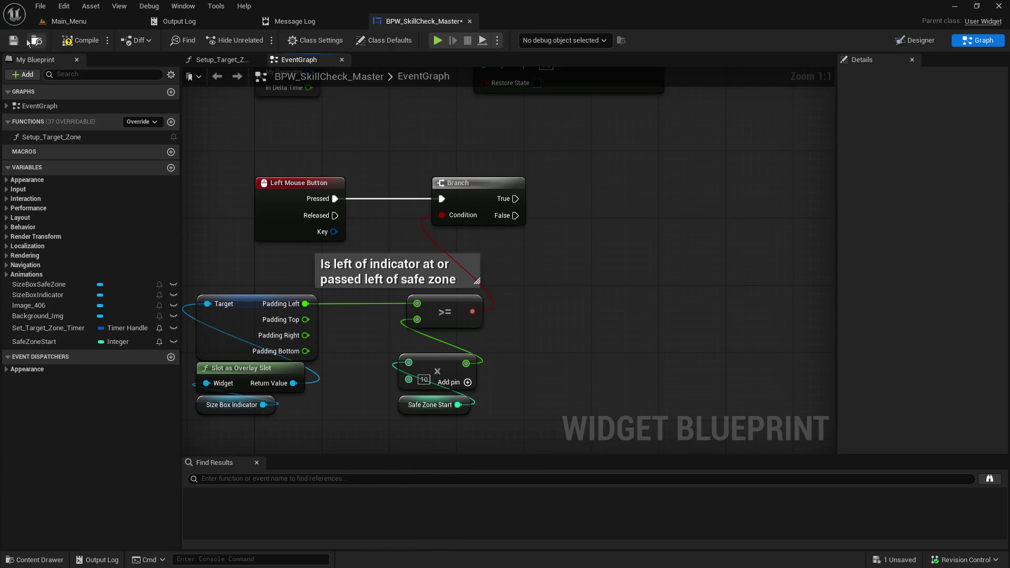
left_click(14, 40)
- Add a second Branch node wired from the first Branch's True output
left_click_drag(528, 281, 435, 272)
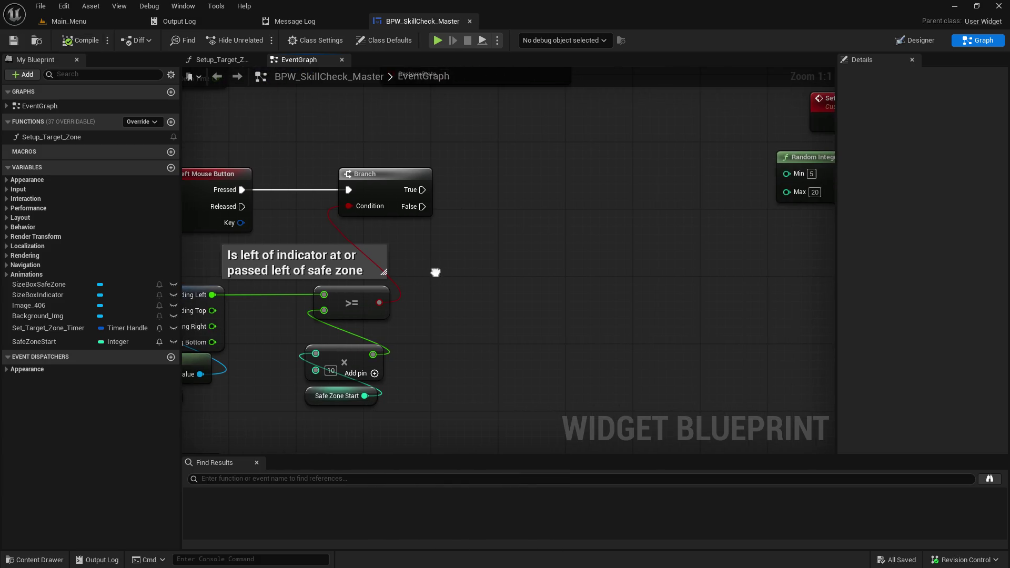
mouse_move(423, 206)
left_mouse_down()
mouse_move(444, 270)
mouse_move(476, 287)
left_mouse_up()
left_click(572, 141)
left_click_drag(536, 289, 653, 242)
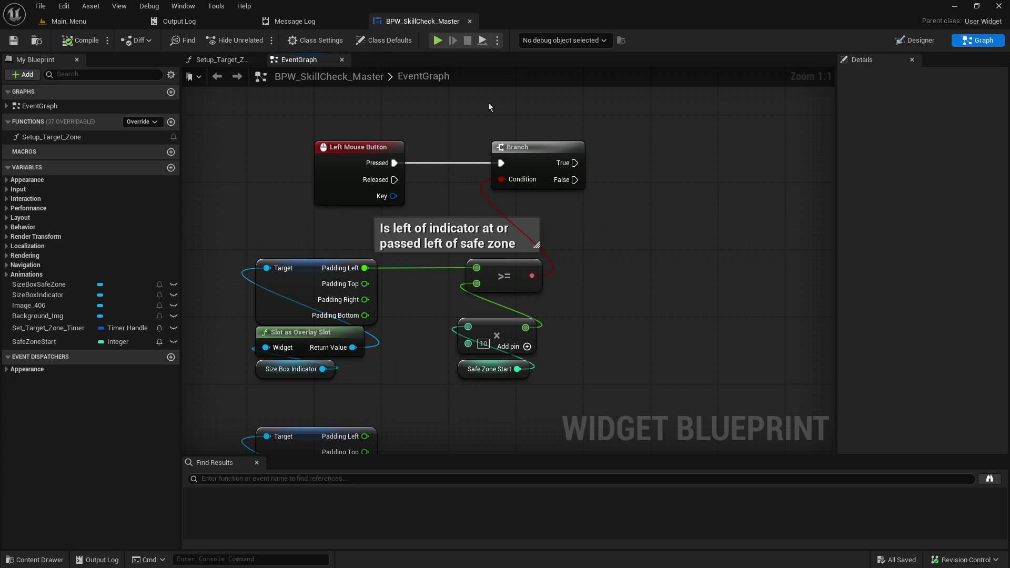
mouse_move(456, 119)
left_mouse_down()
mouse_move(410, 116)
mouse_move(429, 101)
left_mouse_up()
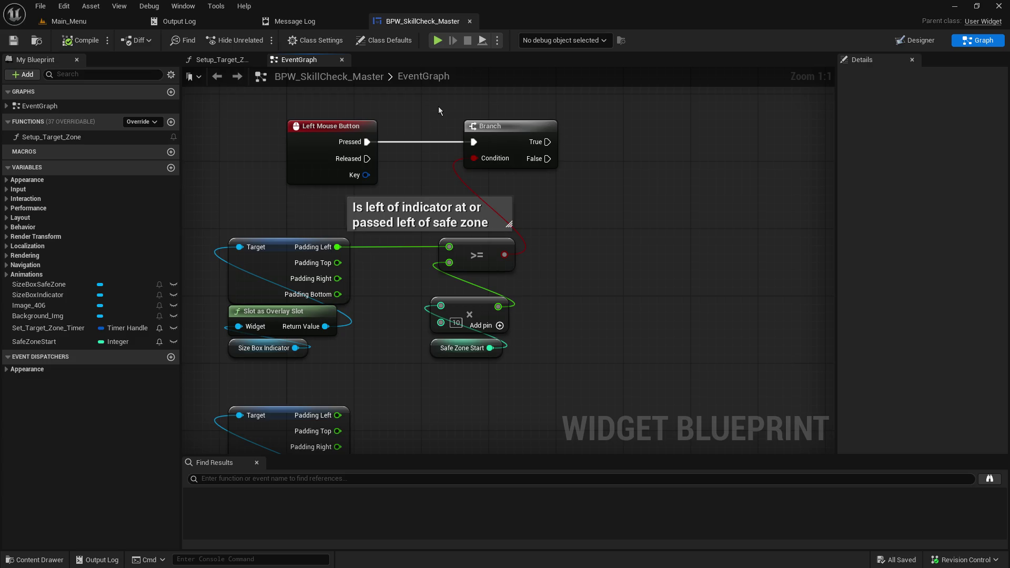
left_click_drag(665, 270, 561, 283)
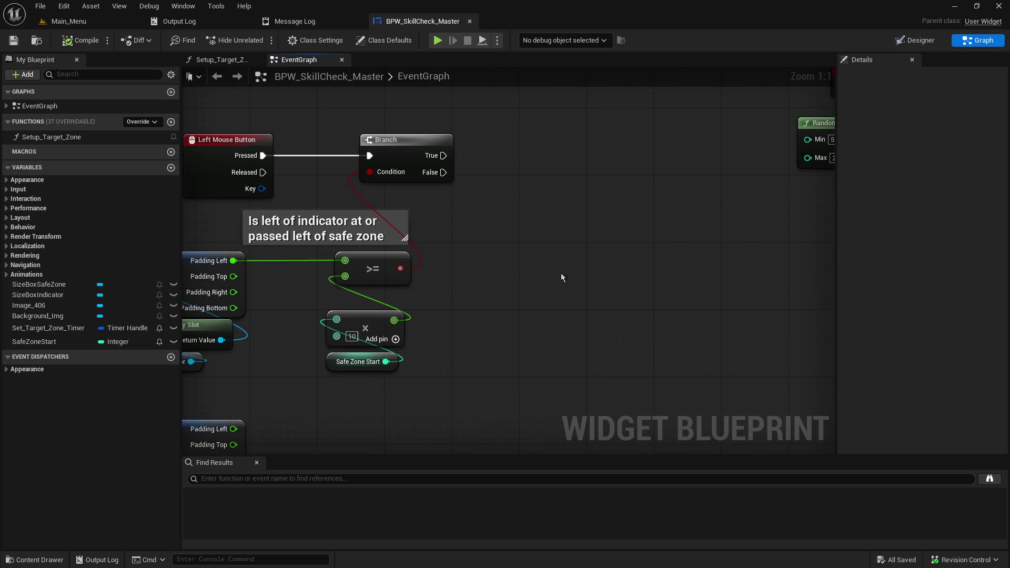
left_click_drag(444, 156, 513, 157)
mouse_move(510, 220)
left_mouse_down()
mouse_move(605, 213)
mouse_move(604, 226)
left_mouse_up()
- Create a comment box next to the new Branch titled 'Is indicator+difficulty <='
left_click(602, 244)
type("c")
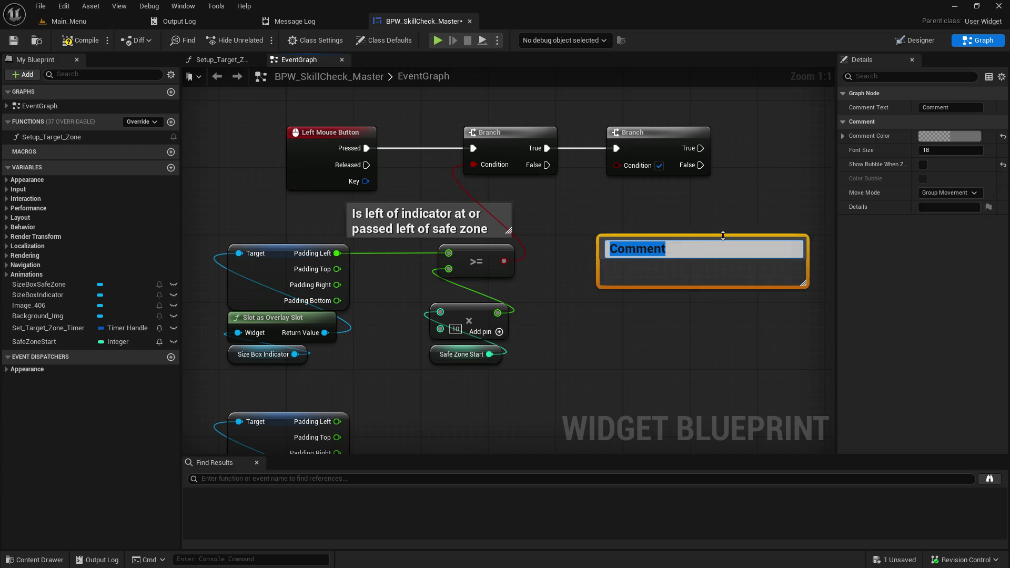
type("Is in")
key("BackSpace")
key("BackSpace")
type("ub")
key("BackSpace")
key("BackSpace")
type("indi")
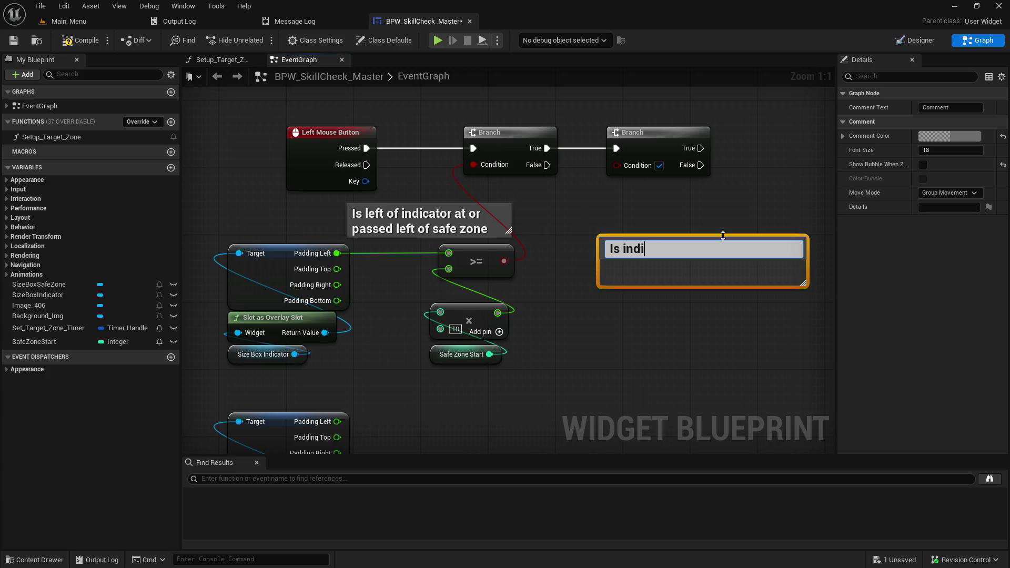
type("cator+diff")
type("icult")
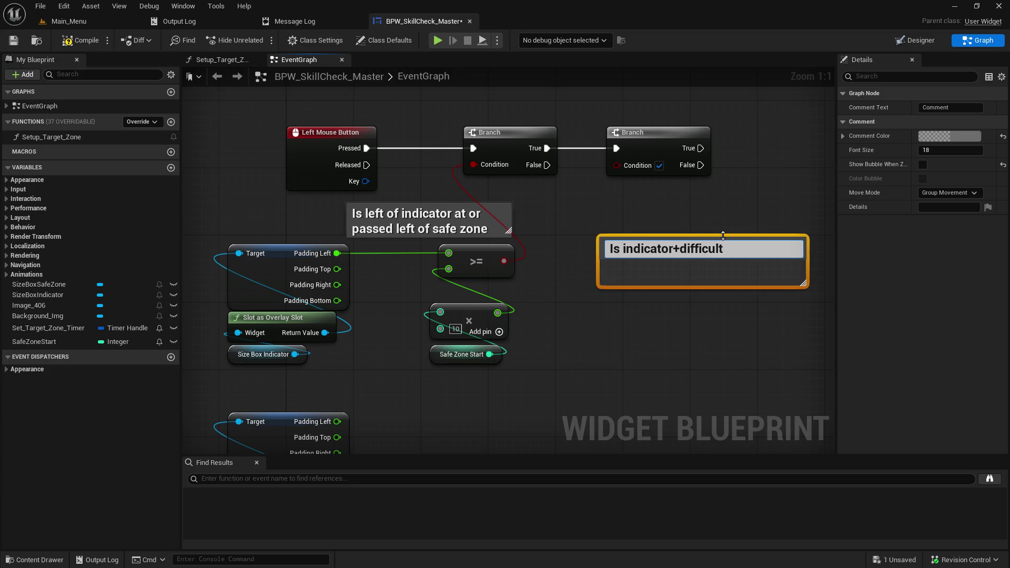
type("y <")
type("=")
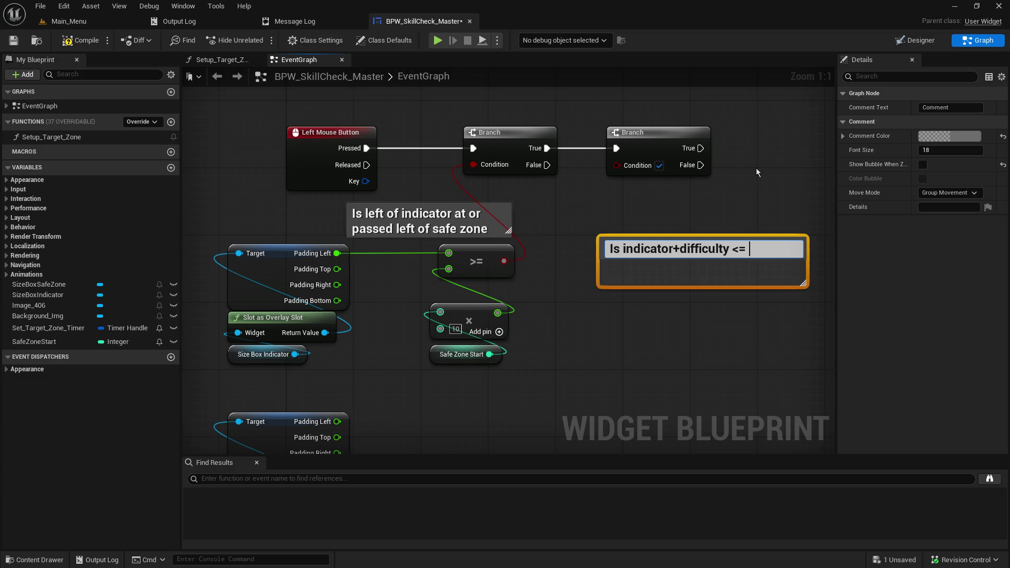
- Complete the comment title: 'Is indicator+override width(10) <= safezoneStart + difficuly (End of safe zone) then its good'
type("safezpme")
key("BackSpace")
key("BackSpace")
key("BackSpace")
type("one")
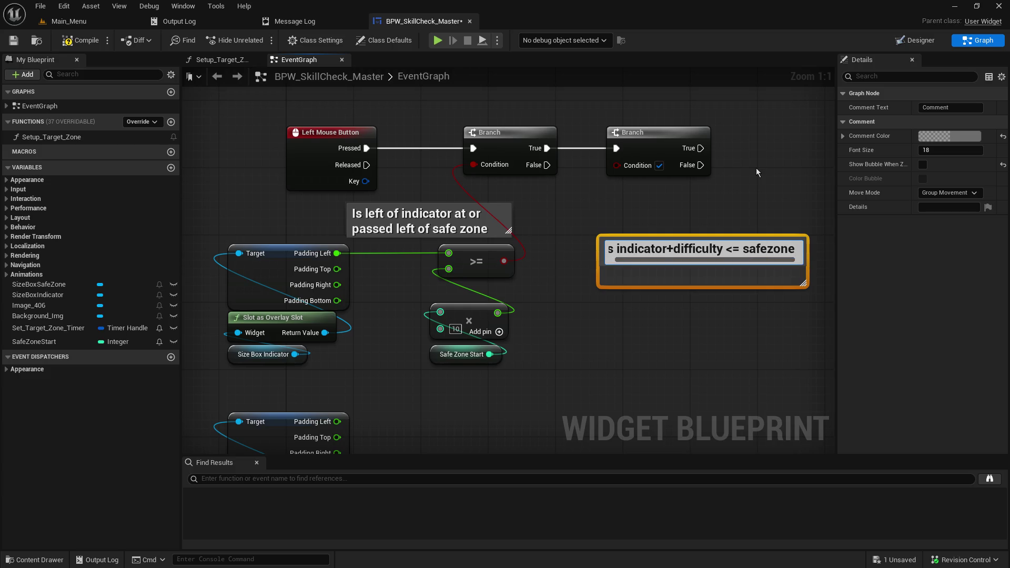
type("Start _")
key("BackSpace")
type("+")
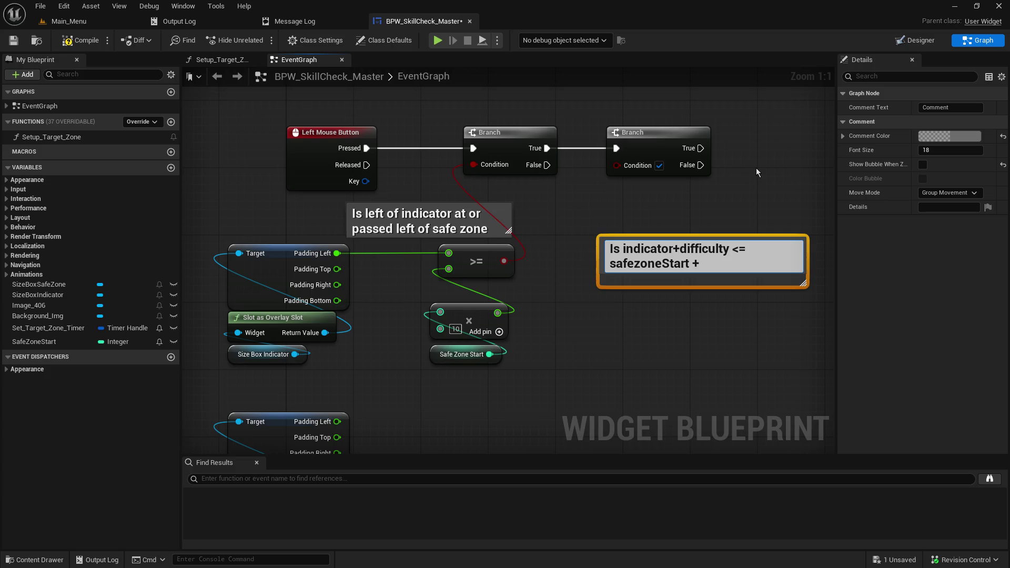
key("Up")
key("BackSpace")
key("Delete")
key("Delete")
key("Delete")
key("Delete")
key("Delete")
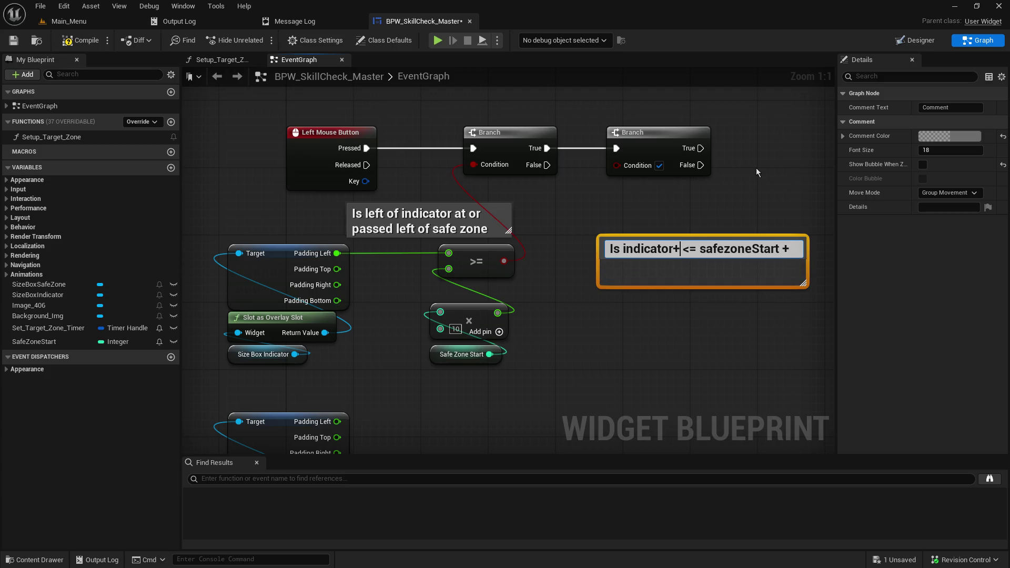
type("override width")
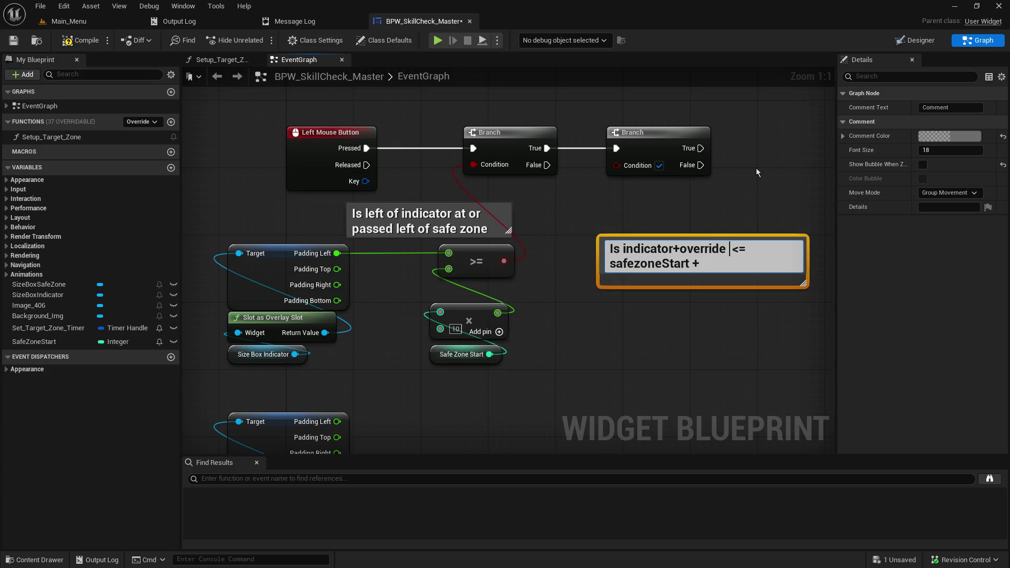
type("(10")
type(") <= ")
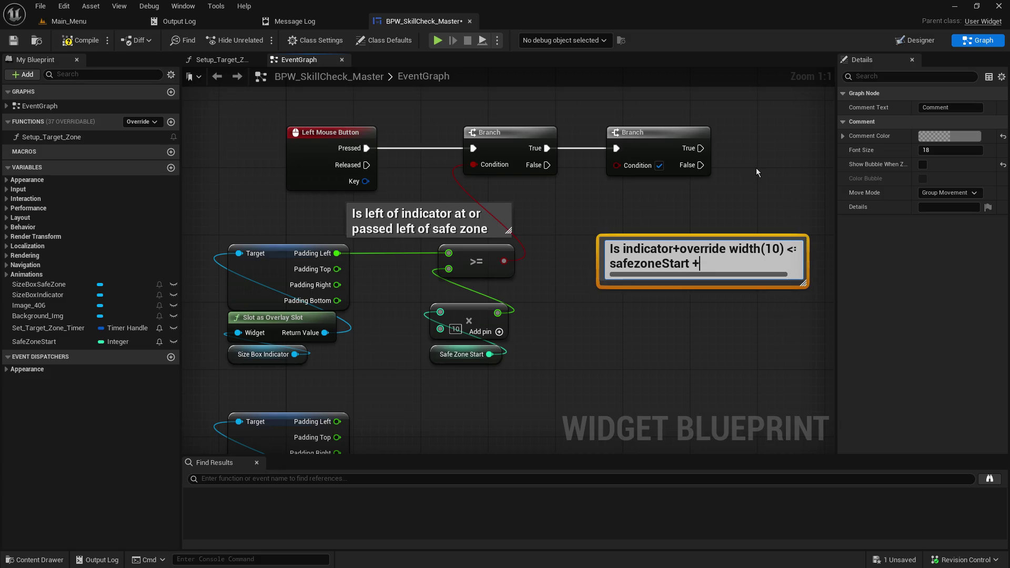
type("sa")
key("BackSpace")
key("BackSpace")
type("difficult")
key("BackSpace")
key("BackSpace")
type("y (")
type("Ebd")
key("BackSpace")
key("BackSpace")
type("nd of safe zone) th")
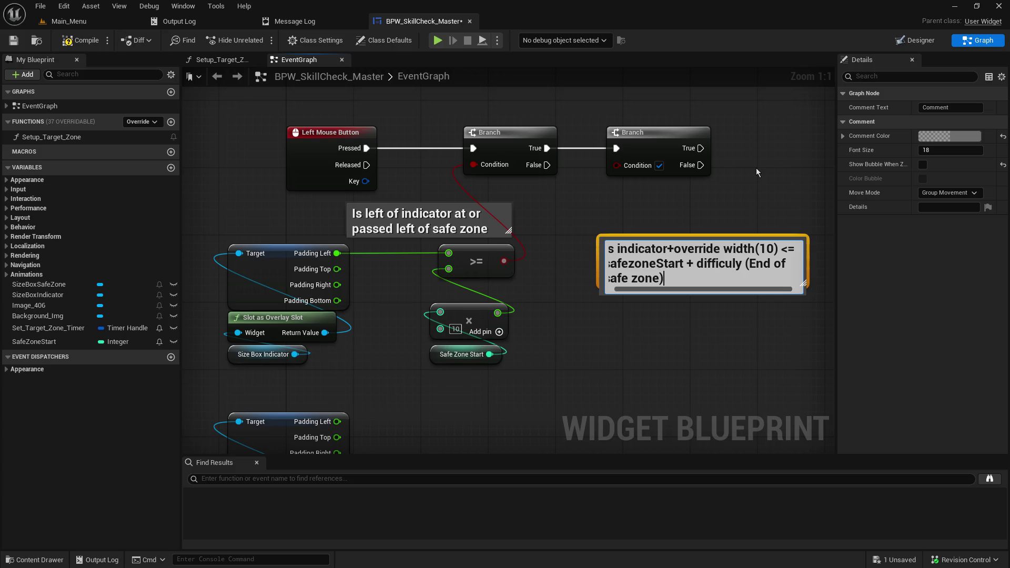
type("en its good")
key("Return")
- Compile the widget blueprint
mouse_move(755, 168)
left_mouse_down()
mouse_move(651, 173)
mouse_move(585, 222)
left_mouse_up()
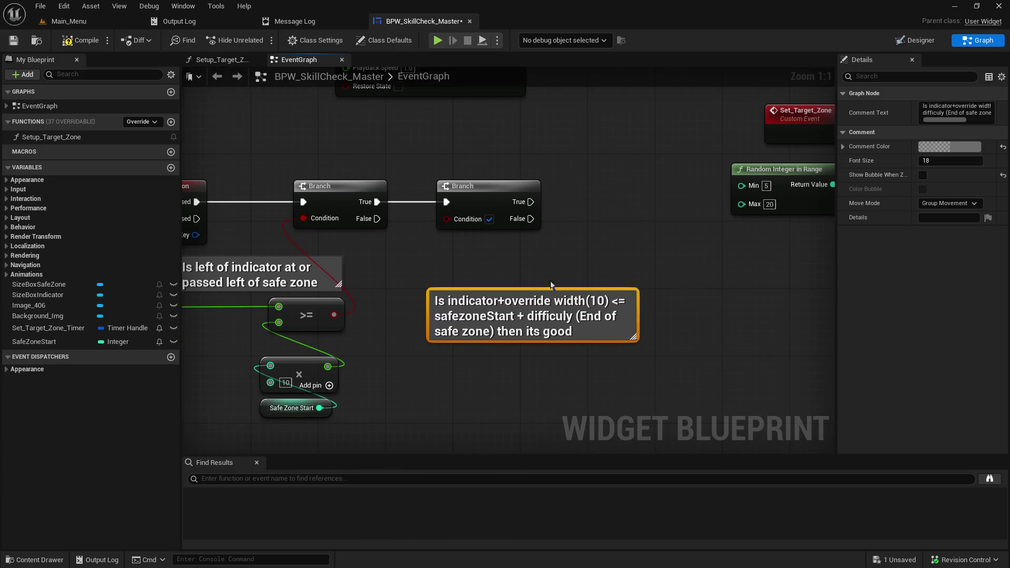
mouse_move(542, 297)
left_mouse_down()
mouse_move(544, 313)
mouse_move(232, 483)
left_mouse_up()
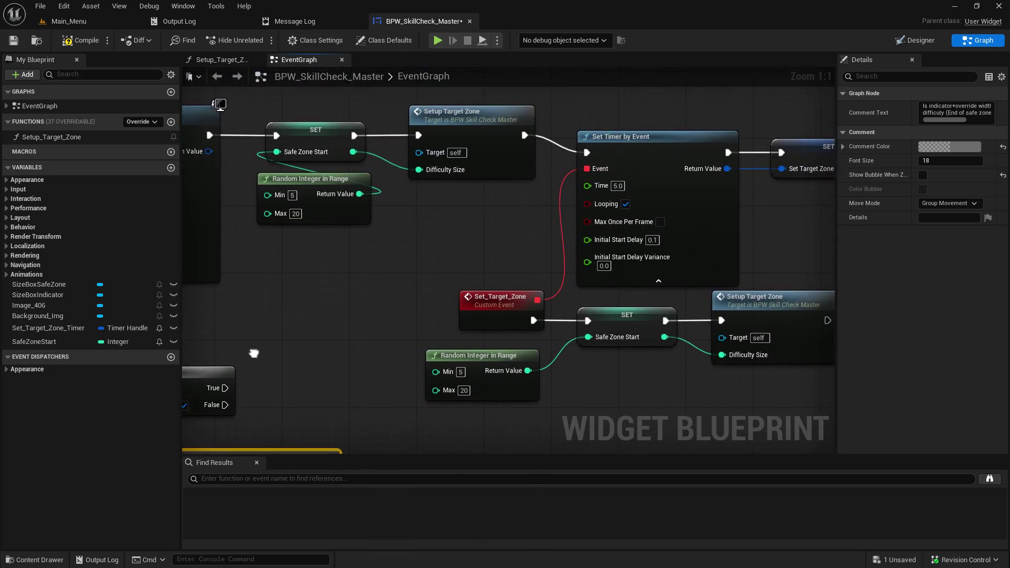
left_click(13, 40)
left_click(80, 40)
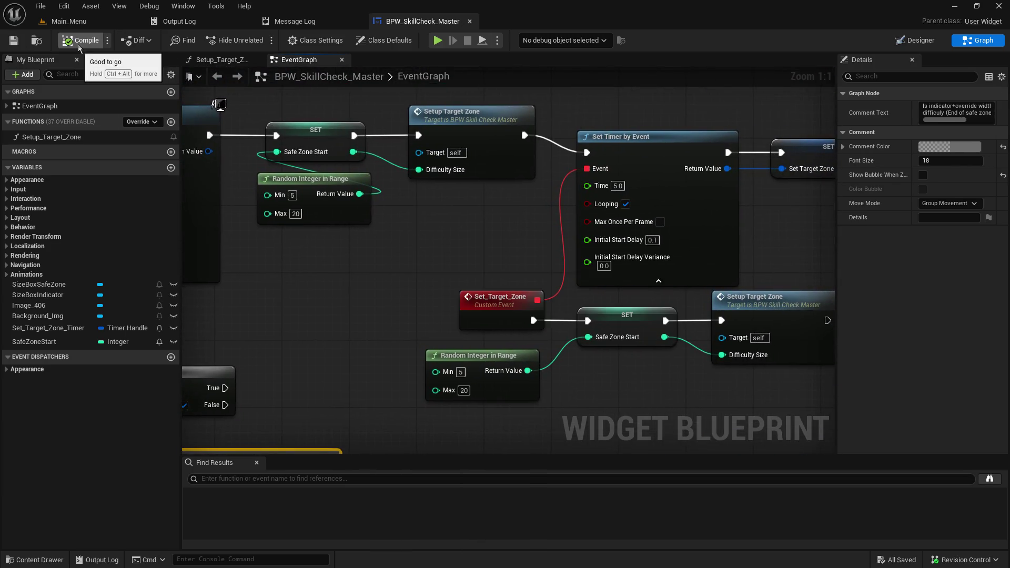
- Rename the SafeZoneStart variable to SafeZoneDifficulty in its Details panel
left_click_drag(318, 202, 404, 195)
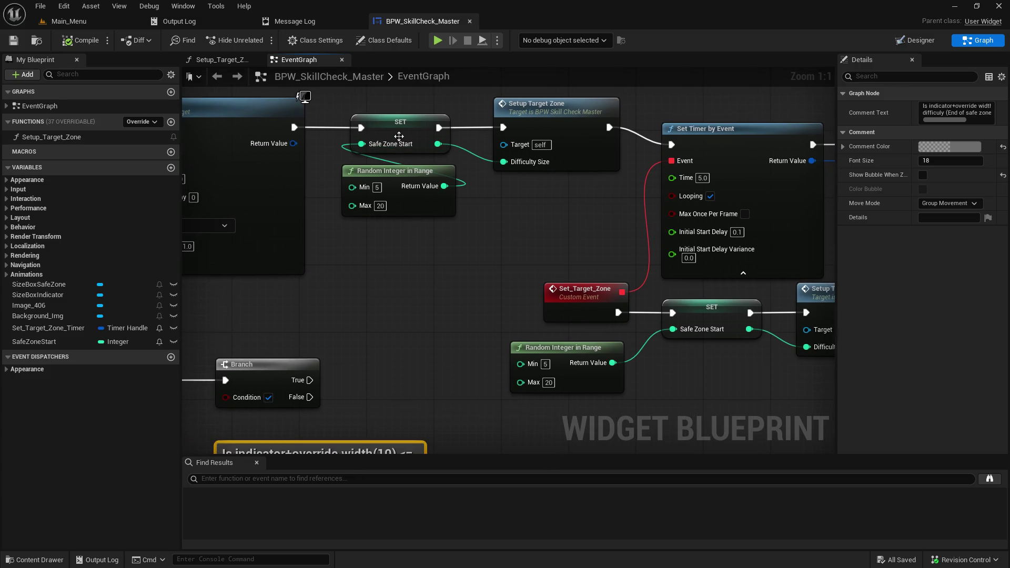
left_click(400, 140)
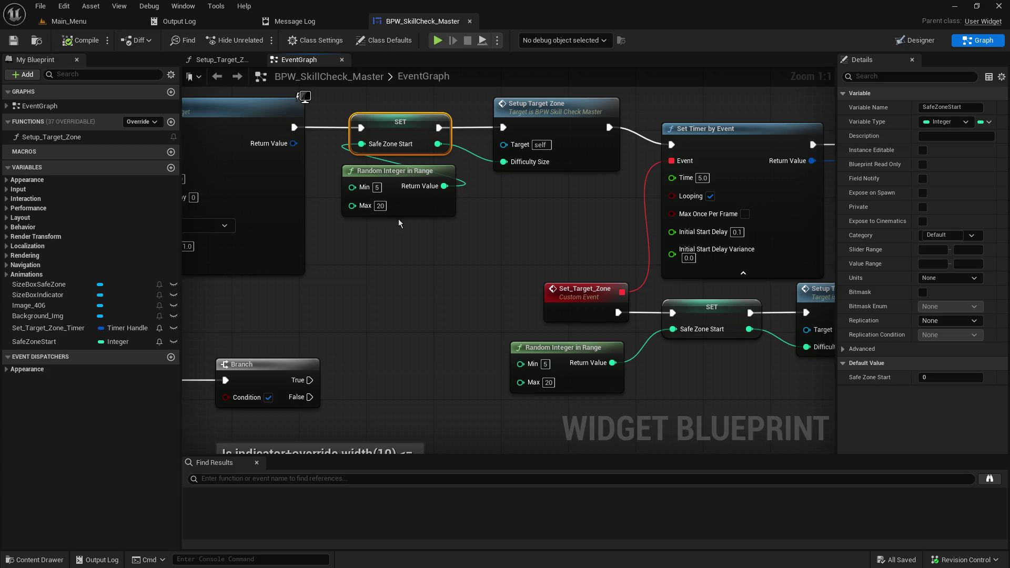
left_click(79, 342)
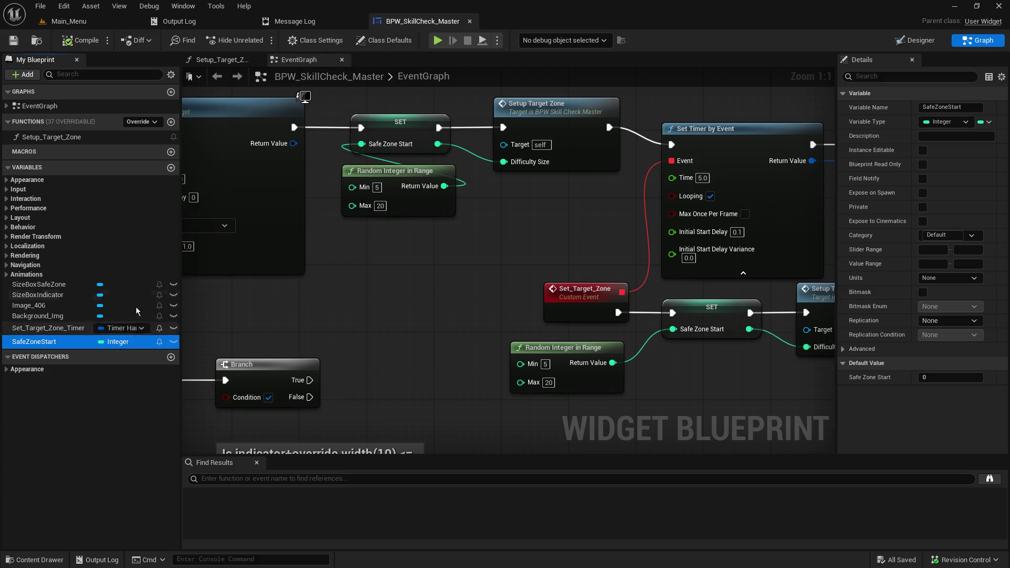
left_click(950, 107)
type("Difficulty")
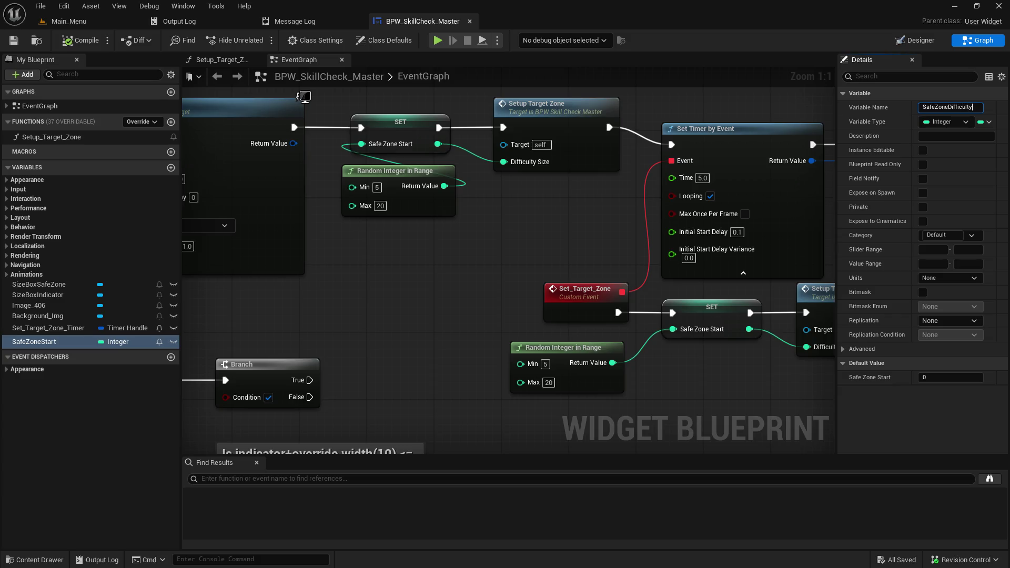
key("Return")
mouse_move(457, 310)
left_mouse_down()
mouse_move(563, 264)
mouse_move(647, 98)
left_mouse_up()
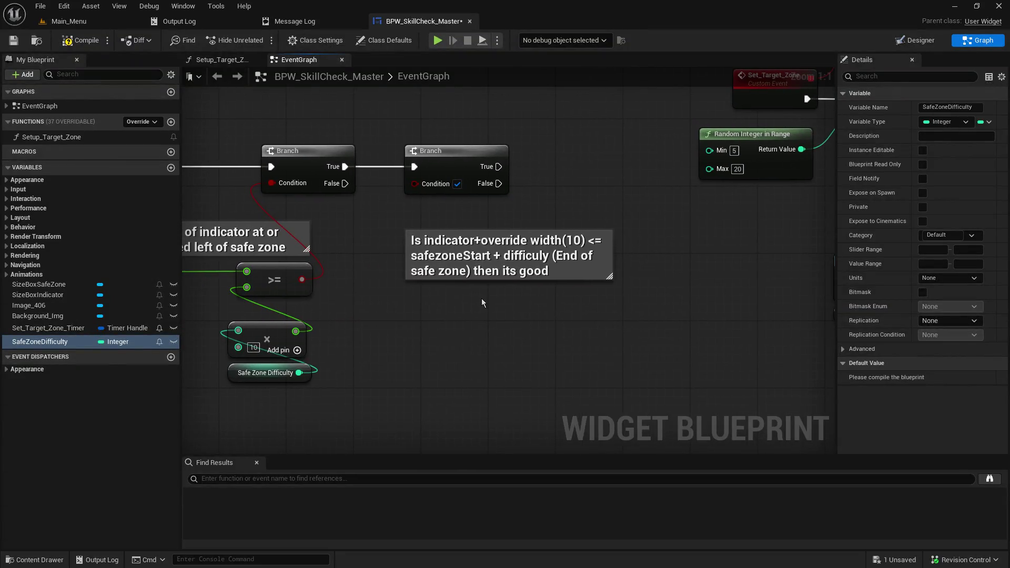
- Place a Get SafeZoneDifficulty node in the event graph, lower right
mouse_move(21, 342)
left_mouse_down()
mouse_move(522, 369)
mouse_move(473, 370)
left_mouse_up()
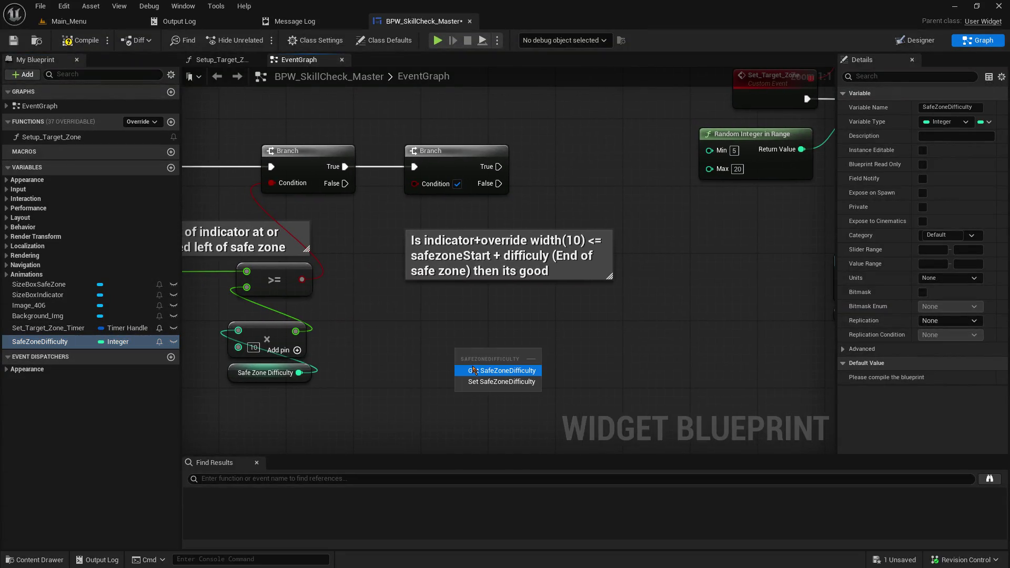
left_click(473, 370)
left_click_drag(377, 335, 631, 334)
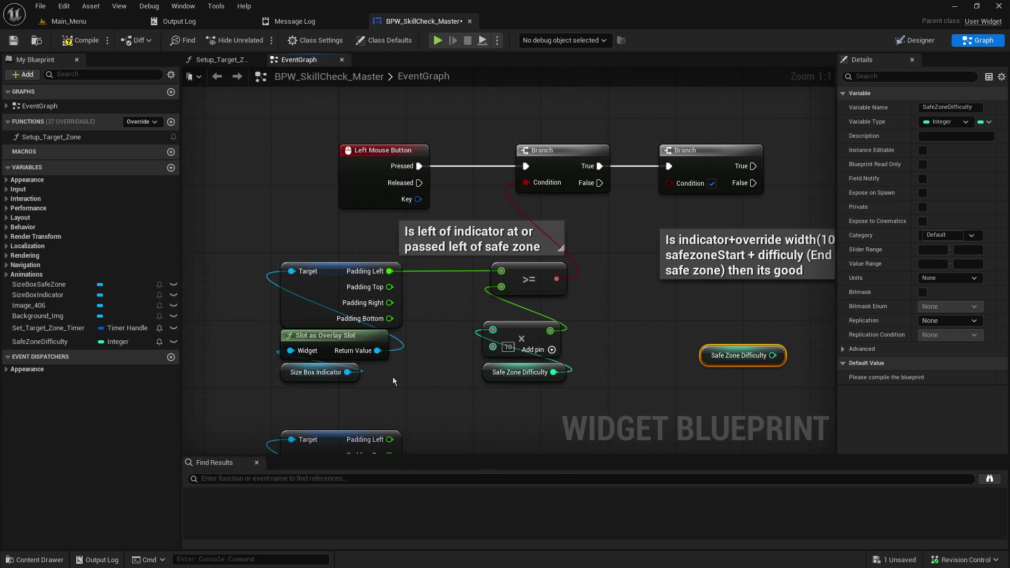
mouse_move(392, 377)
left_mouse_down()
mouse_move(364, 384)
mouse_move(299, 290)
left_mouse_up()
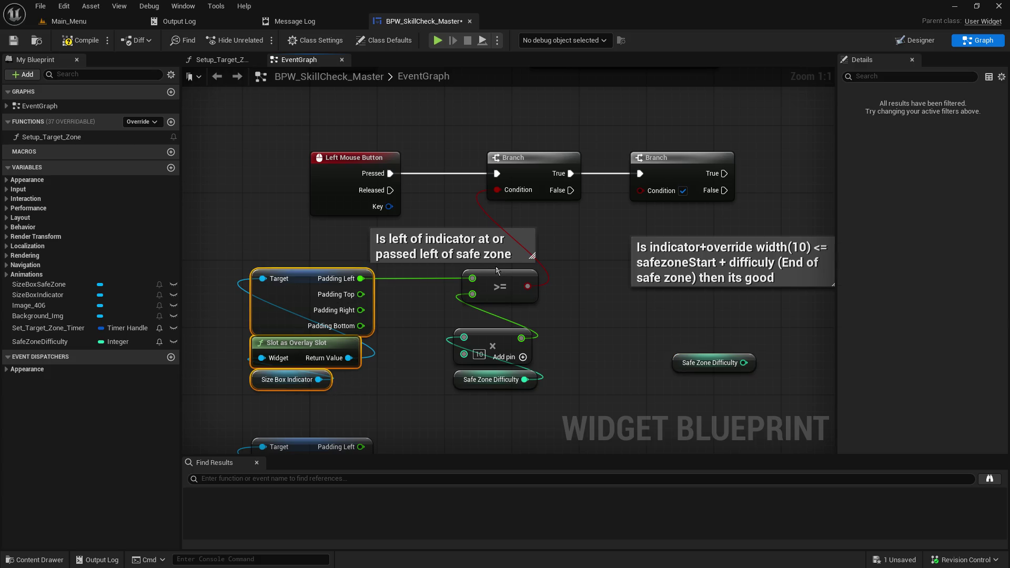
left_click_drag(499, 272, 295, 252)
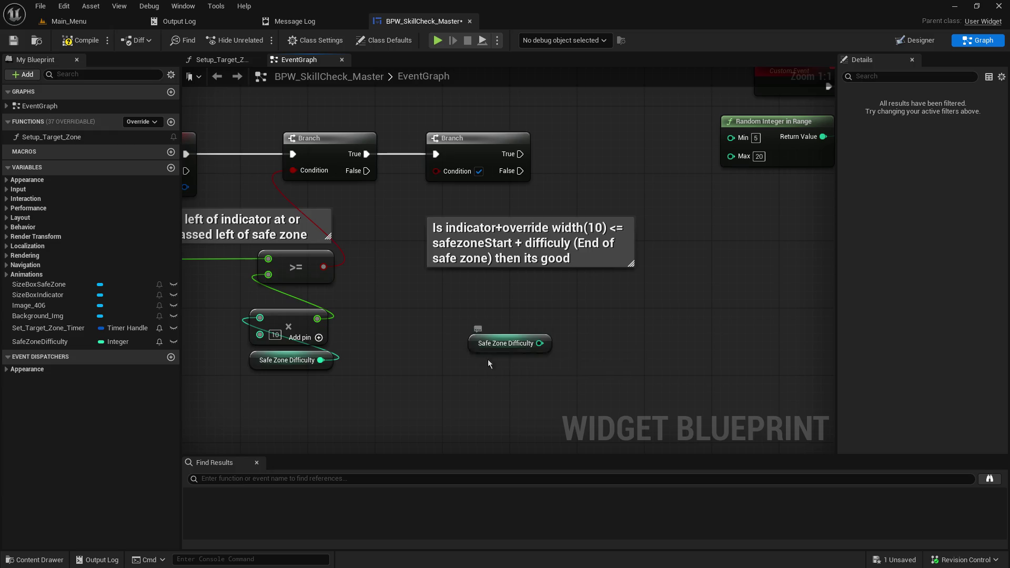
left_click_drag(477, 350, 683, 385)
- Paste the padding nodes, add 10 to Padding Left, then check the 10.0 width override in Designer
key("ctrl+v")
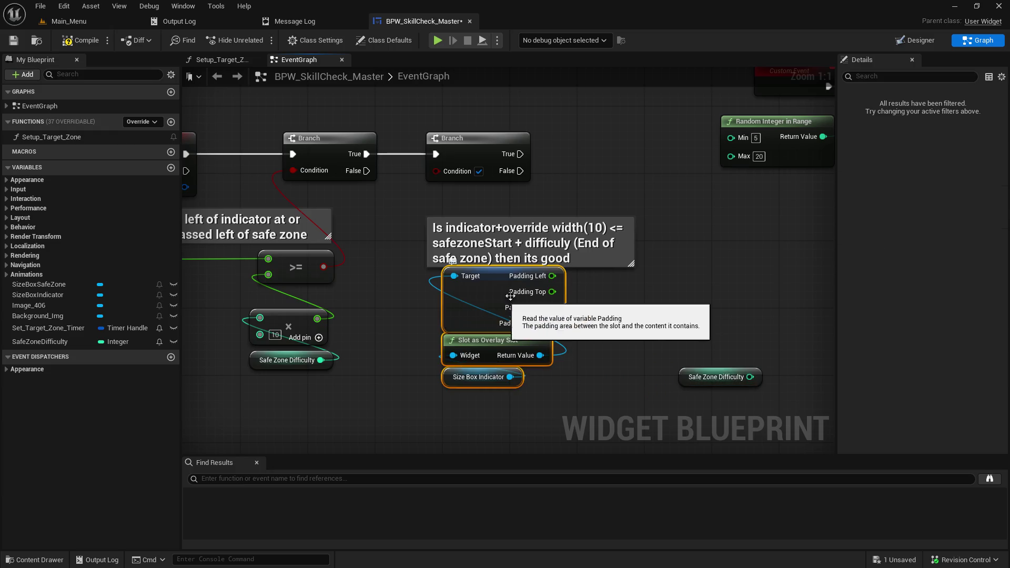
left_click_drag(531, 223, 532, 198)
left_click_drag(552, 275, 589, 270)
type("+")
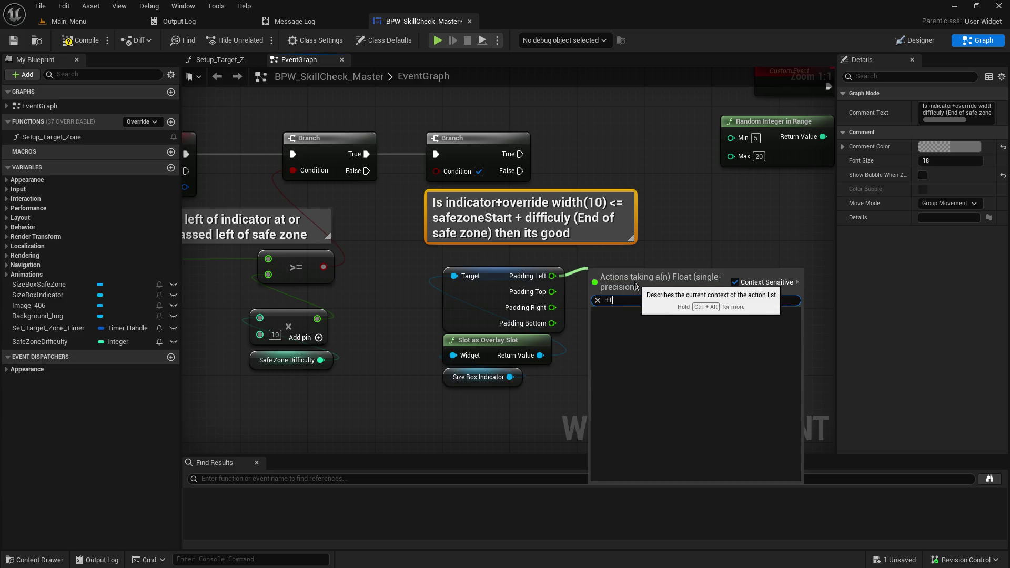
key("Return")
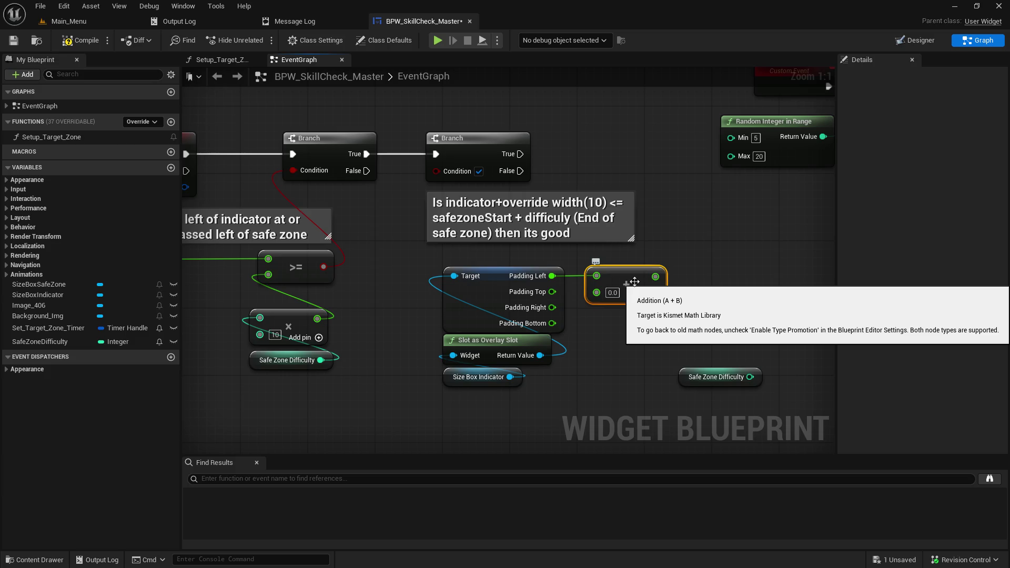
left_click(610, 293)
type("10")
left_click(714, 301)
left_click(918, 42)
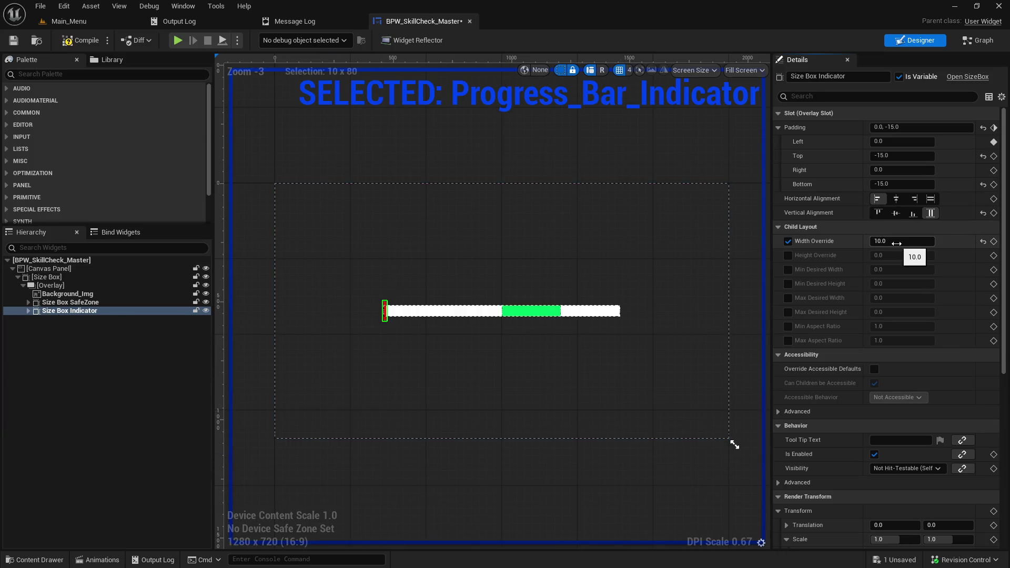
- Feed the Add result into a new <= comparison node
left_click(954, 46)
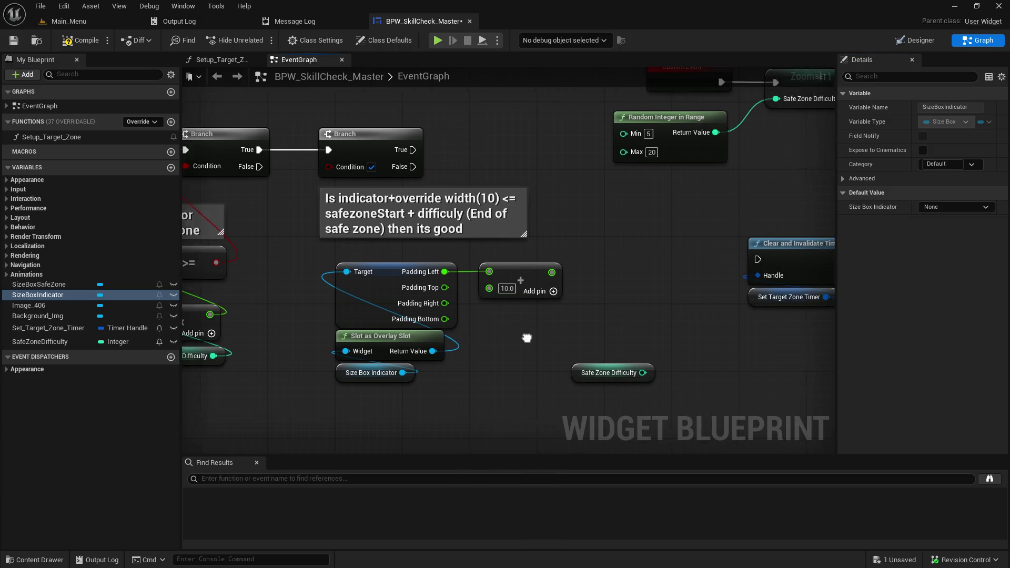
left_click_drag(560, 271, 606, 274)
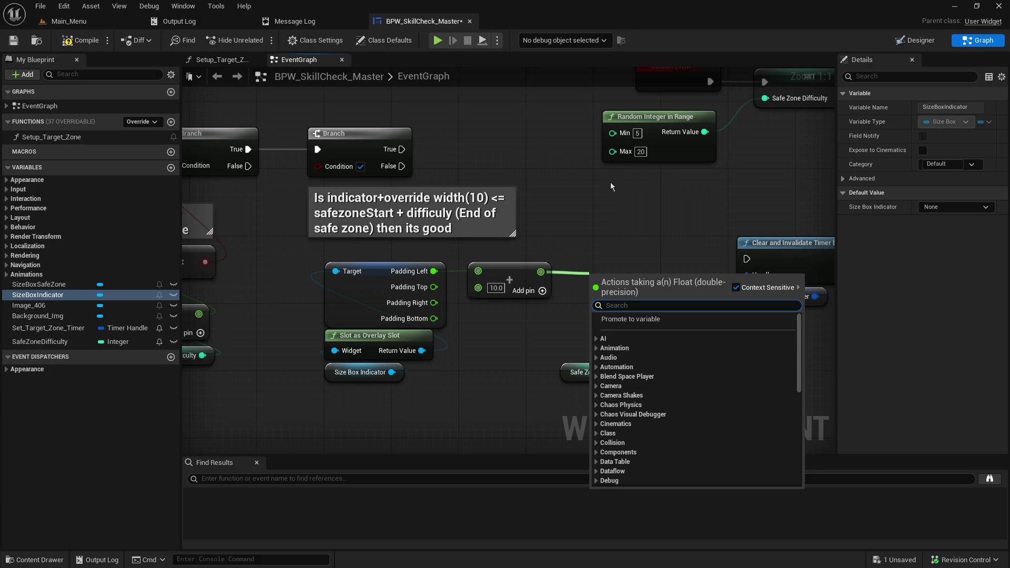
type("<=")
key("Return")
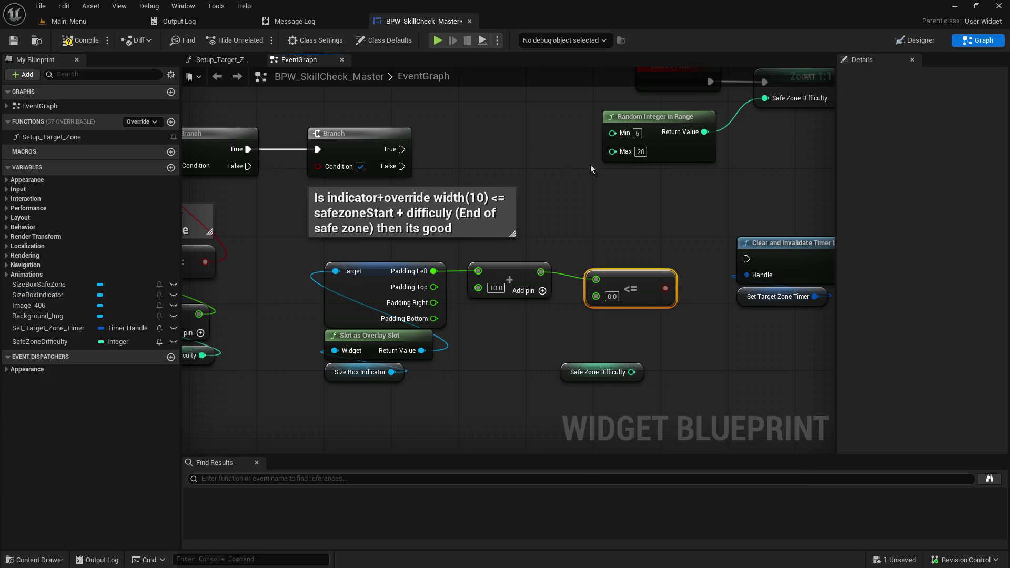
left_click_drag(627, 281, 629, 289)
- Multiply Safe Zone Difficulty by 10 with a new multiply node
left_click_drag(641, 372, 560, 381)
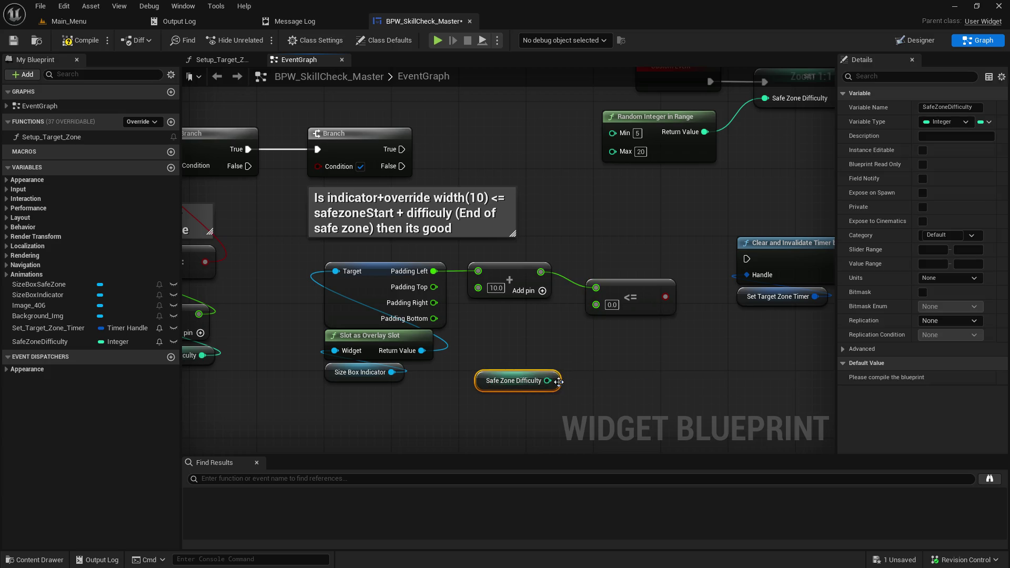
left_click_drag(553, 384, 579, 371)
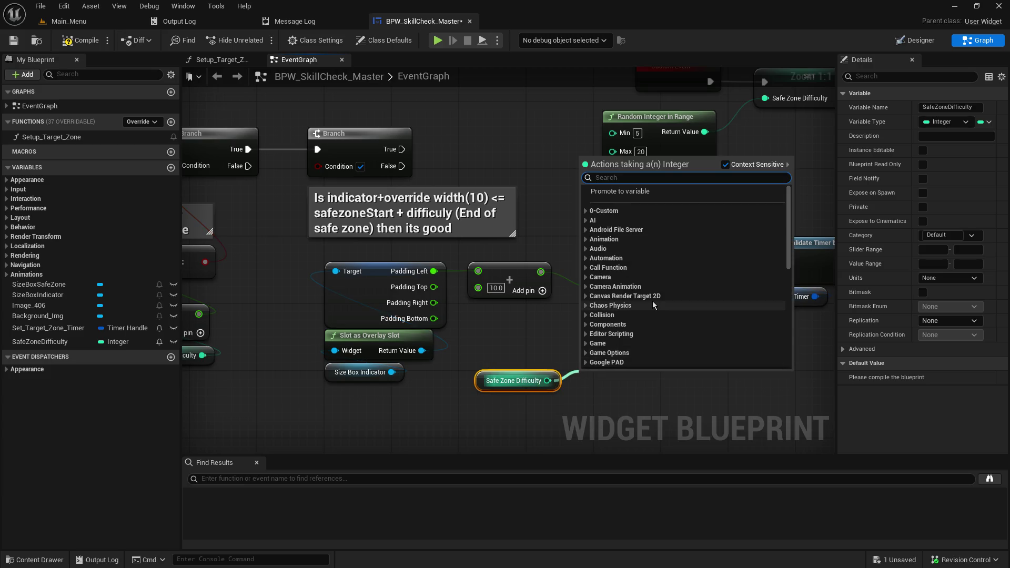
type("*10")
key("BackSpace")
key("BackSpace")
key("Return")
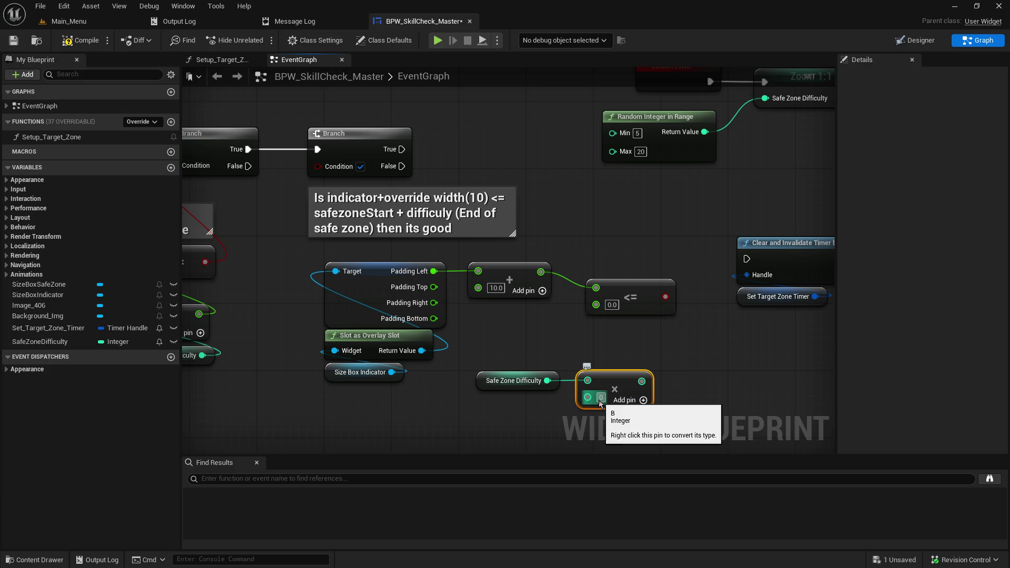
type("10")
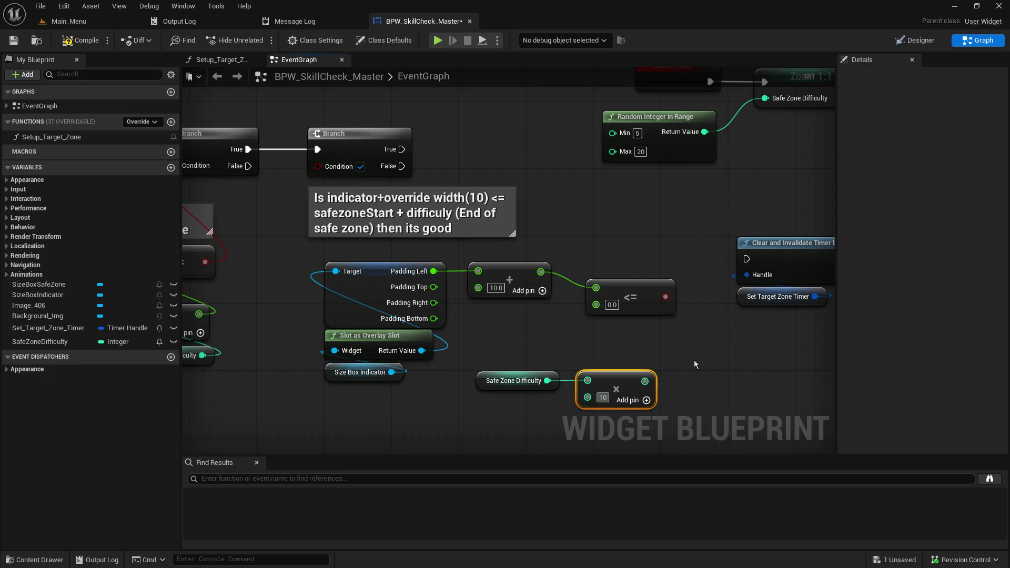
left_click(693, 353)
mouse_move(694, 357)
left_mouse_down()
mouse_move(651, 421)
mouse_move(563, 504)
left_mouse_up()
mouse_move(504, 263)
left_mouse_down()
mouse_move(646, 121)
mouse_move(463, 325)
mouse_move(458, 344)
left_mouse_up()
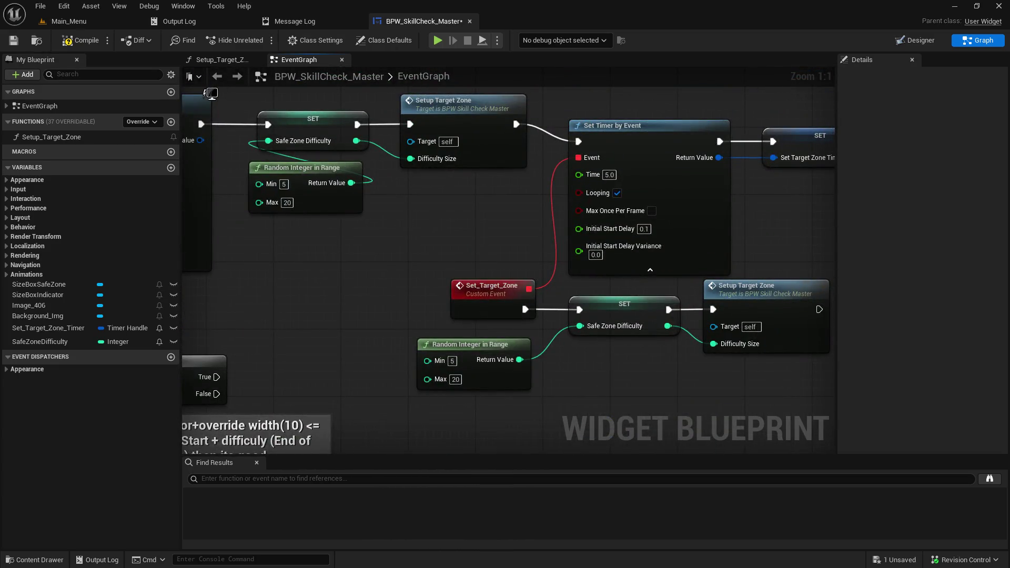
mouse_move(640, 401)
left_mouse_down()
mouse_move(438, 431)
mouse_move(465, 398)
left_mouse_up()
- Move the timer and Setup Target Zone nodes to the right
mouse_move(741, 348)
left_mouse_down()
mouse_move(435, 213)
mouse_move(286, 166)
mouse_move(286, 153)
mouse_move(295, 168)
mouse_move(288, 163)
left_mouse_up()
mouse_move(508, 122)
left_mouse_down()
mouse_move(581, 102)
mouse_move(650, 102)
left_mouse_up()
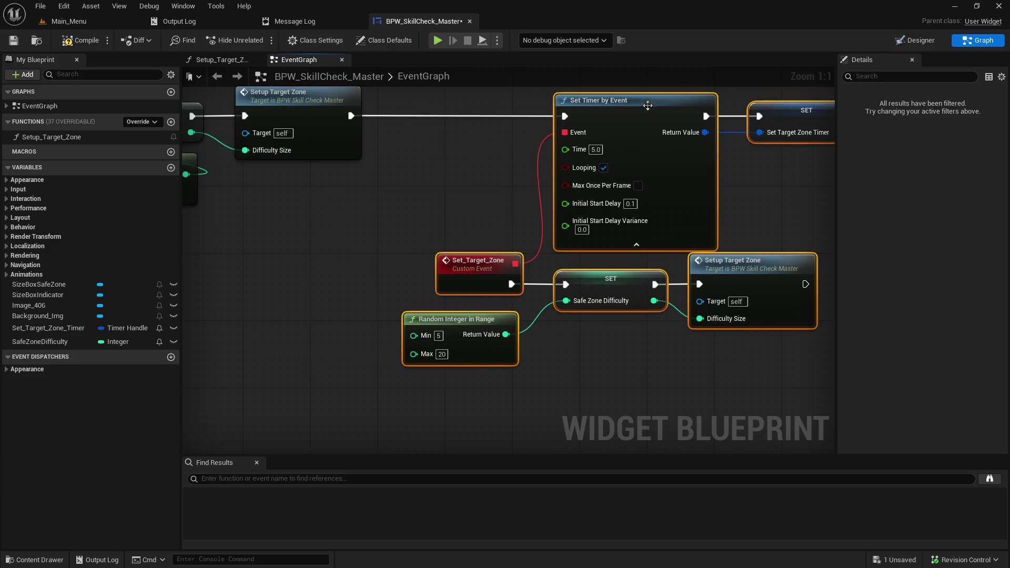
left_click(392, 191)
mouse_move(314, 207)
left_mouse_down()
mouse_move(702, 255)
mouse_move(363, 317)
left_mouse_up()
- Add a two-line 'each loop resets (for testing)' comment over the timer, resize it, and save
key("c")
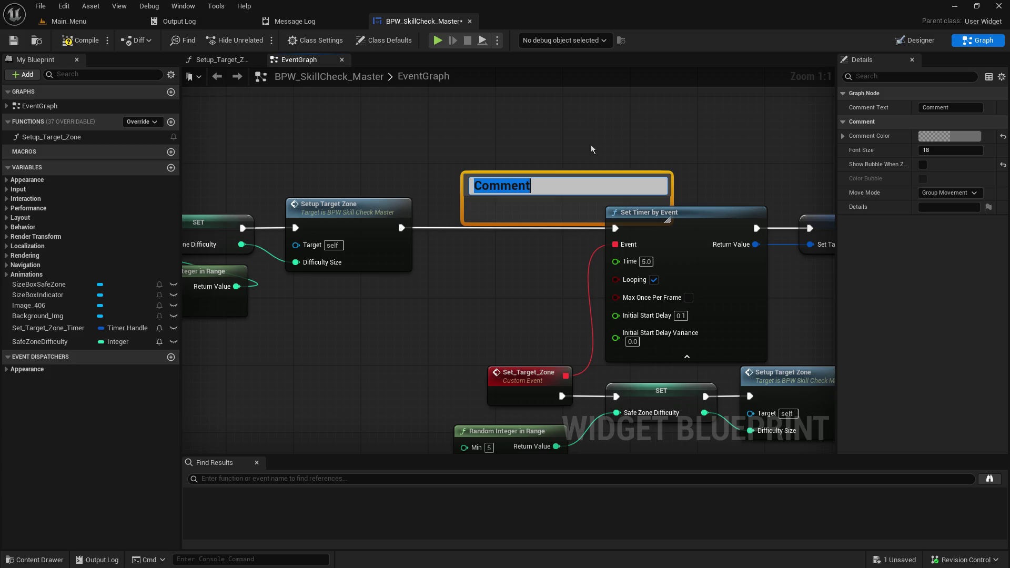
type("each loop resets")
key("Return")
type("(for testing)")
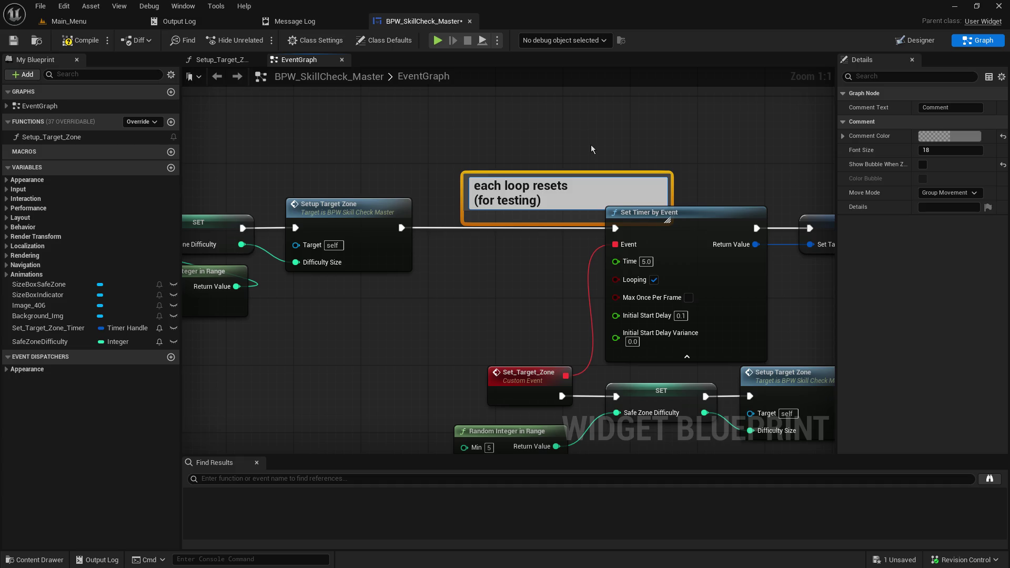
left_click(592, 150)
mouse_move(672, 190)
left_mouse_down()
mouse_move(565, 195)
mouse_move(578, 196)
mouse_move(549, 232)
left_mouse_up()
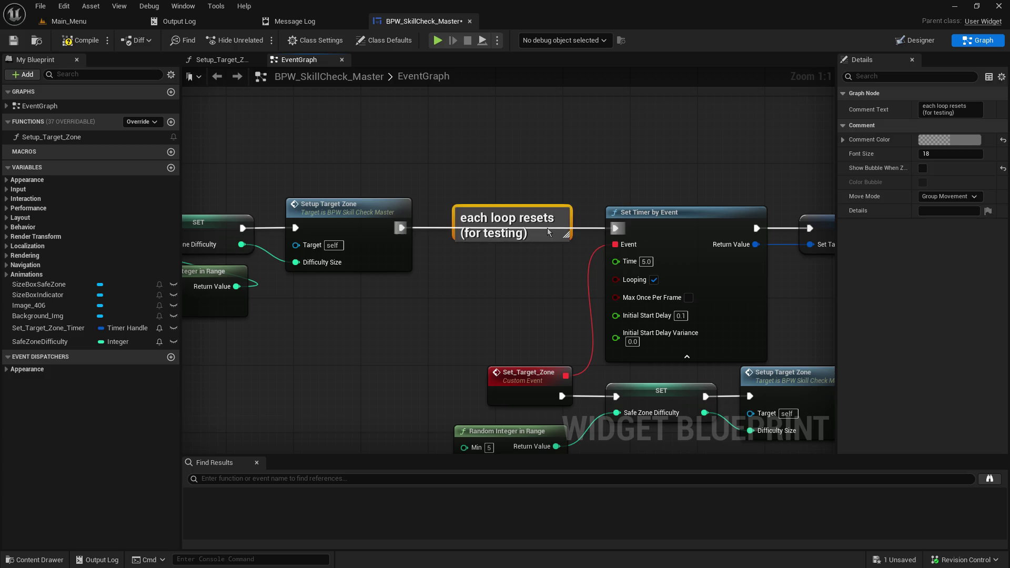
left_click(490, 150)
left_click(15, 45)
left_click_drag(373, 337, 589, 293)
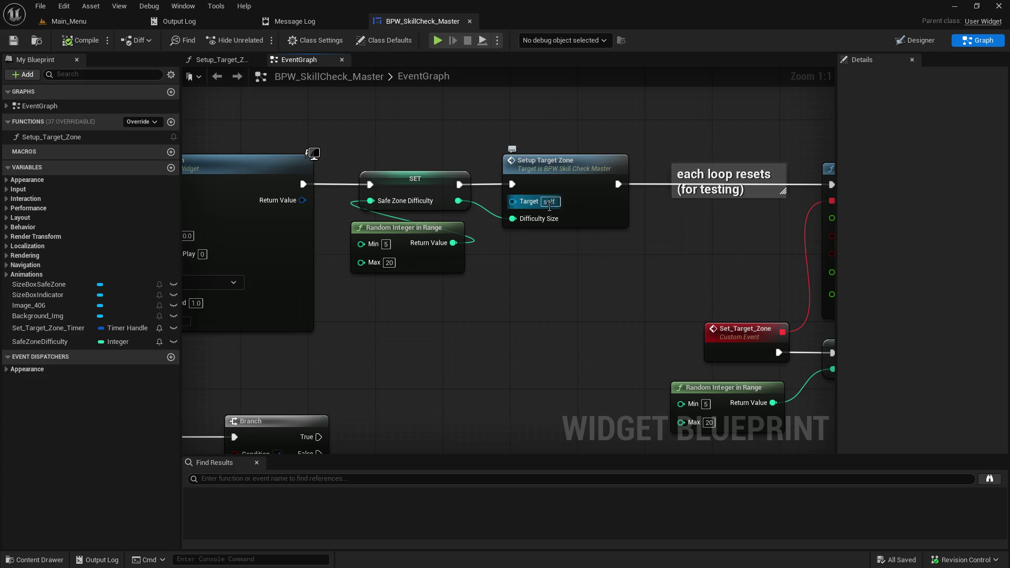
- Nudge the <= comparison node up-right in the success check
mouse_move(609, 301)
left_mouse_down()
mouse_move(649, 196)
mouse_move(647, 144)
mouse_move(539, 146)
mouse_move(537, 137)
mouse_move(471, 260)
mouse_move(797, 200)
mouse_move(728, 180)
mouse_move(728, 153)
mouse_move(709, 124)
left_mouse_up()
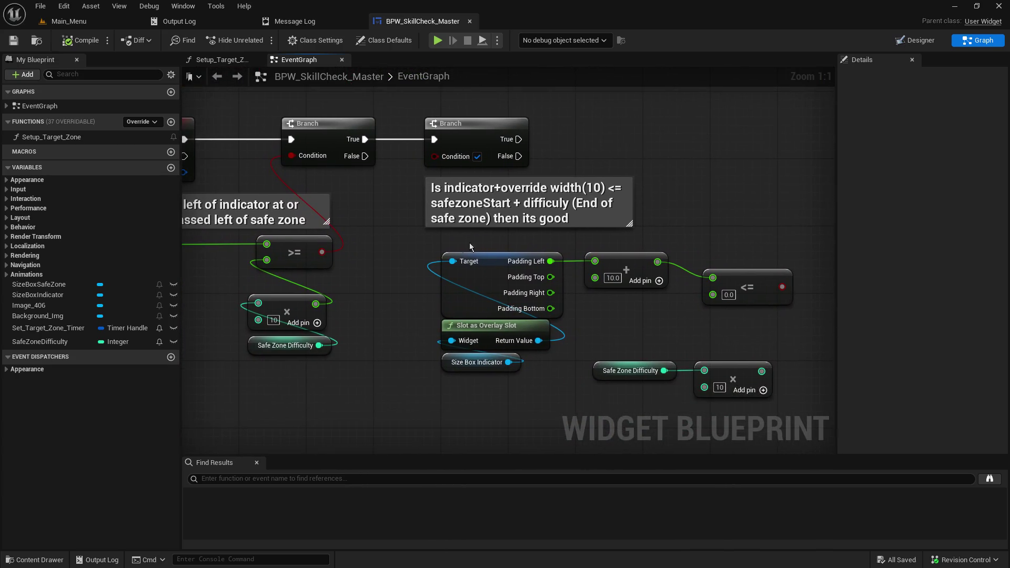
mouse_move(425, 238)
left_mouse_down()
mouse_move(482, 234)
mouse_move(525, 263)
mouse_move(620, 265)
left_mouse_up()
left_click_drag(717, 293, 726, 277)
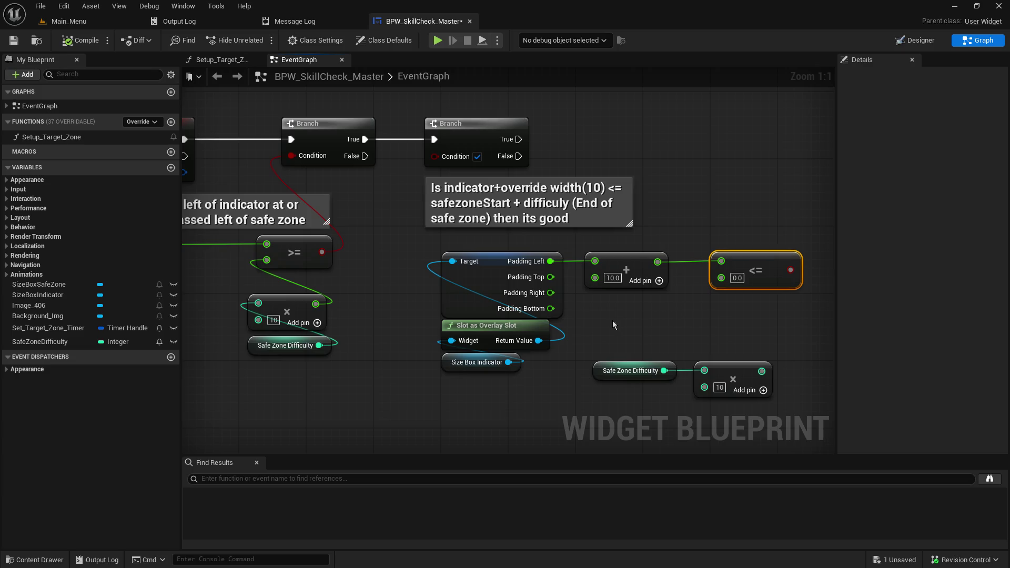
mouse_move(389, 271)
left_mouse_down()
mouse_move(458, 304)
mouse_move(383, 329)
left_mouse_up()
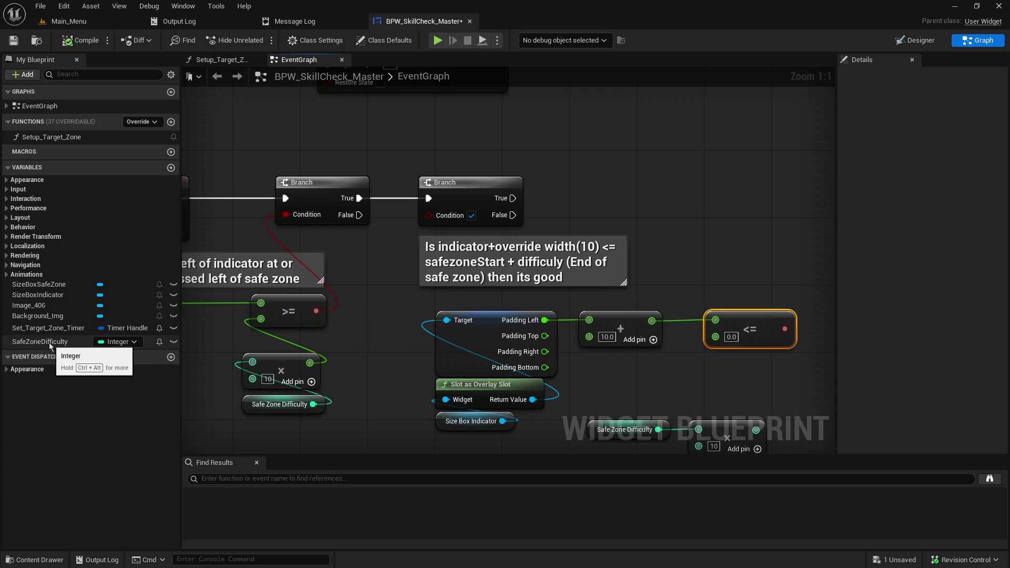
- Save the blueprint and zoom out to review the Left Mouse Button check logic
mouse_move(474, 316)
left_mouse_down()
mouse_move(447, 237)
mouse_move(713, 254)
left_mouse_up()
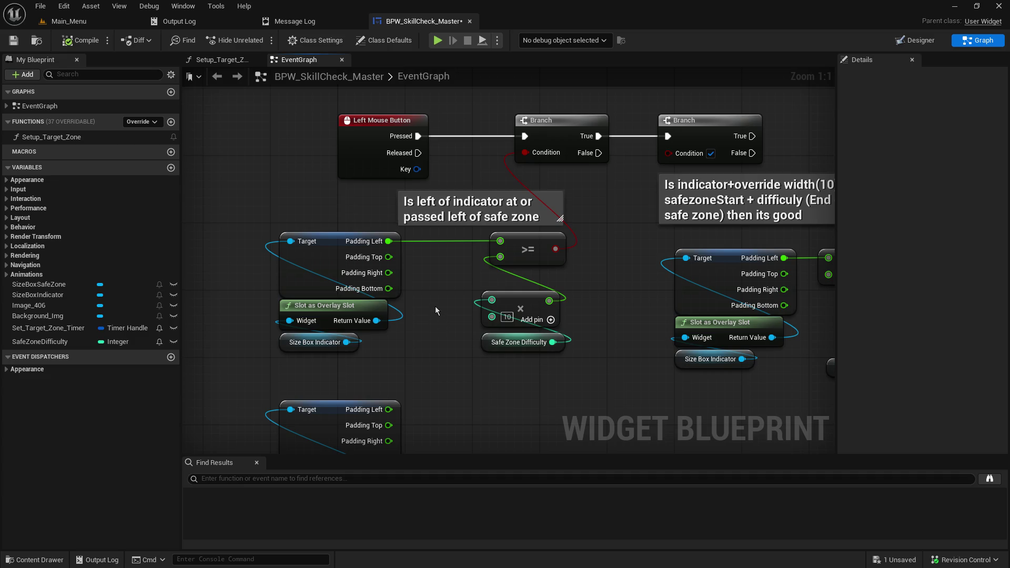
mouse_move(279, 216)
left_mouse_down()
mouse_move(390, 328)
mouse_move(398, 355)
left_mouse_up()
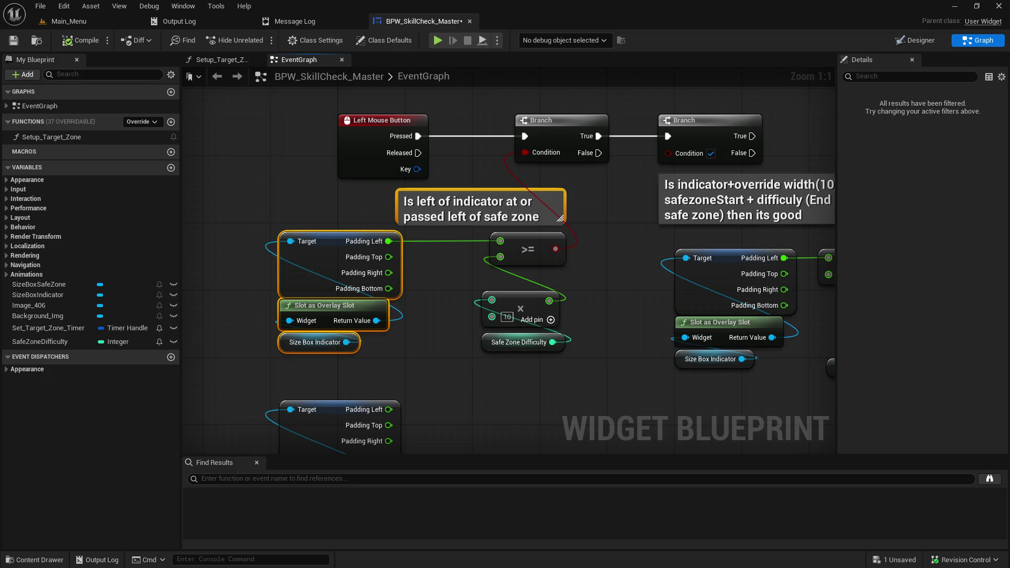
left_click(18, 43)
left_click_drag(624, 277, 625, 317)
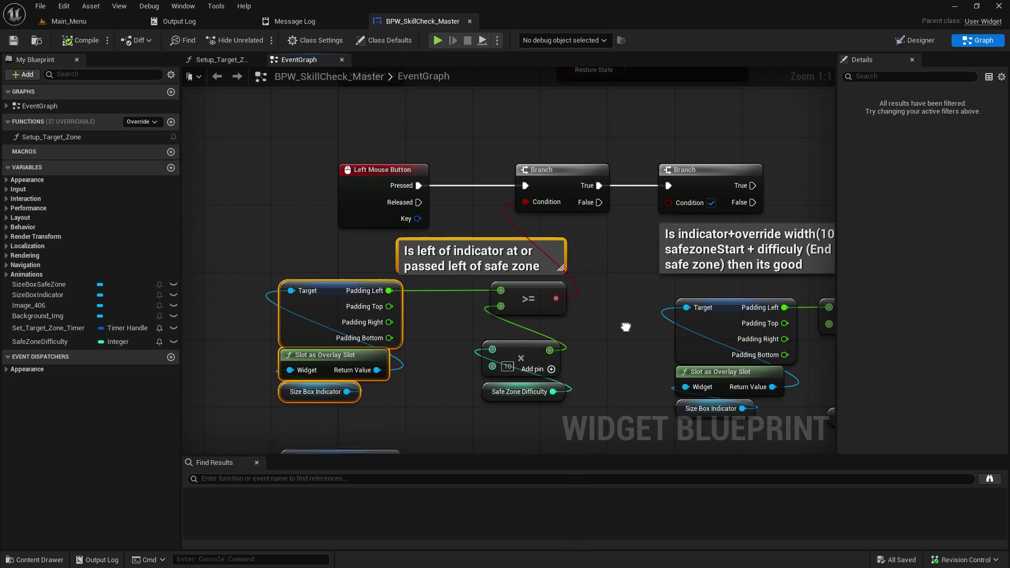
scroll(560, 274, "down", 3)
mouse_move(560, 274)
left_mouse_down()
mouse_move(561, 298)
mouse_move(521, 232)
left_mouse_up()
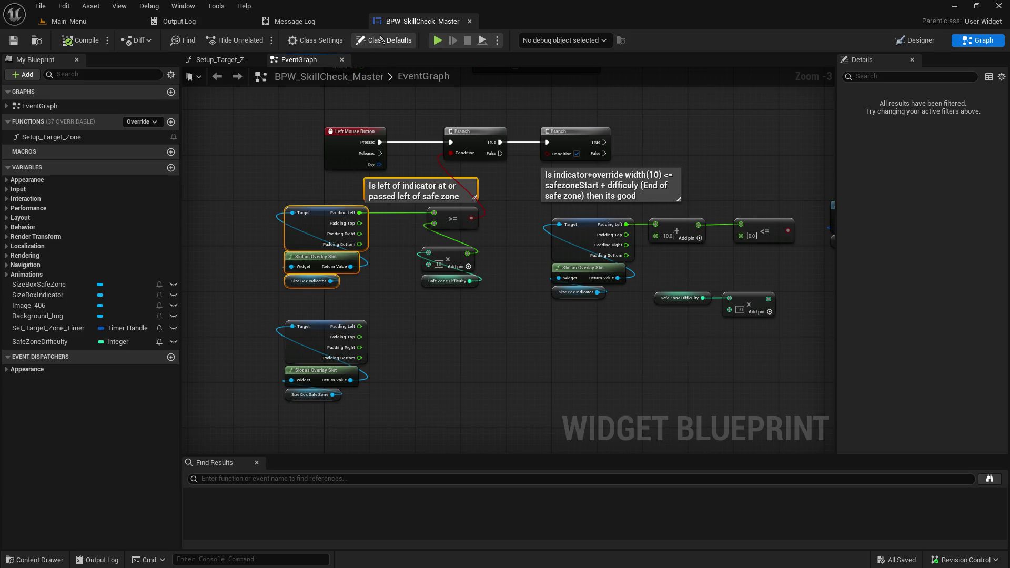
left_click(522, 248)
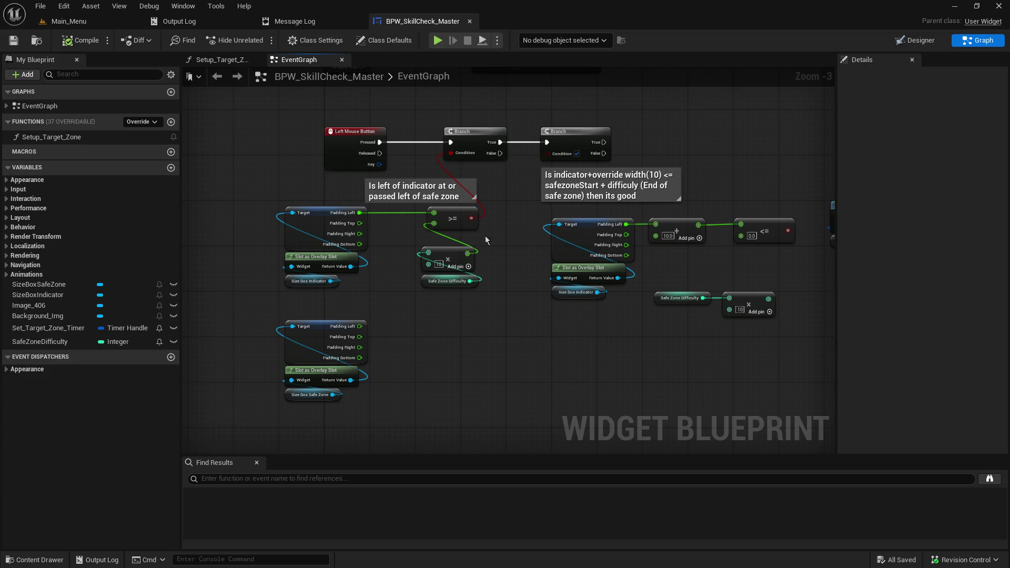
scroll(302, 304, "up", 4)
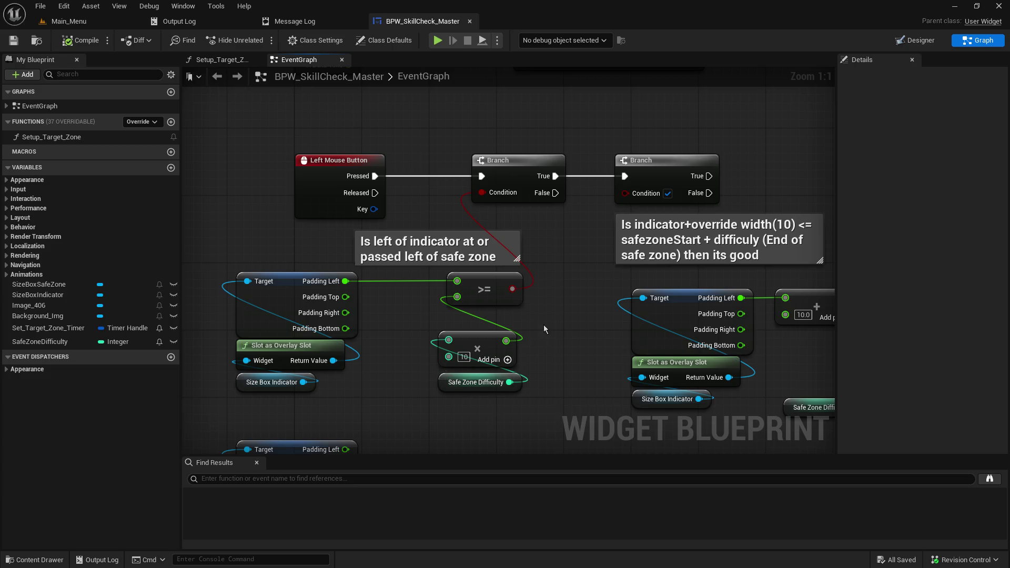
- Unhook the Safe Zone Difficulty × 10 nodes from the >= check and move them lower right
left_click_drag(541, 327, 419, 289)
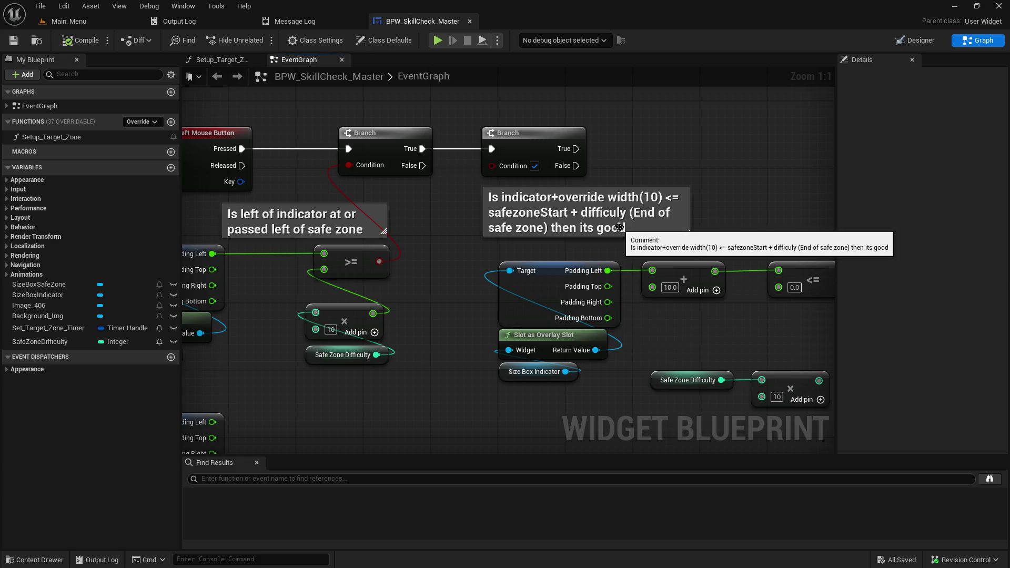
left_click_drag(656, 154, 801, 127)
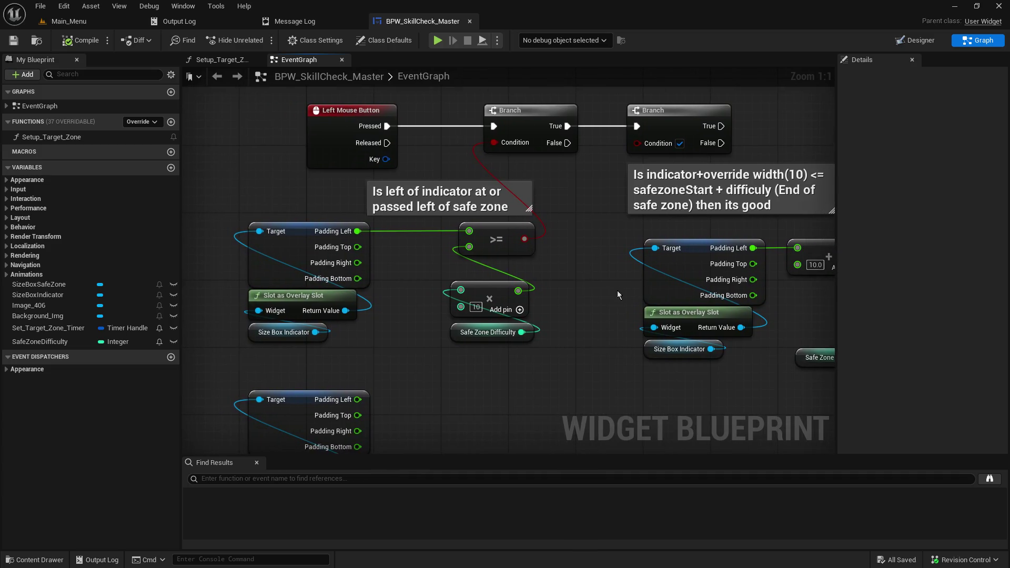
left_click_drag(532, 357, 449, 279)
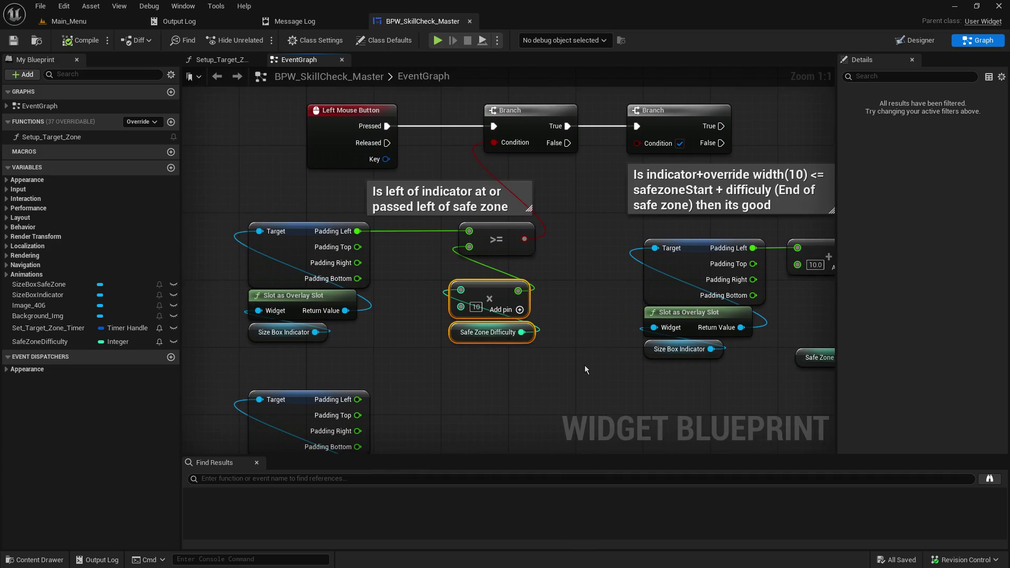
left_click(518, 290, "alt")
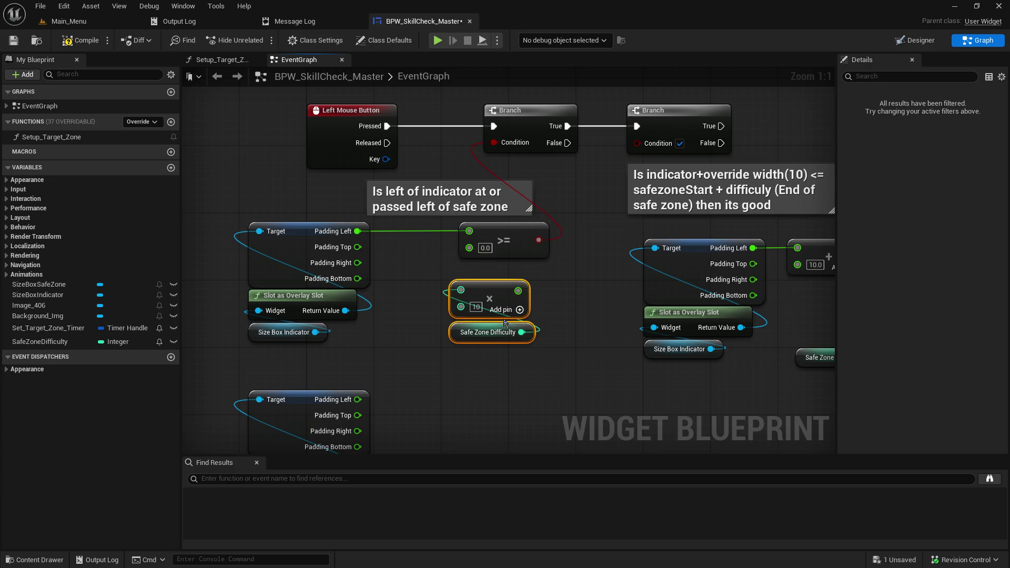
mouse_move(496, 290)
left_mouse_down()
mouse_move(550, 353)
mouse_move(738, 399)
left_mouse_up()
left_click(518, 317)
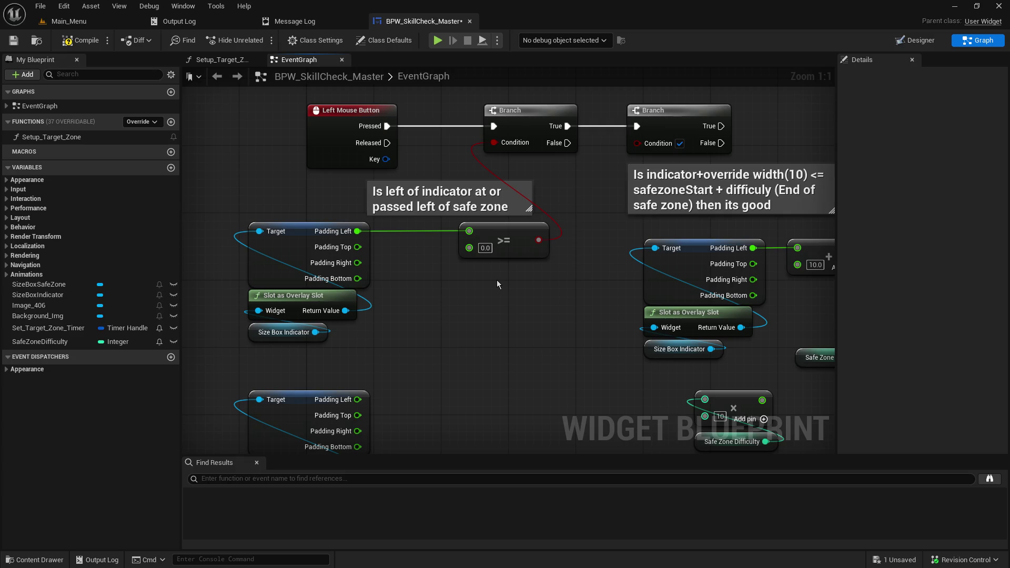
left_click(232, 63)
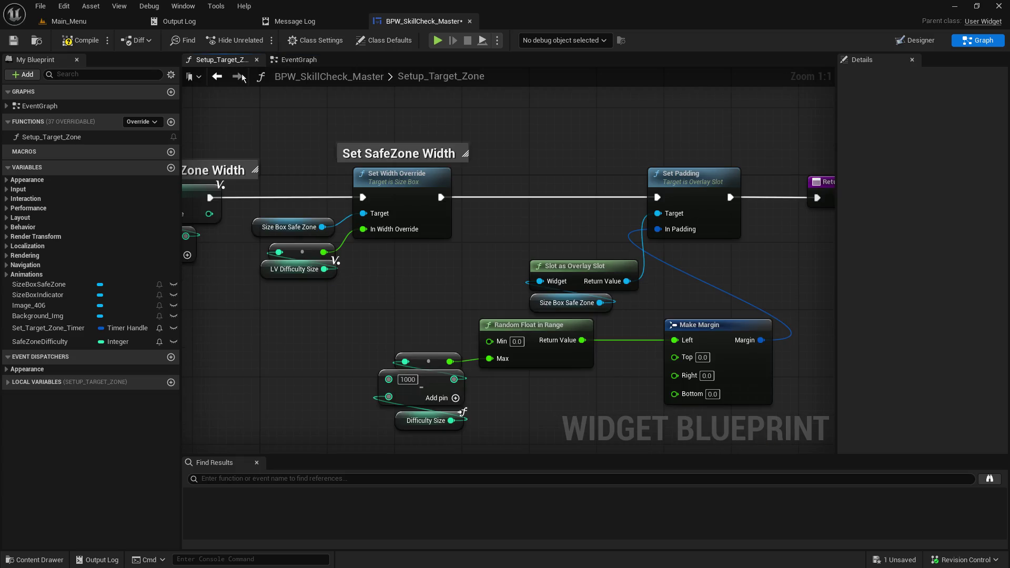
- Copy Setup_Target_Zone's Size Box Safe Zone and Slot as Overlay Slot nodes, then return to EventGraph
left_click_drag(538, 226, 492, 129)
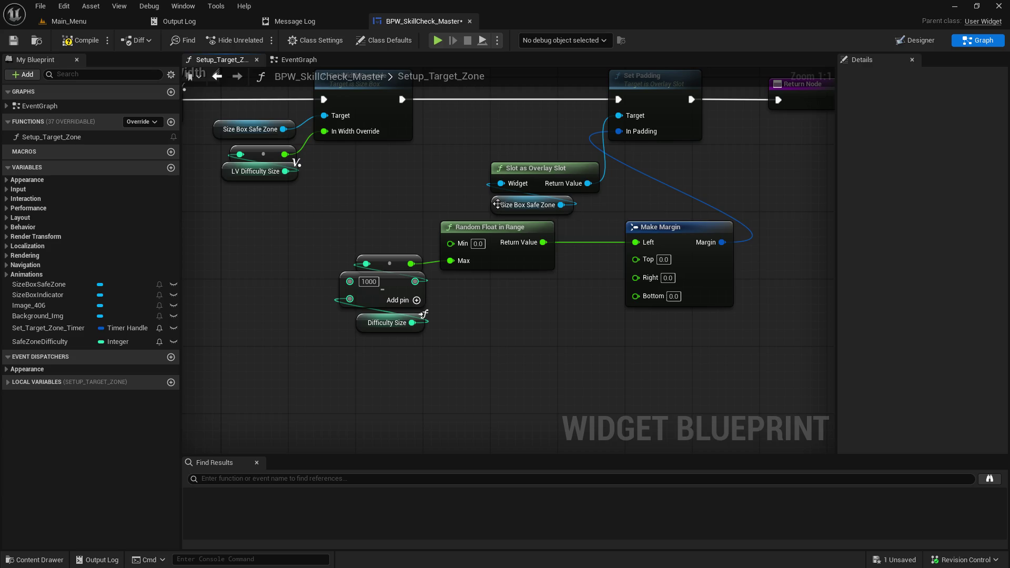
left_click(497, 204)
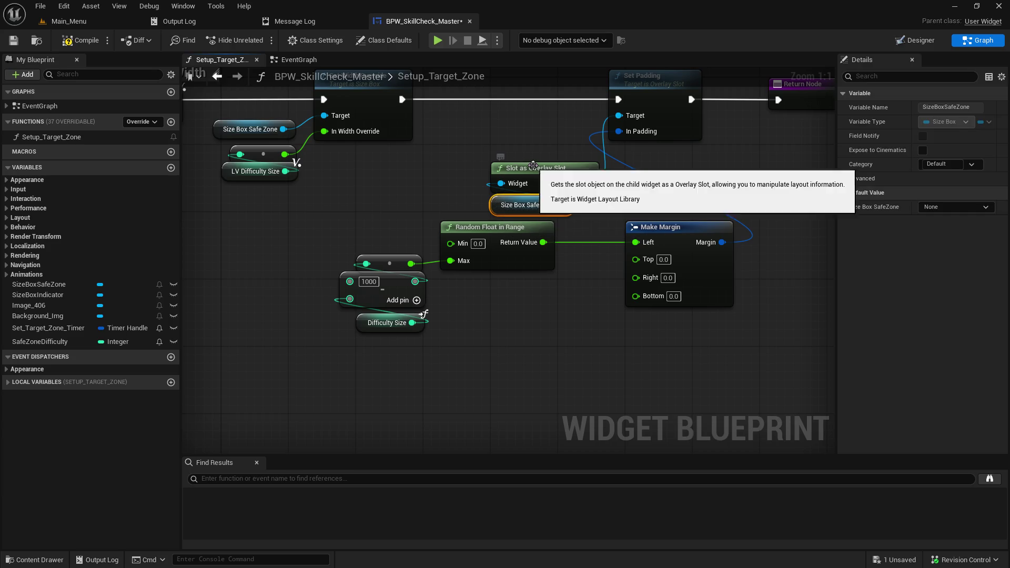
left_click(532, 166, "ctrl")
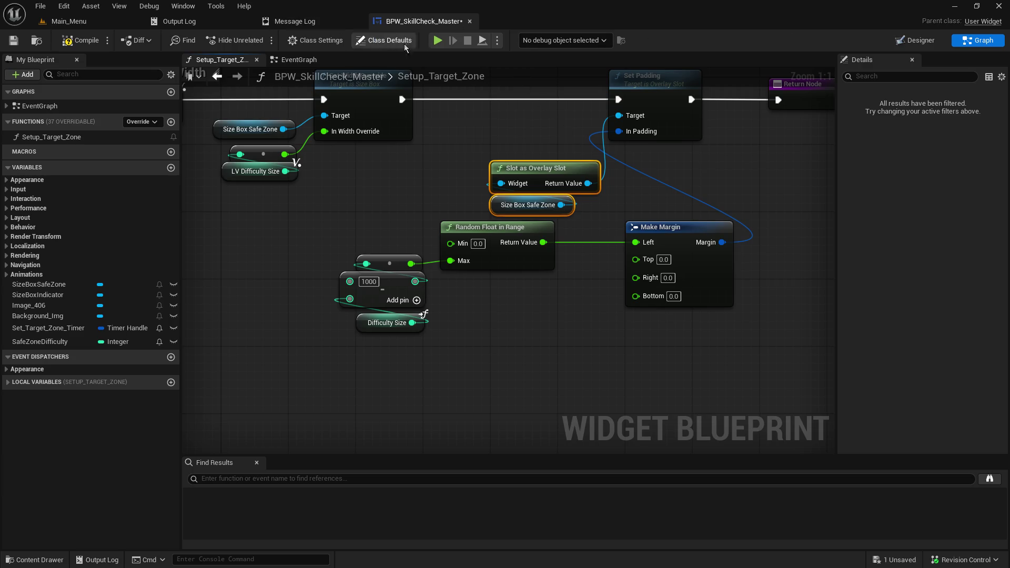
left_click(297, 59)
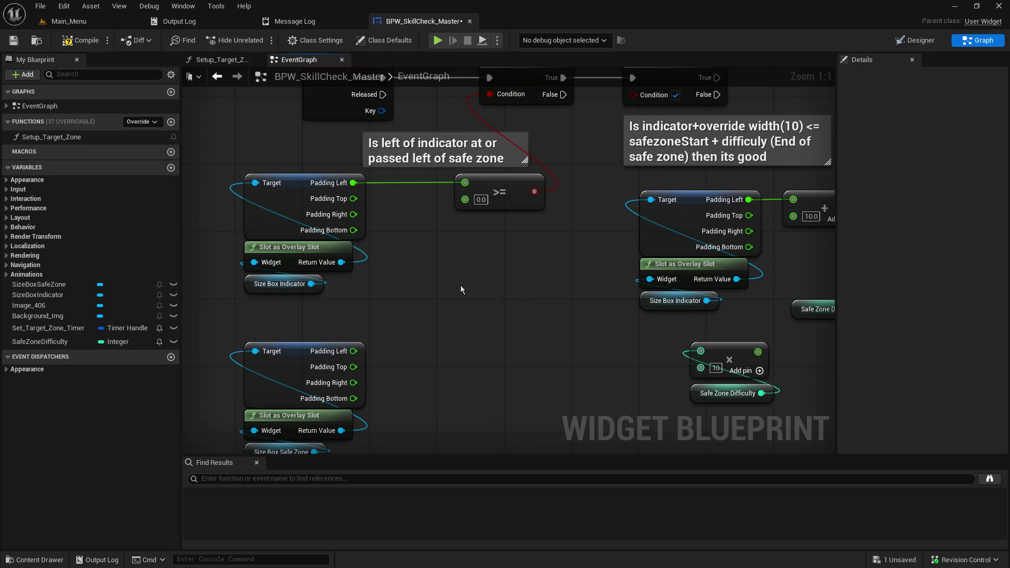
- Paste the safe zone slot nodes, split their Padding, and feed Padding Left into the >= check
key("ctrl+v")
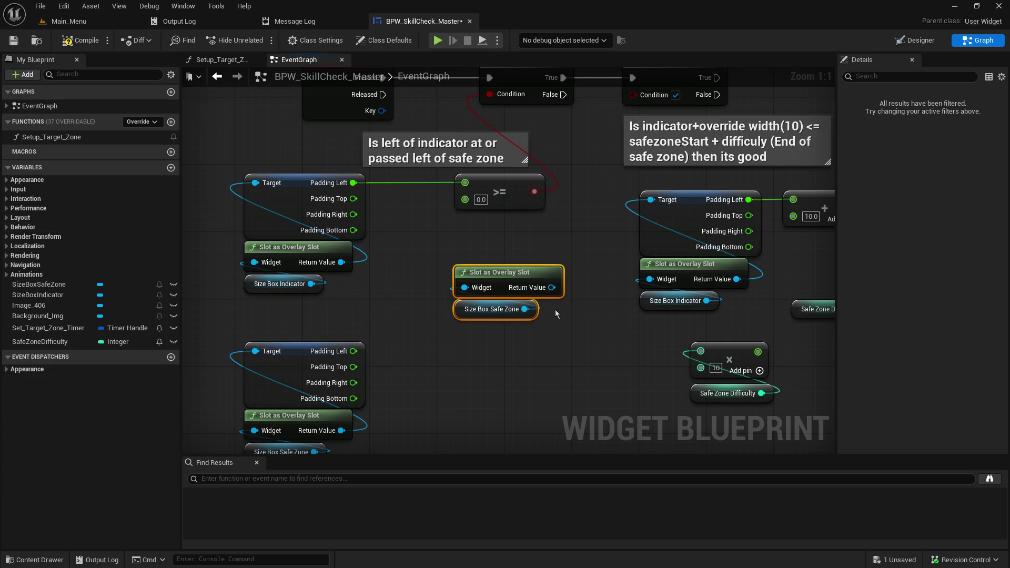
mouse_move(551, 288)
left_mouse_down()
mouse_move(550, 255)
mouse_move(512, 225)
left_mouse_up()
type("padding")
key("Return")
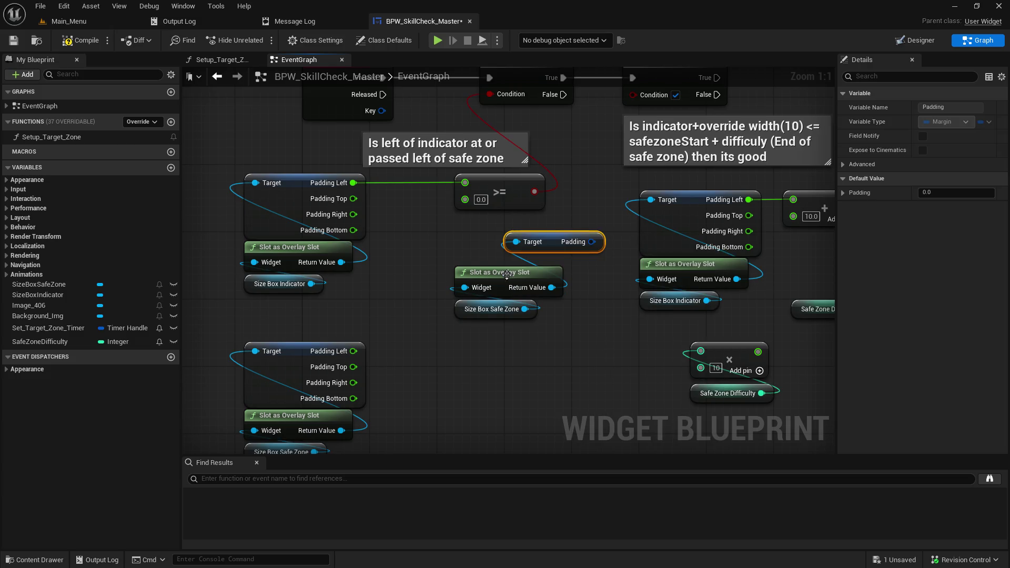
left_click_drag(563, 250, 521, 232)
mouse_move(553, 359)
left_mouse_down()
mouse_move(495, 230)
mouse_move(478, 294)
left_mouse_up()
left_click(526, 315)
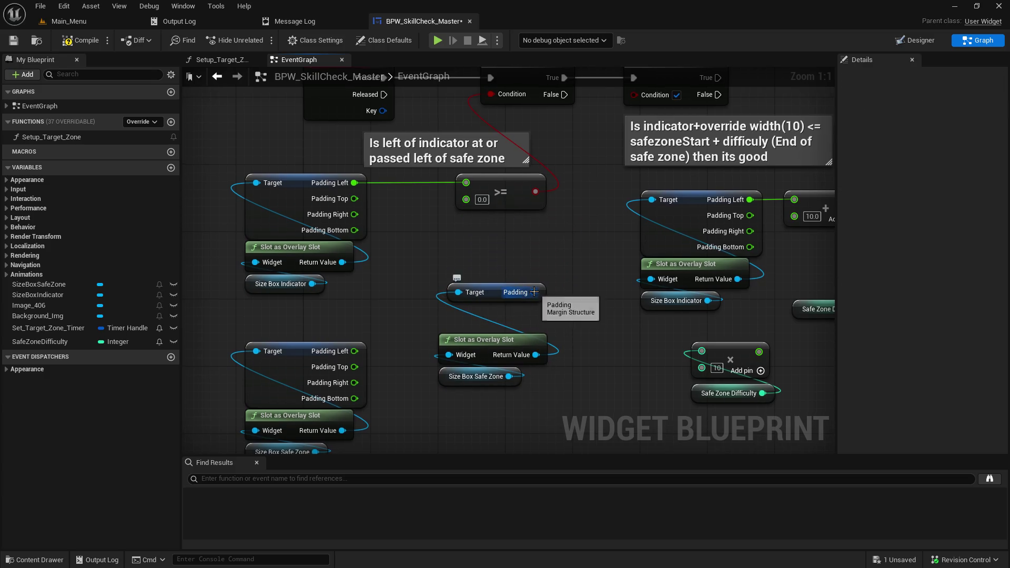
right_click(534, 292)
left_click(565, 339)
mouse_move(503, 293)
left_mouse_down()
mouse_move(496, 229)
mouse_move(468, 201)
left_mouse_up()
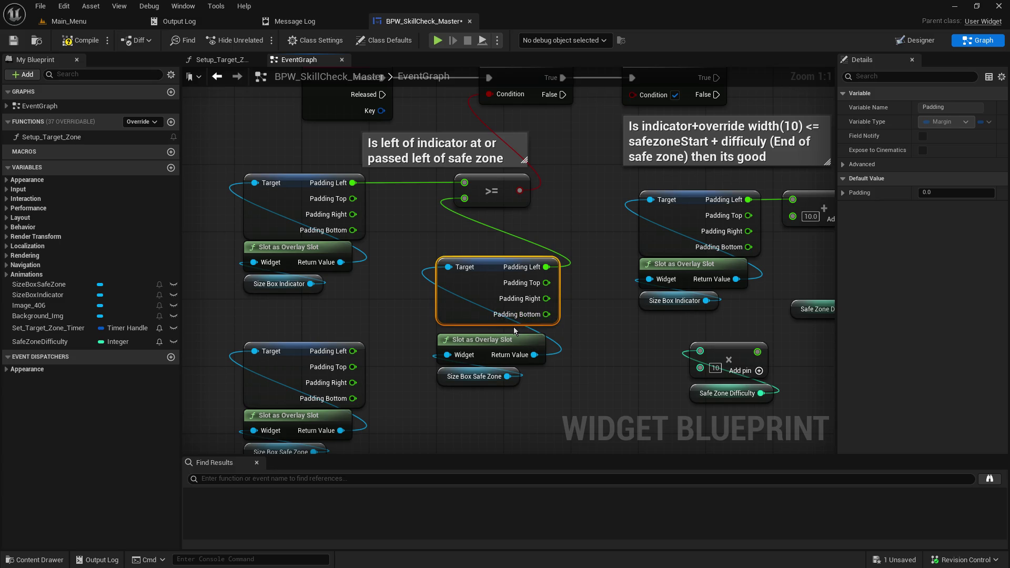
- Delete the leftover lower-left safe zone padding nodes and compile the blueprint
mouse_move(377, 311)
left_mouse_down()
mouse_move(356, 315)
mouse_move(412, 226)
mouse_move(433, 261)
mouse_move(384, 202)
left_mouse_up()
left_click_drag(336, 225, 432, 387)
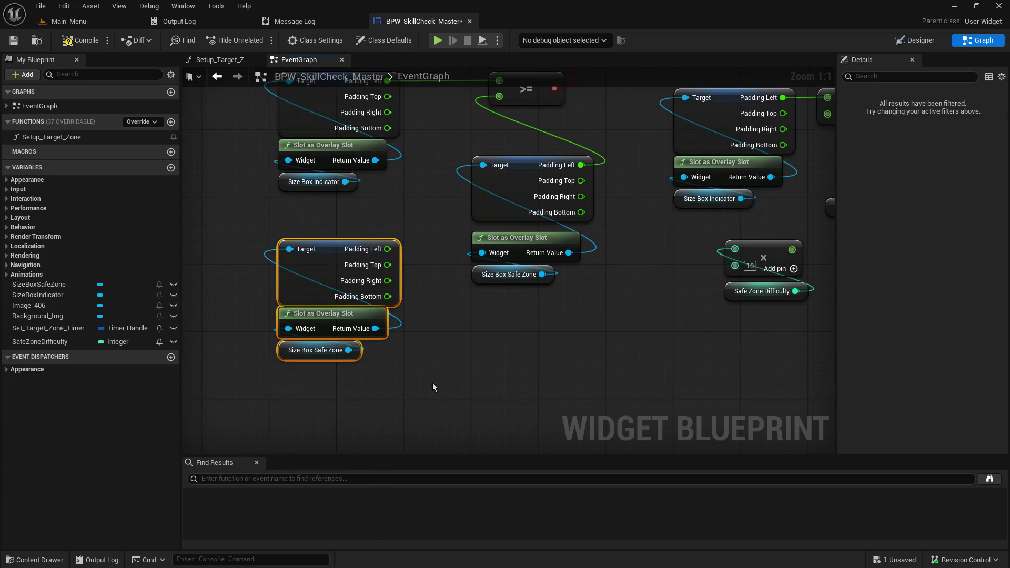
key("Delete")
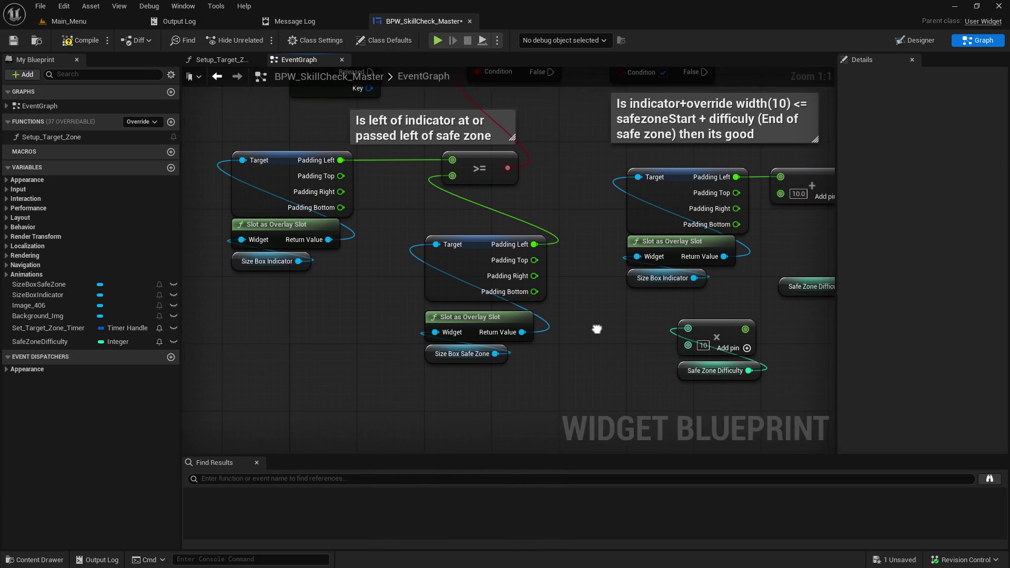
mouse_move(522, 359)
left_mouse_down()
mouse_move(463, 254)
mouse_move(430, 268)
left_mouse_up()
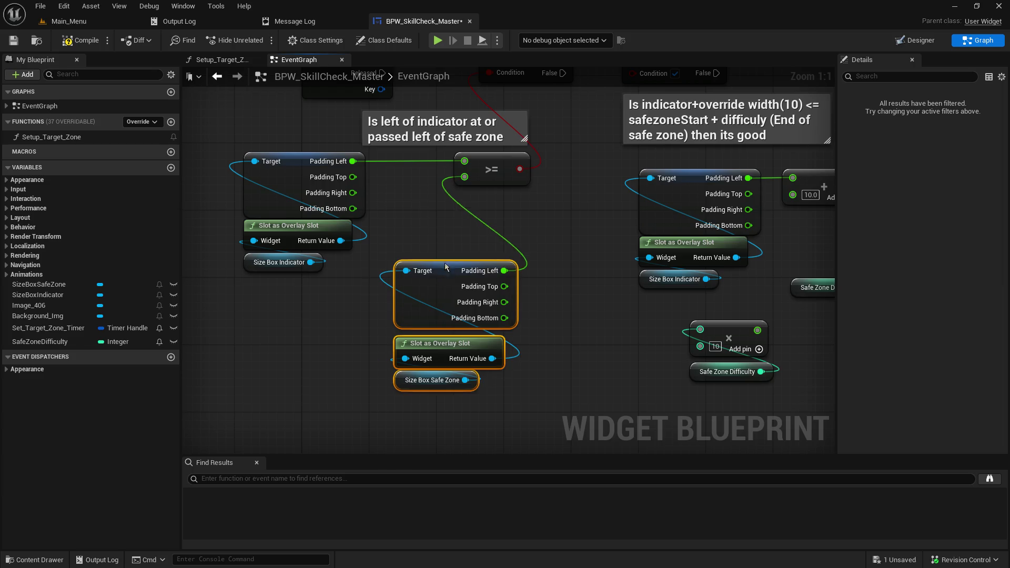
left_click(536, 249)
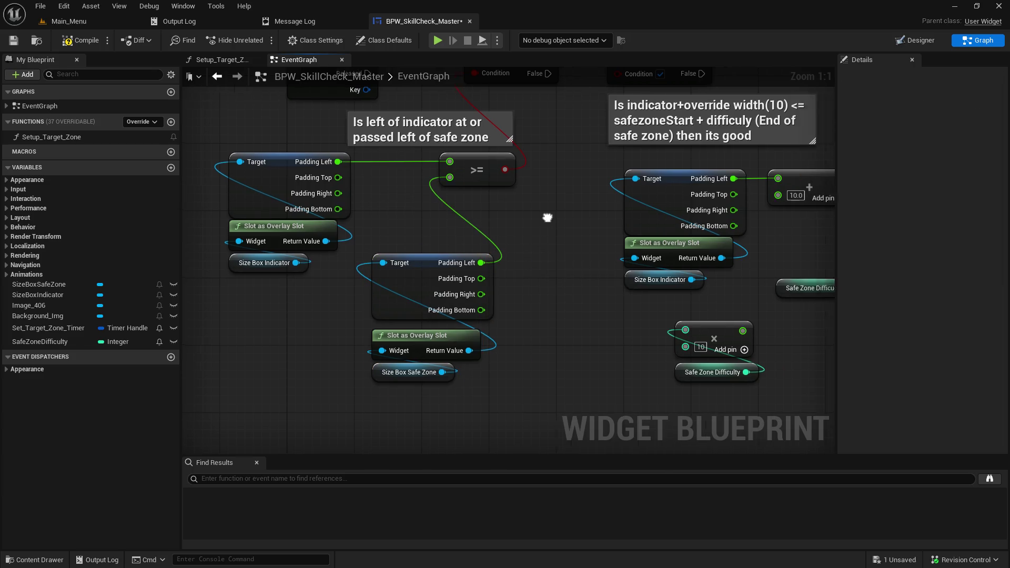
left_click_drag(556, 219, 390, 210)
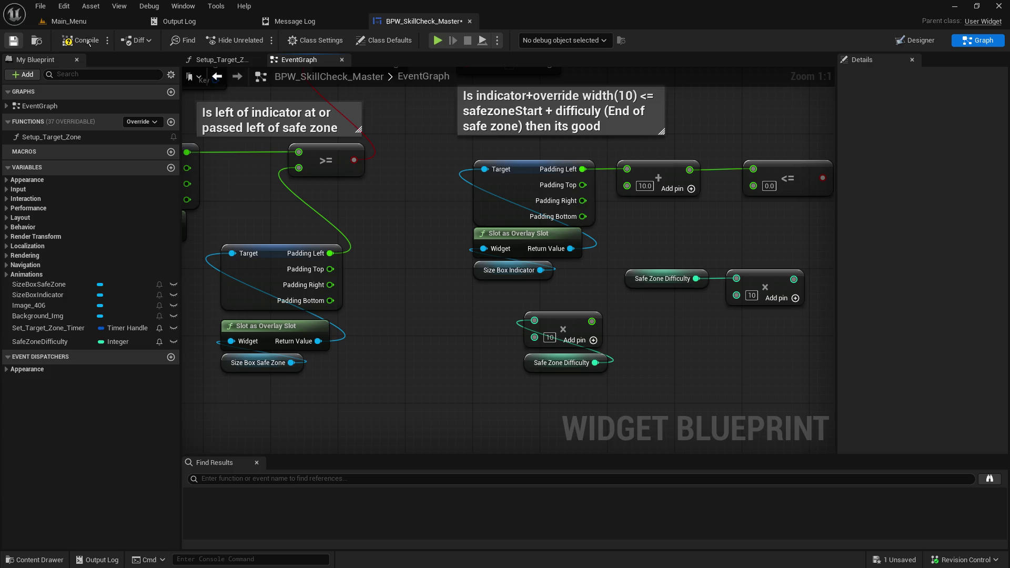
left_click(89, 41)
- Inspect the Size Box Indicator padding nodes and the <= comparison
mouse_move(403, 163)
left_mouse_down()
mouse_move(633, 151)
mouse_move(588, 238)
mouse_move(523, 153)
mouse_move(478, 144)
mouse_move(441, 179)
left_mouse_up()
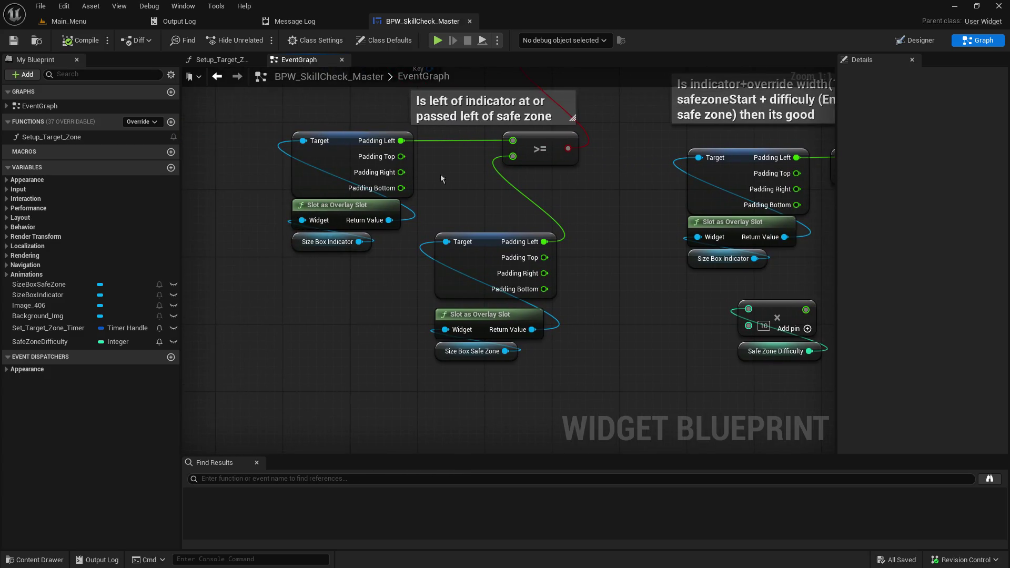
left_click(351, 140)
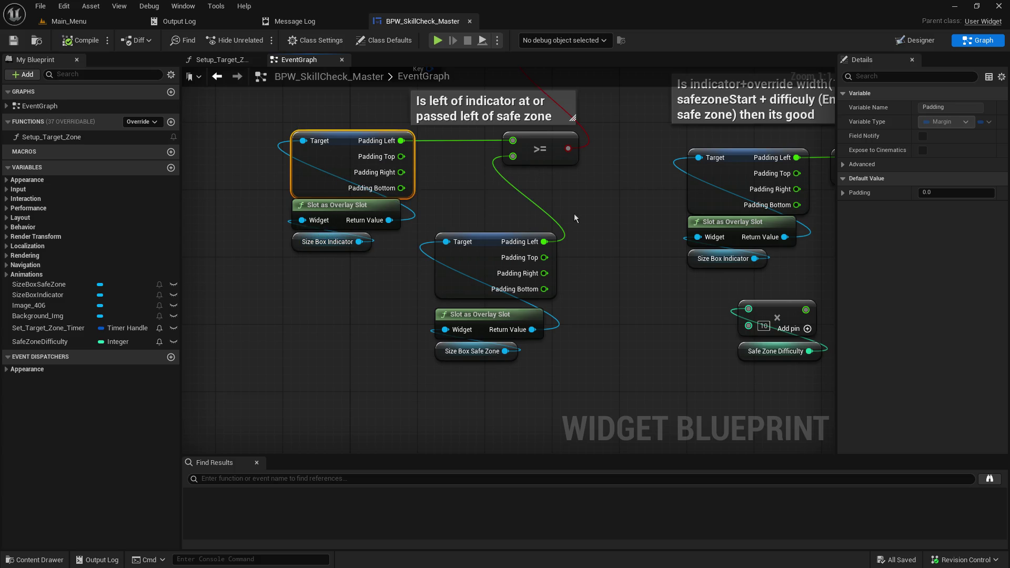
left_click_drag(573, 215, 485, 247)
mouse_move(546, 192)
left_mouse_down()
mouse_move(672, 327)
mouse_move(648, 337)
left_mouse_up()
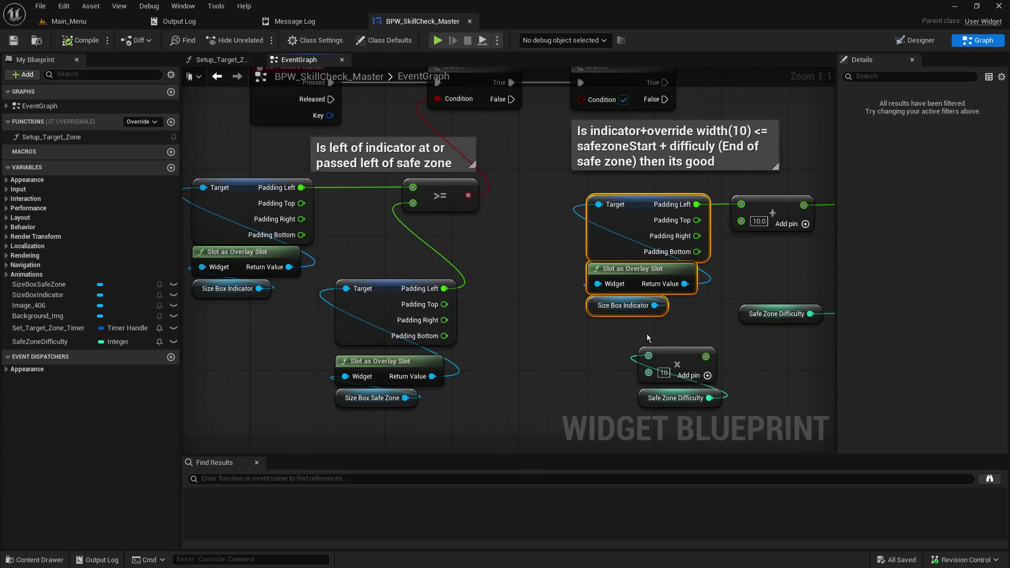
left_click_drag(589, 240, 449, 255)
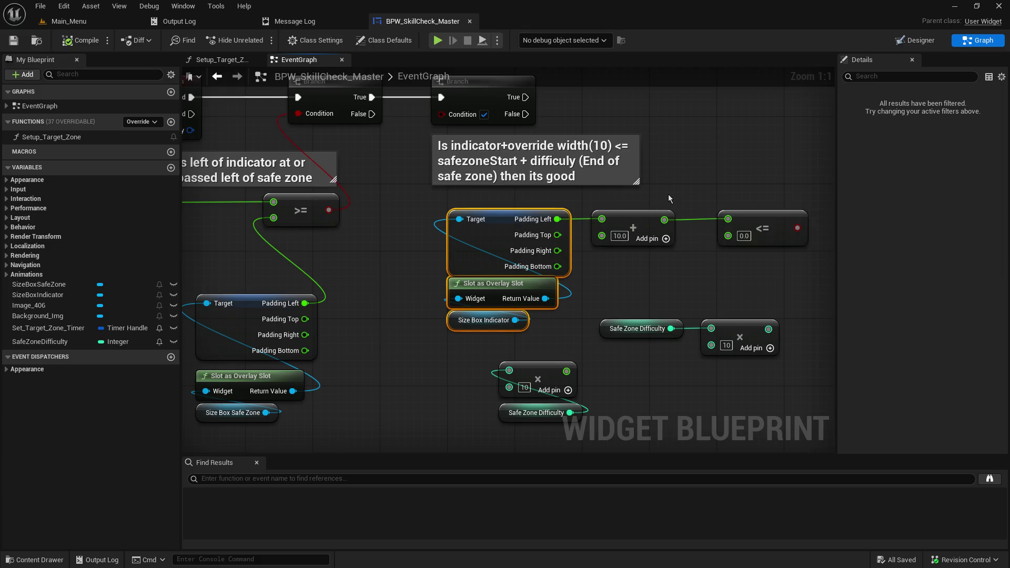
left_click_drag(671, 219, 629, 213)
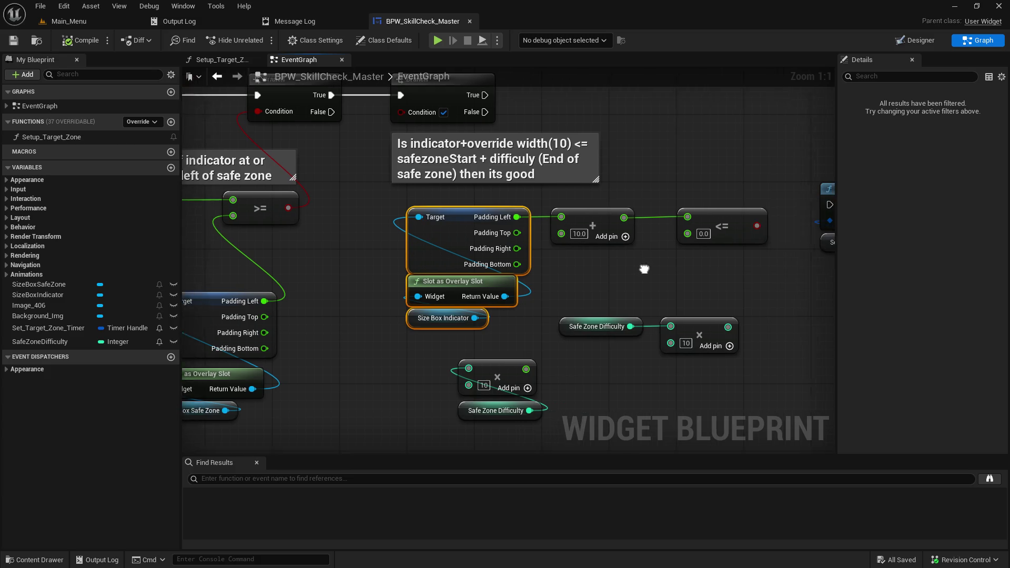
mouse_move(623, 276)
left_mouse_down()
mouse_move(688, 270)
mouse_move(705, 249)
left_mouse_up()
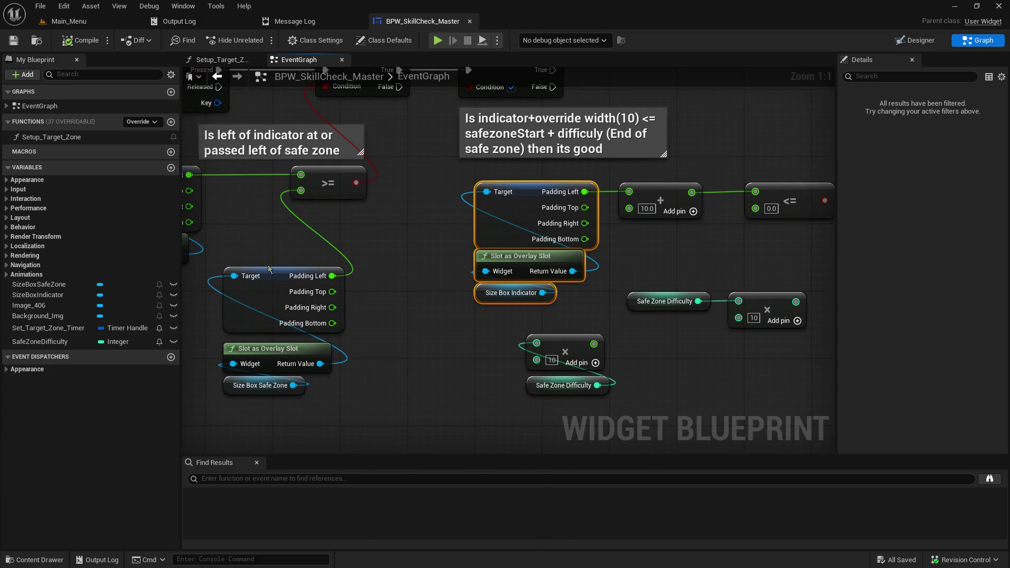
- Copy the Size Box Safe Zone padding nodes and paste them beside the timer-clearing nodes
left_click_drag(351, 405, 282, 289)
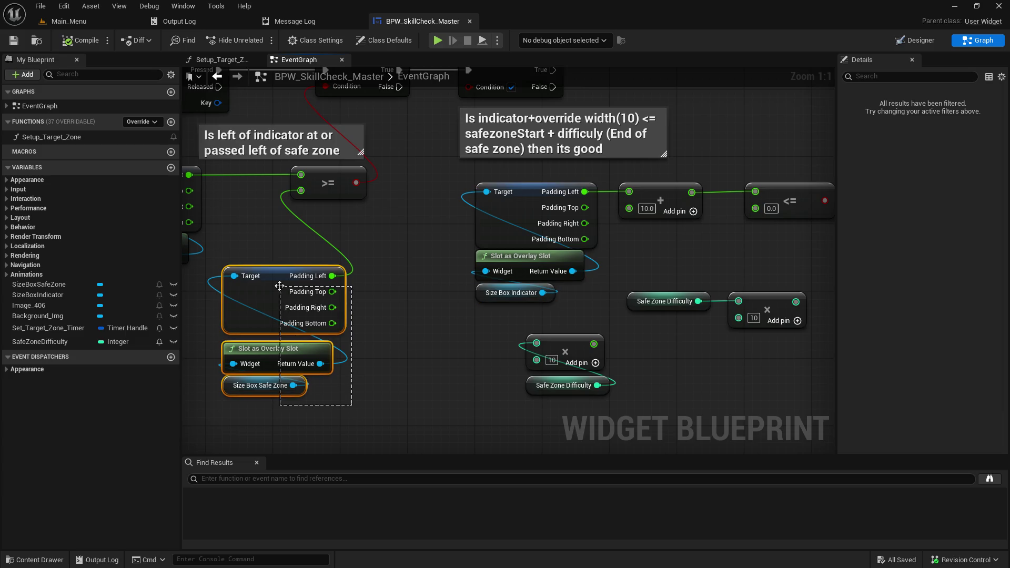
key("ctrl+c")
left_click_drag(519, 300, 244, 295)
key("ctrl+v")
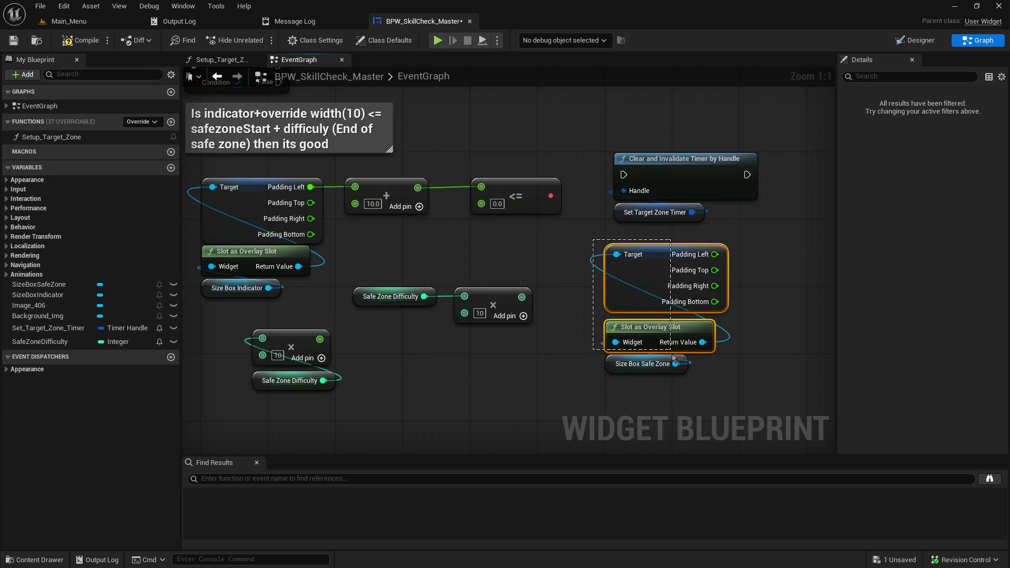
left_click_drag(660, 262, 651, 270)
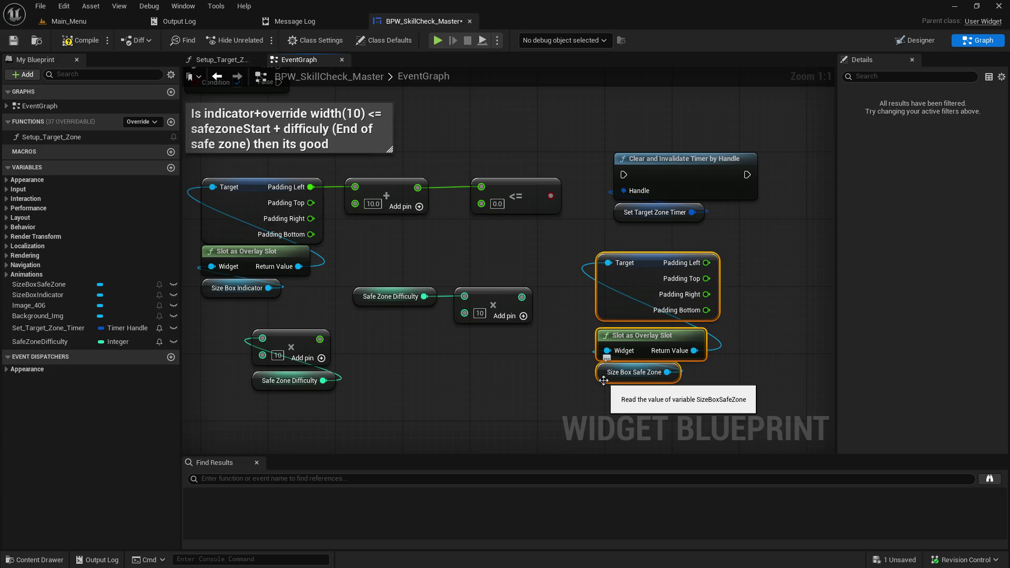
left_click_drag(572, 350, 662, 342)
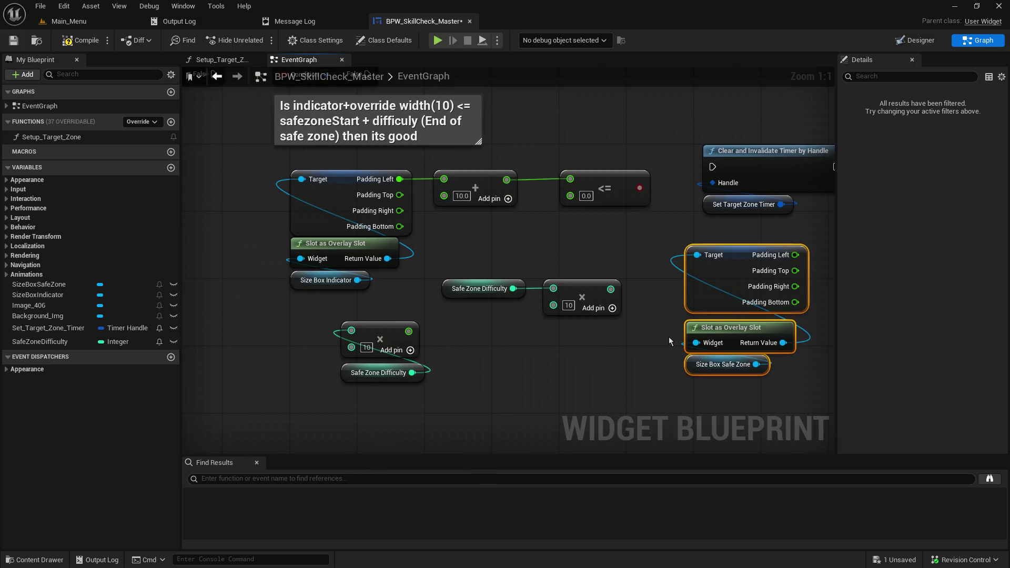
mouse_move(734, 255)
left_mouse_down()
mouse_move(746, 210)
mouse_move(722, 303)
mouse_move(718, 245)
left_mouse_up()
- Add a float Add node summing difficulty×10 with Padding Left, and feed its result into the <= comparison
left_click(737, 300)
type("+")
key("Return")
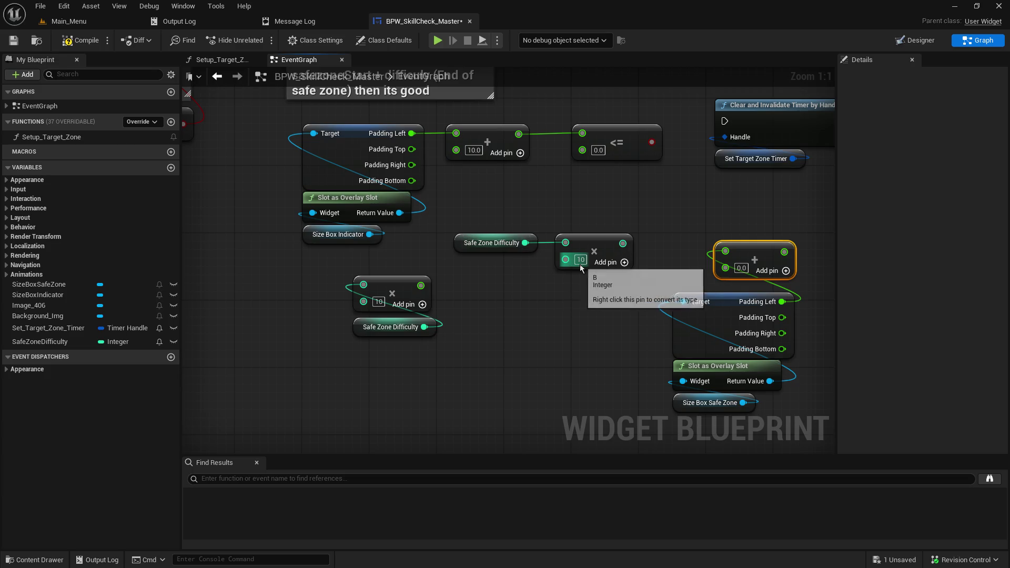
left_click_drag(621, 243, 725, 266)
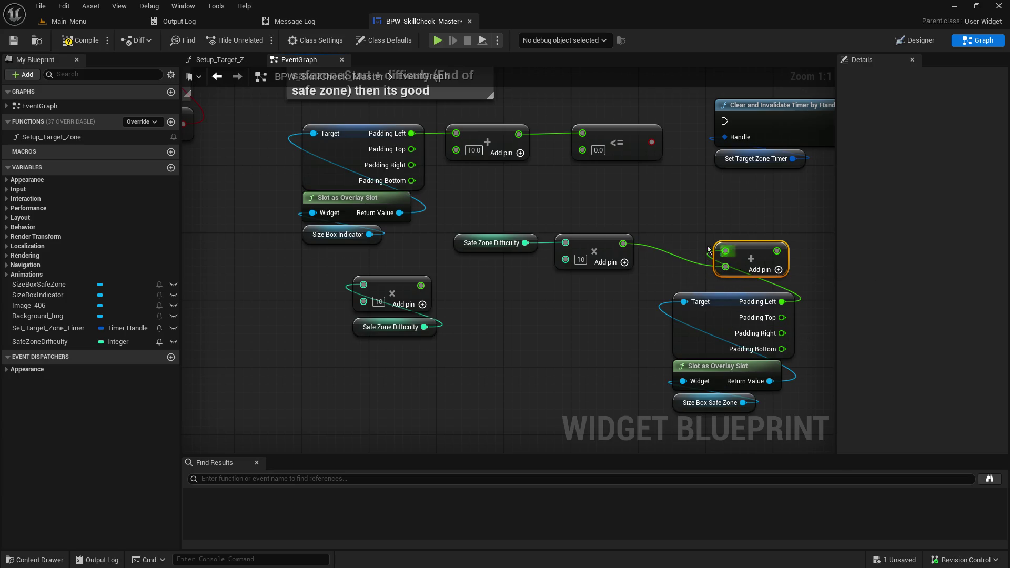
left_click_drag(777, 251, 582, 150)
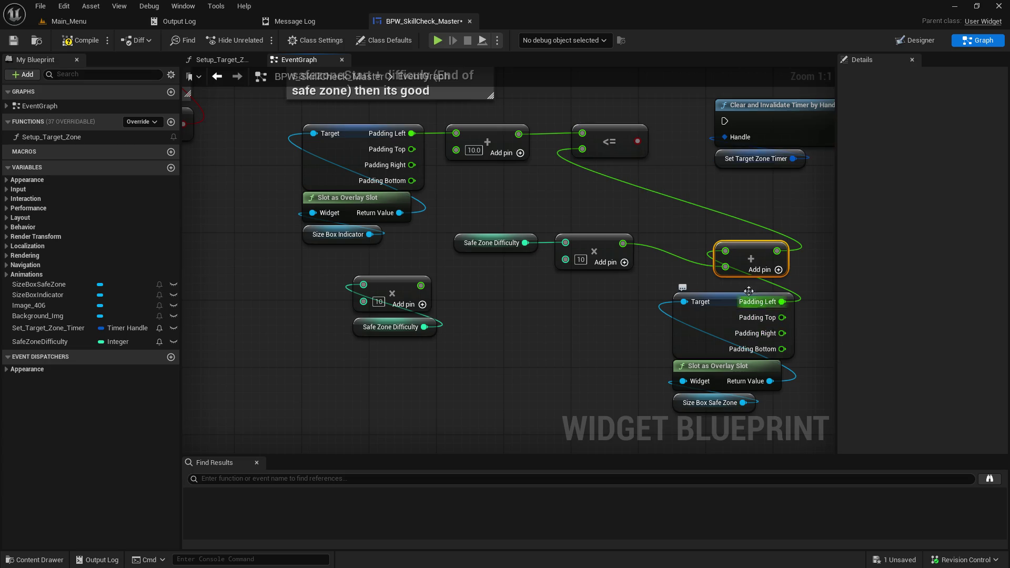
- Drive a new Branch from the <= result, with its True path running Clear and Invalidate Timer by Handle
mouse_move(761, 198)
left_mouse_down()
mouse_move(593, 186)
mouse_move(518, 193)
mouse_move(687, 267)
mouse_move(669, 273)
mouse_move(693, 332)
left_mouse_up()
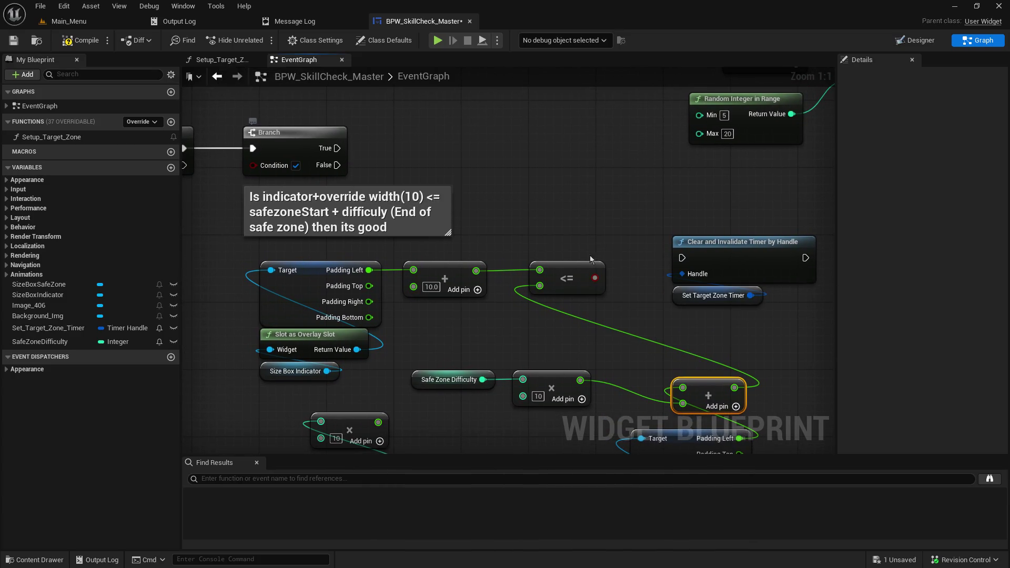
mouse_move(597, 278)
left_mouse_down()
mouse_move(494, 155)
mouse_move(557, 159)
mouse_move(553, 182)
left_mouse_up()
left_click_drag(337, 148, 555, 165)
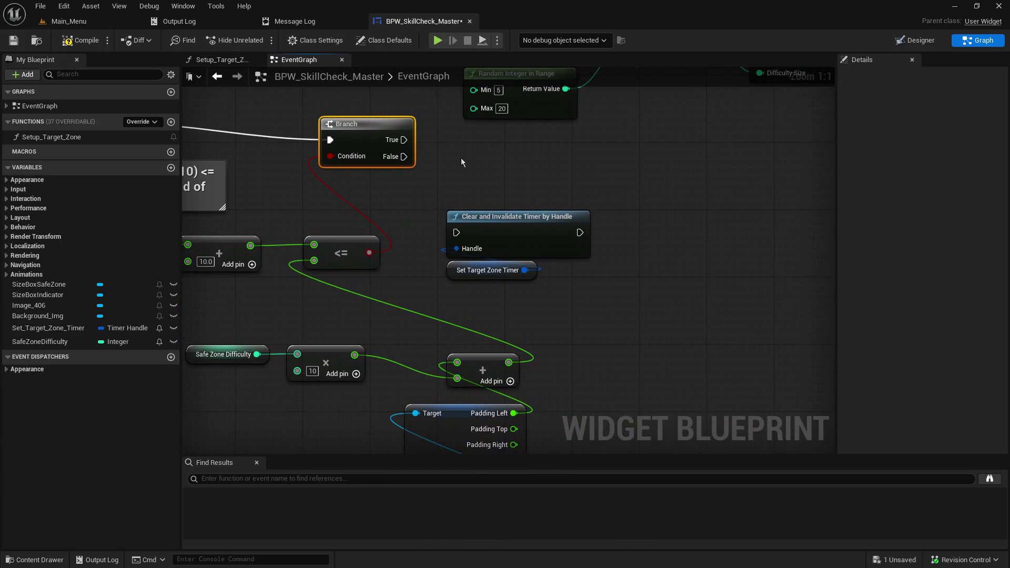
left_click_drag(468, 175, 615, 312)
mouse_move(531, 219)
left_mouse_down()
mouse_move(692, 220)
mouse_move(674, 186)
left_mouse_up()
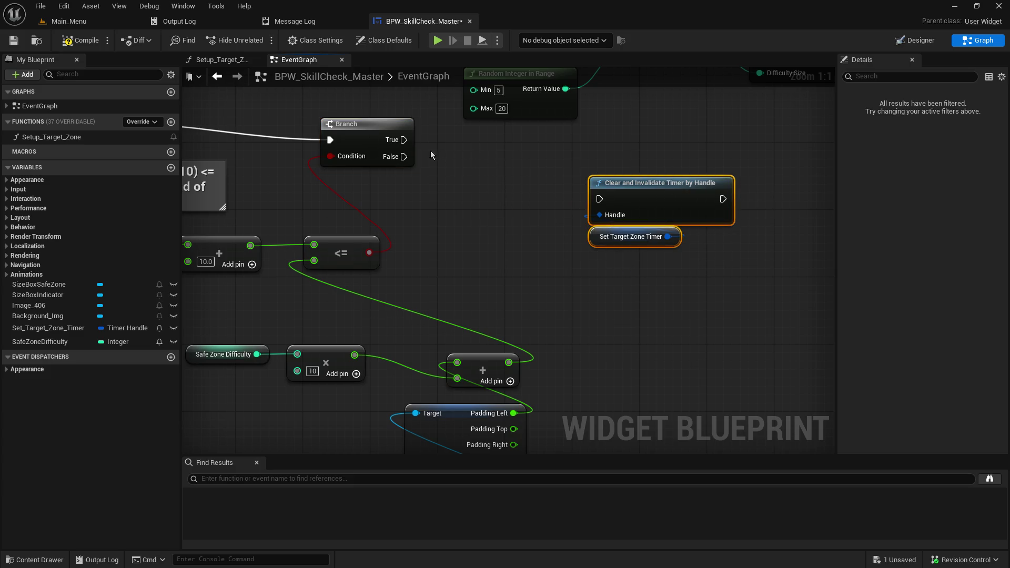
left_click_drag(405, 145, 603, 201)
- Promote Play Animation's Return Value to an Animation Handler variable and place its SET right after Play Animation
mouse_move(696, 139)
left_mouse_down()
mouse_move(774, 268)
mouse_move(727, 244)
left_mouse_up()
mouse_move(419, 149)
left_mouse_down()
mouse_move(604, 412)
mouse_move(786, 319)
left_mouse_up()
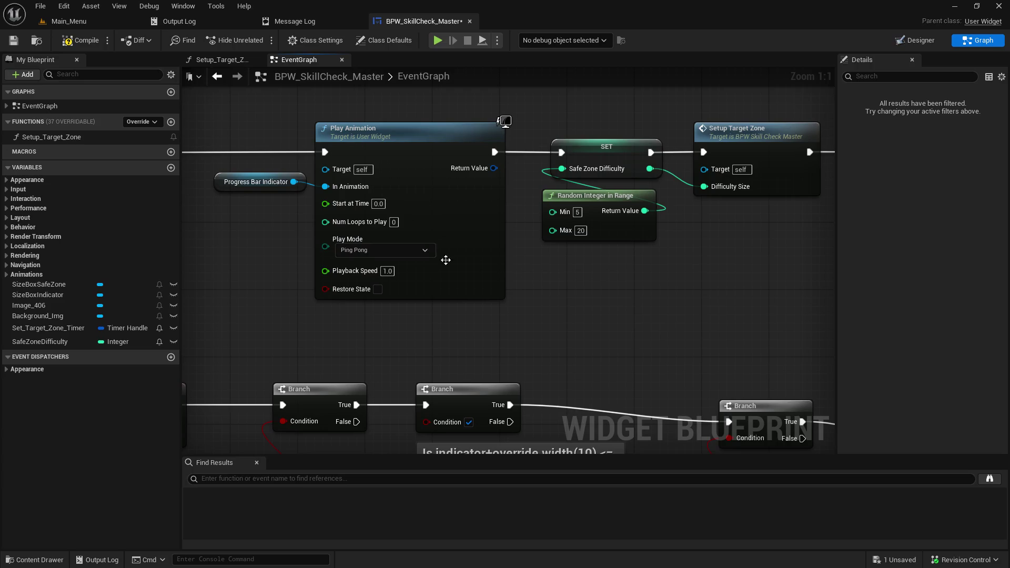
mouse_move(265, 110)
left_mouse_down()
mouse_move(437, 179)
mouse_move(395, 149)
left_mouse_up()
left_click_drag(541, 231, 683, 234)
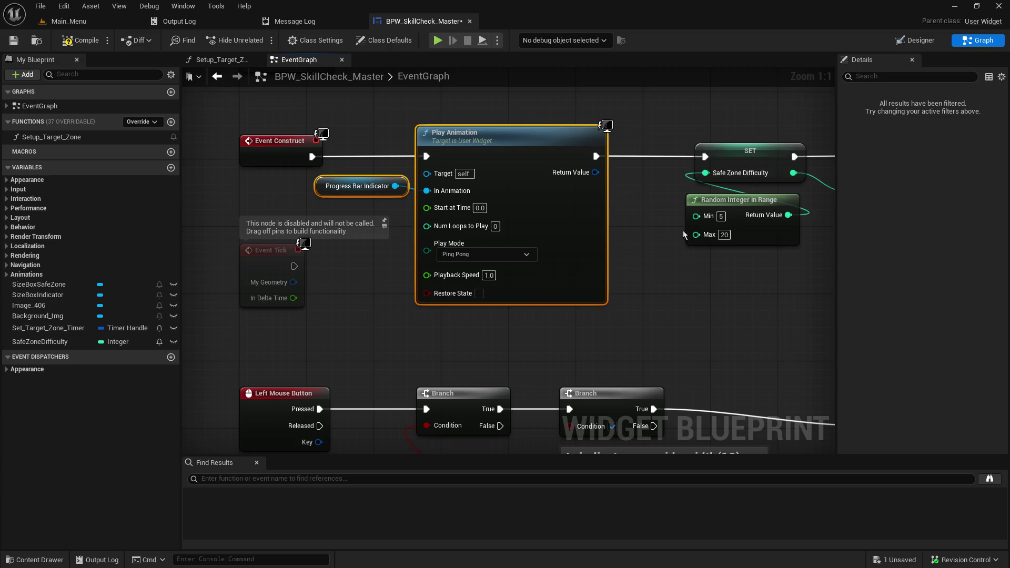
left_click_drag(478, 142, 439, 136)
mouse_move(553, 172)
left_mouse_down()
mouse_move(614, 199)
mouse_move(610, 213)
left_mouse_up()
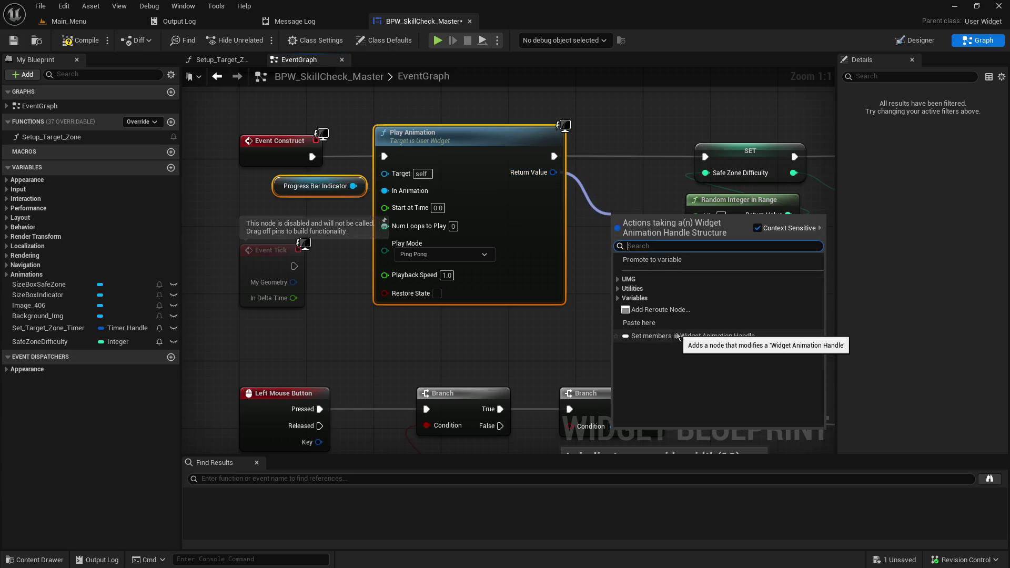
left_click(661, 260)
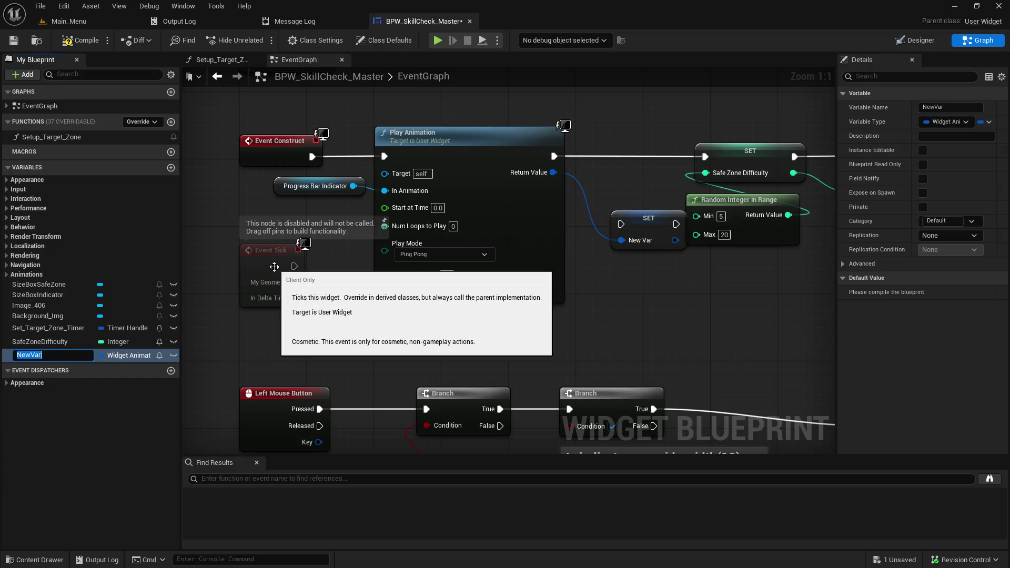
type("Animation Handler")
key("Return")
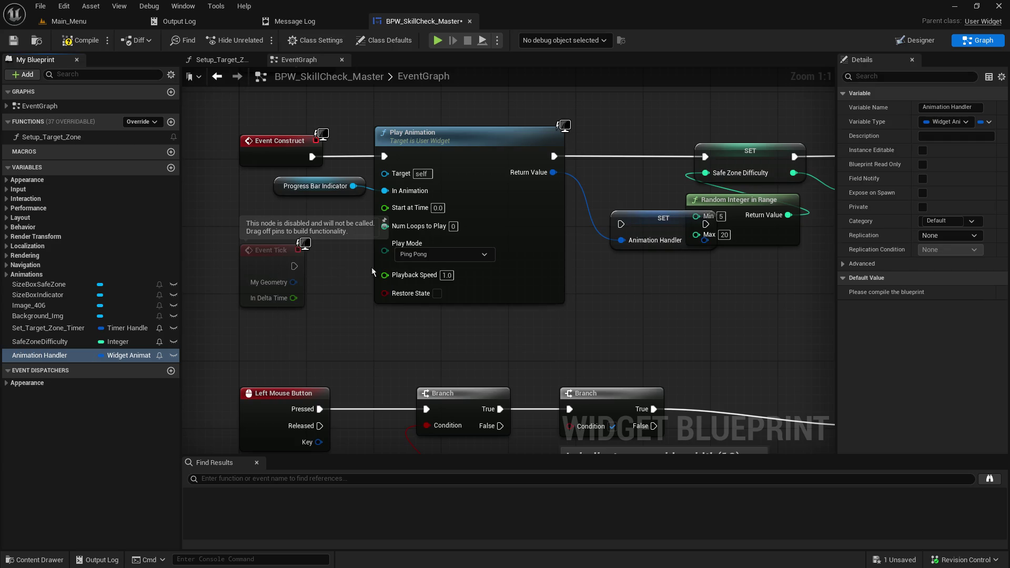
left_click_drag(653, 229, 618, 162)
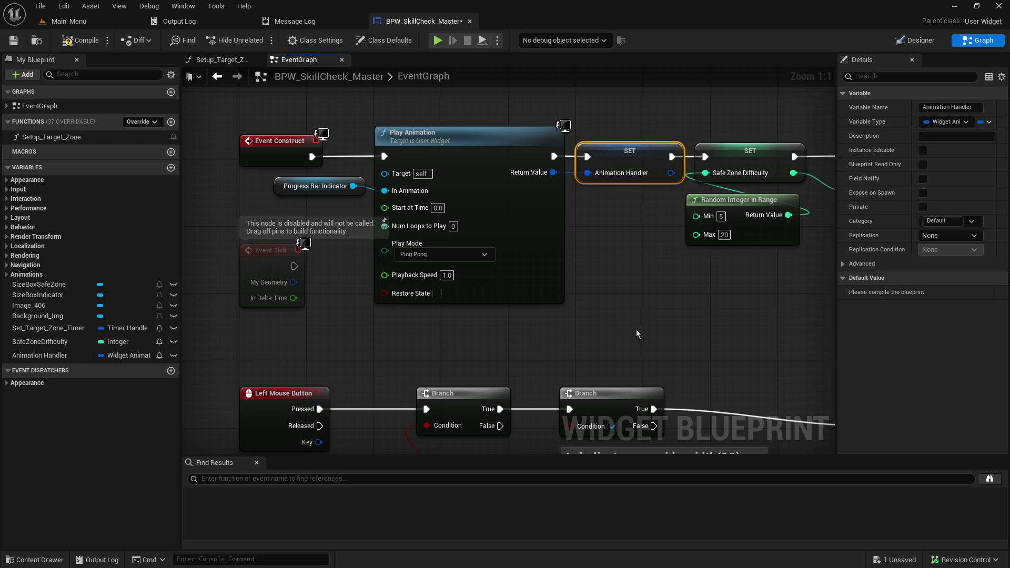
- Rename the Animation Handler variable to Indicator Animator
left_click(37, 356)
right_click(36, 357)
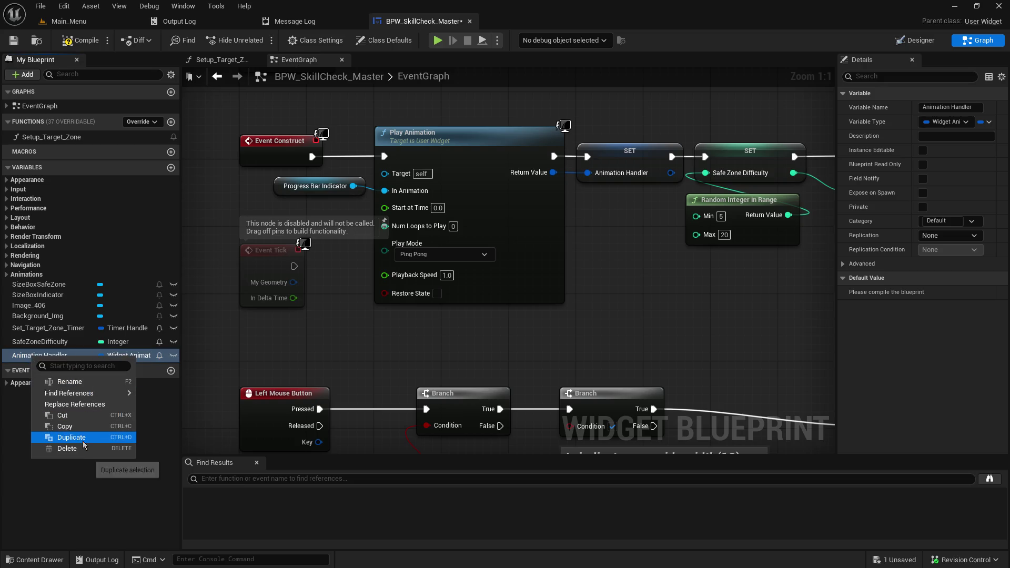
left_click(69, 381)
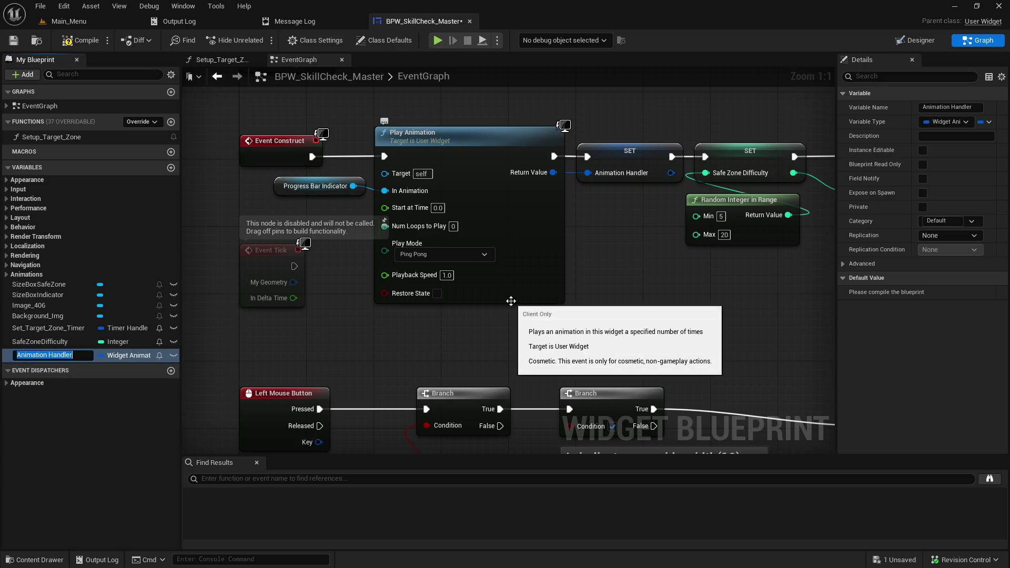
key("BackSpace")
key("Return")
mouse_move(684, 316)
left_mouse_down()
mouse_move(473, 263)
mouse_move(631, 273)
mouse_move(550, 221)
mouse_move(461, 213)
mouse_move(455, 204)
left_mouse_up()
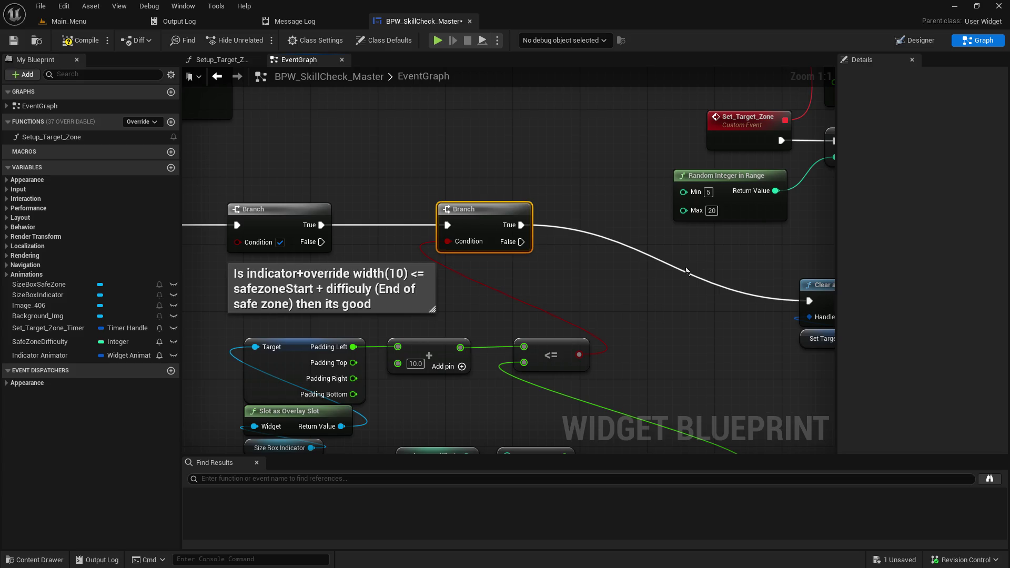
scroll(668, 265, "down", 4)
mouse_move(297, 283)
left_mouse_down()
mouse_move(664, 246)
mouse_move(680, 388)
mouse_move(549, 271)
left_mouse_up()
left_click_drag(204, 99, 814, 293)
mouse_move(639, 297)
left_mouse_down()
mouse_move(643, 239)
mouse_move(580, 196)
left_mouse_up()
scroll(473, 273, "up", 3)
left_click(763, 297)
left_click_drag(763, 296, 682, 230)
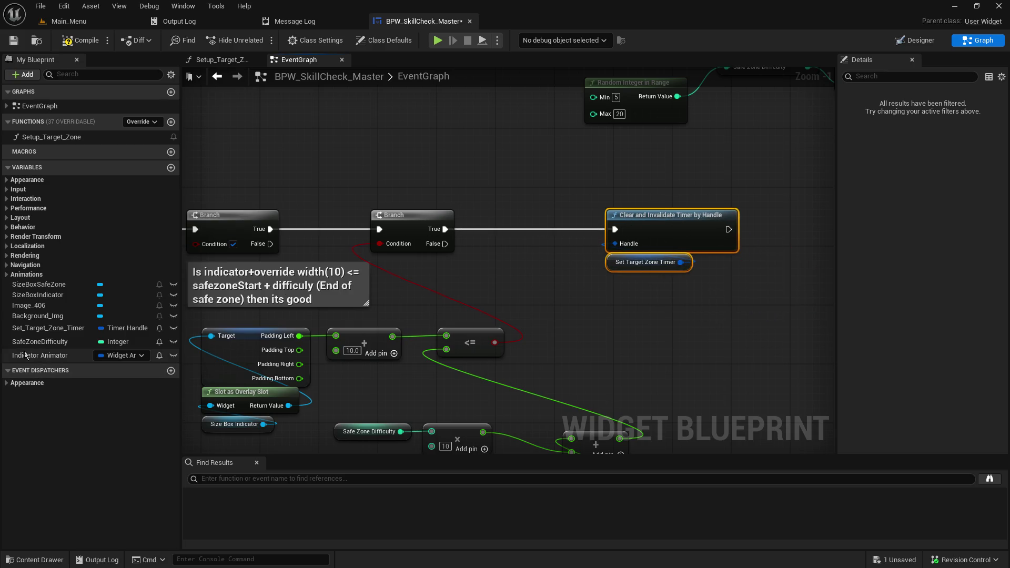
left_click(42, 355)
left_click_drag(508, 264, 503, 298)
left_click(526, 269)
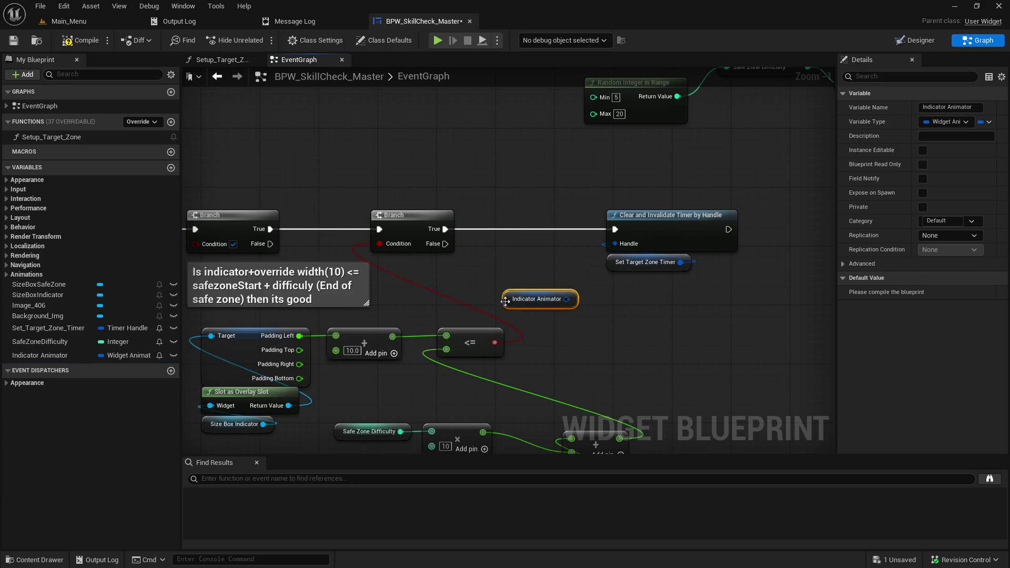
left_click_drag(566, 299, 538, 255)
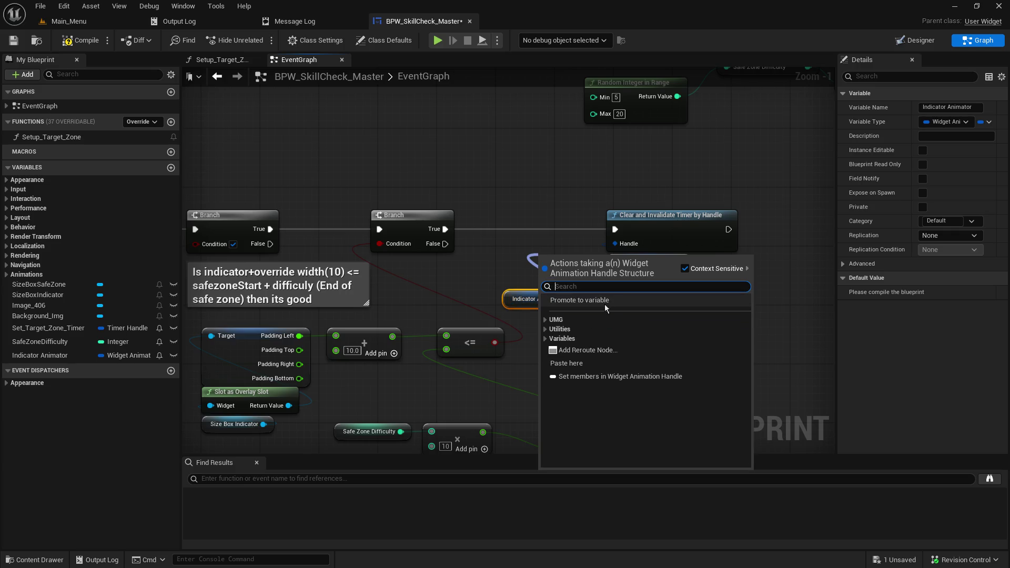
left_click(545, 338)
left_click(545, 329)
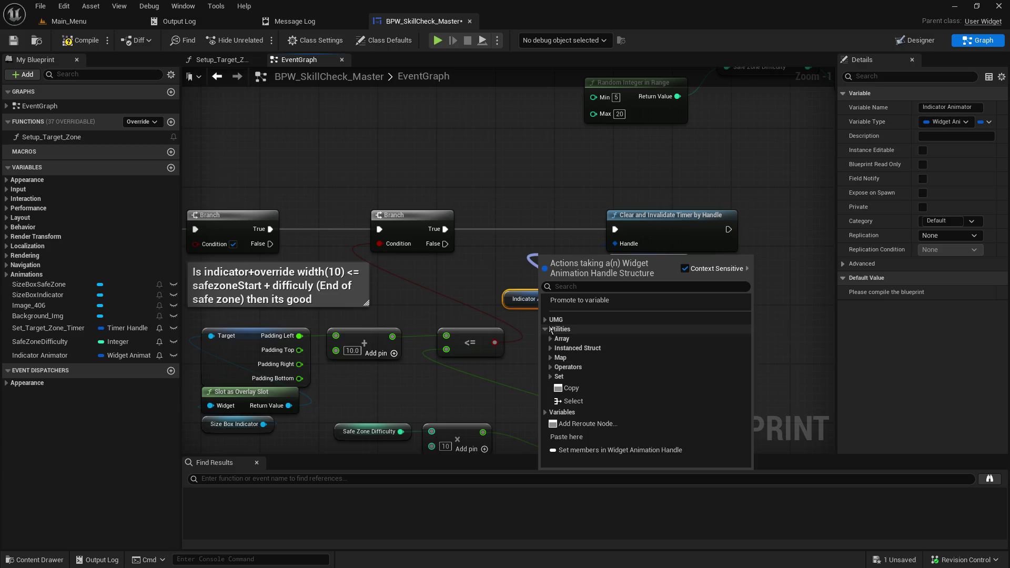
left_click(547, 322)
left_click(547, 323)
left_click(545, 331)
left_click(545, 330)
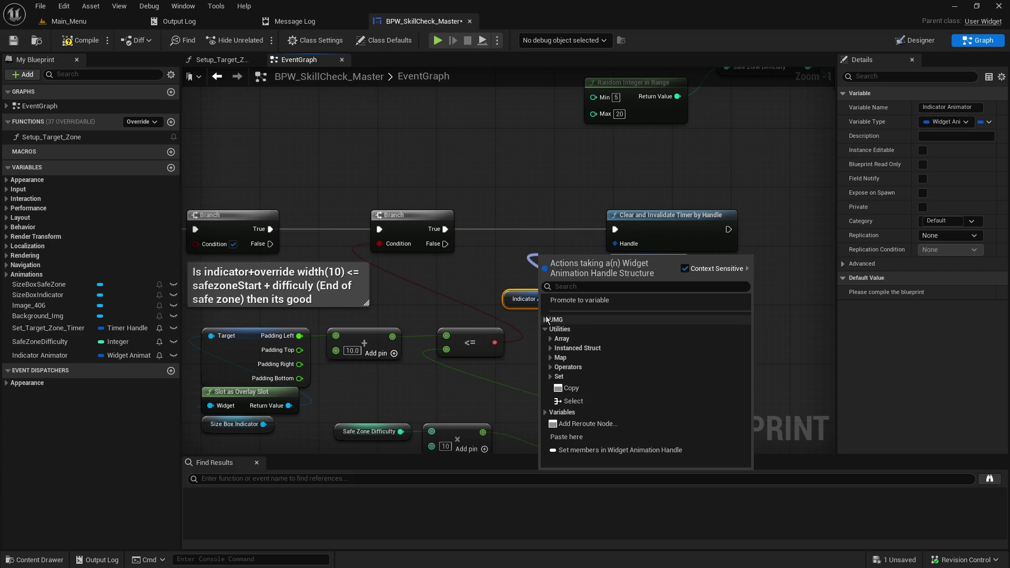
left_click(570, 401)
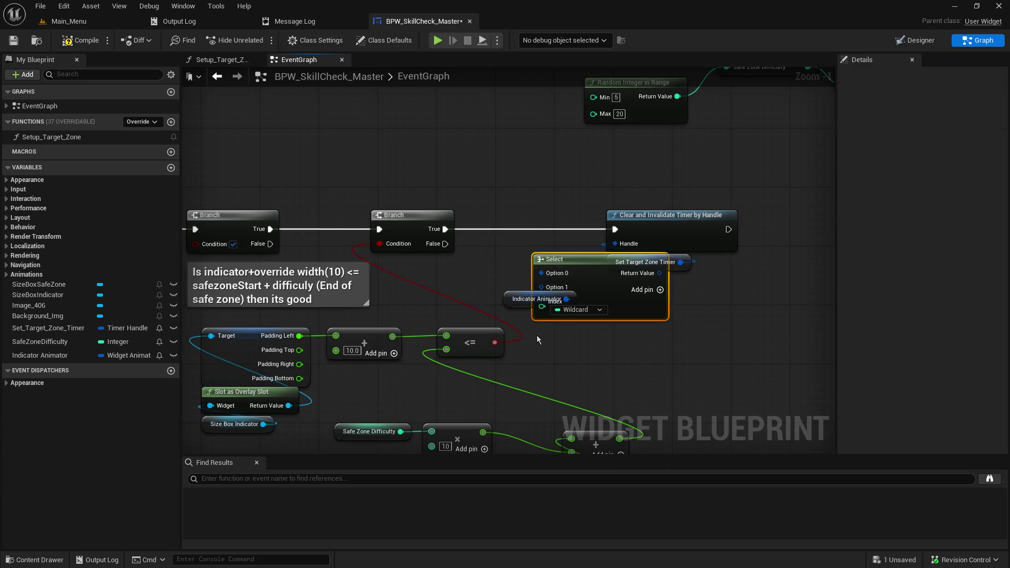
key("Delete")
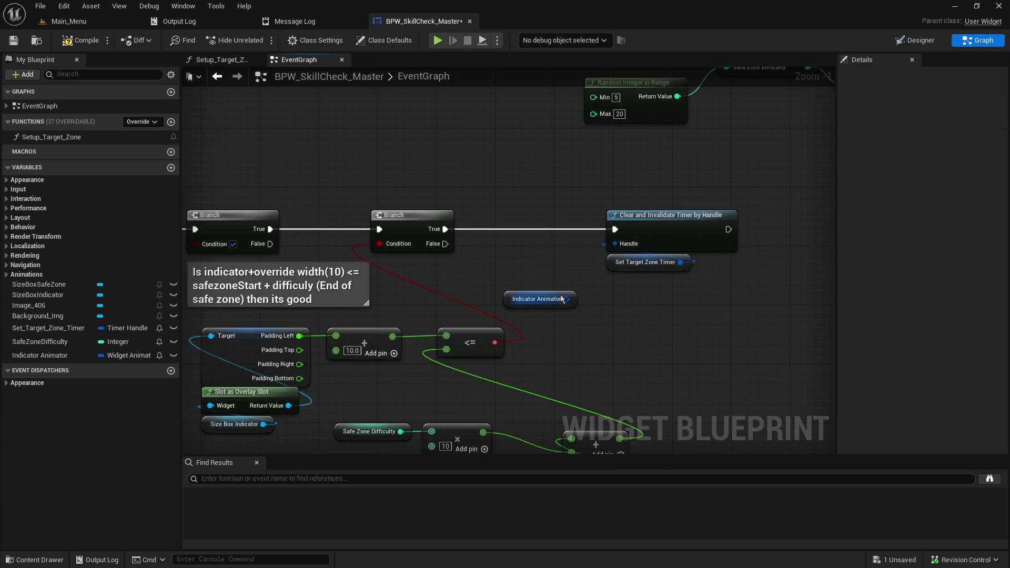
left_click_drag(565, 300, 608, 326)
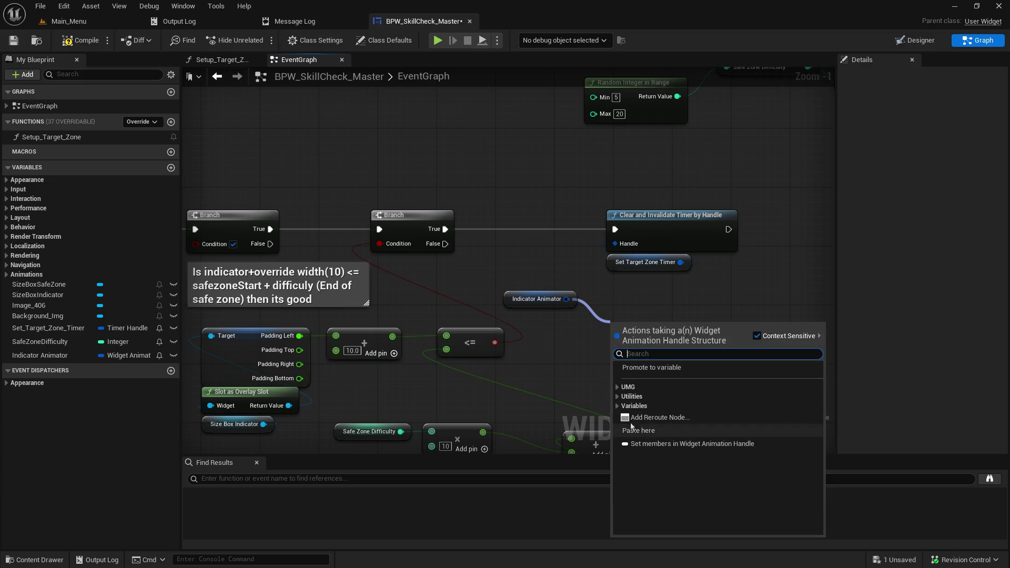
left_click(618, 406)
left_click(622, 415)
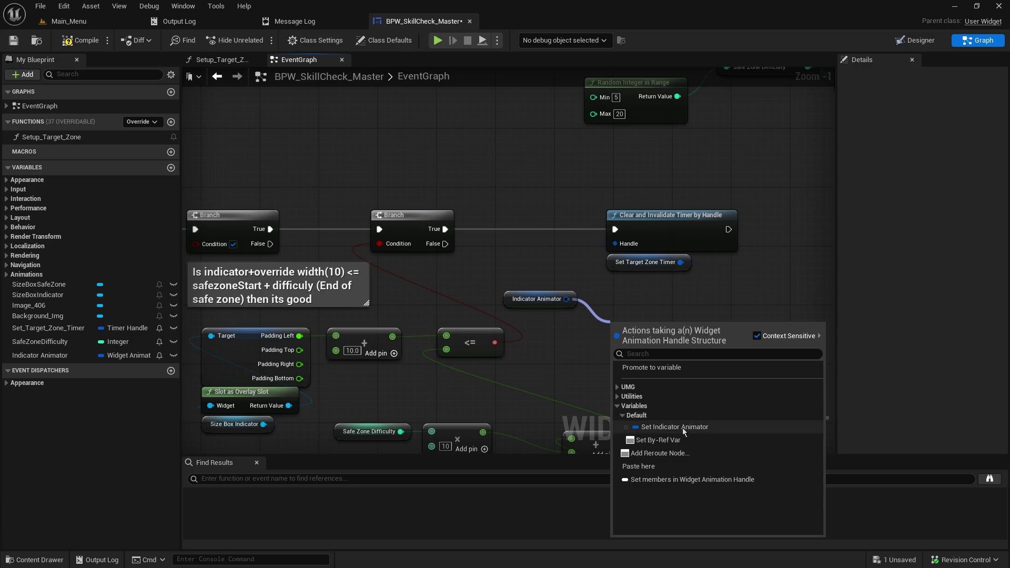
left_click(616, 406)
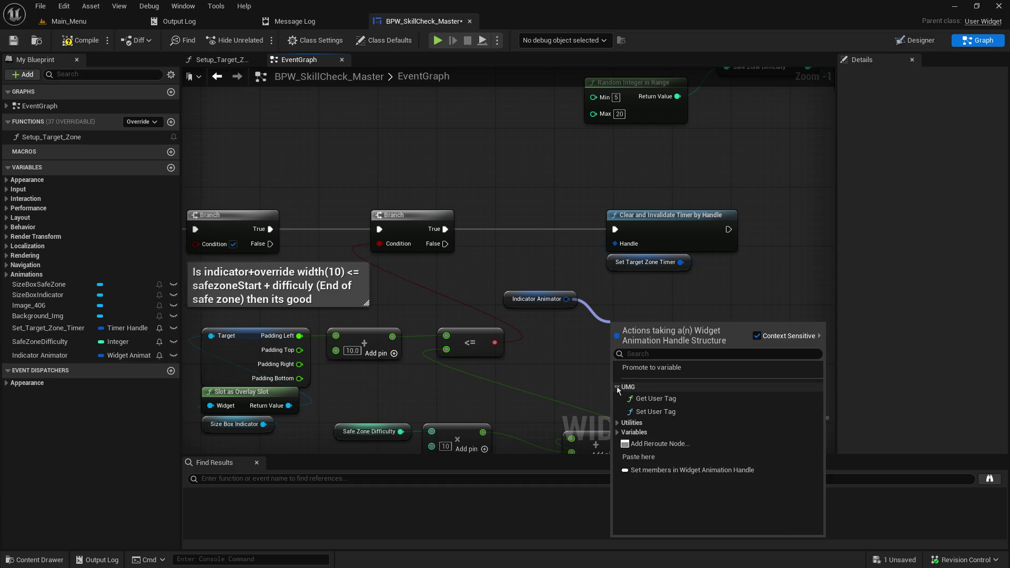
left_click(617, 396)
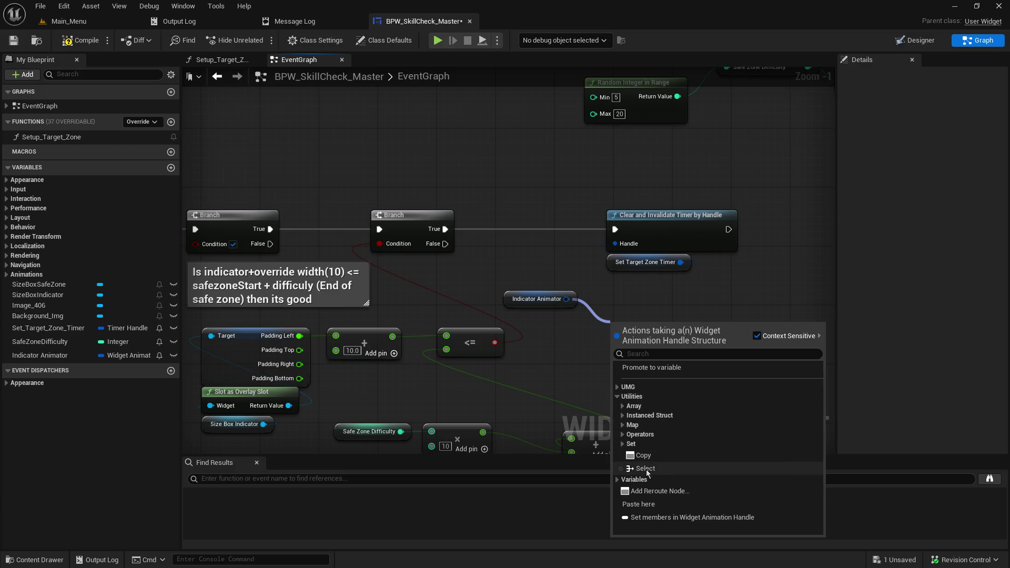
left_click(626, 446)
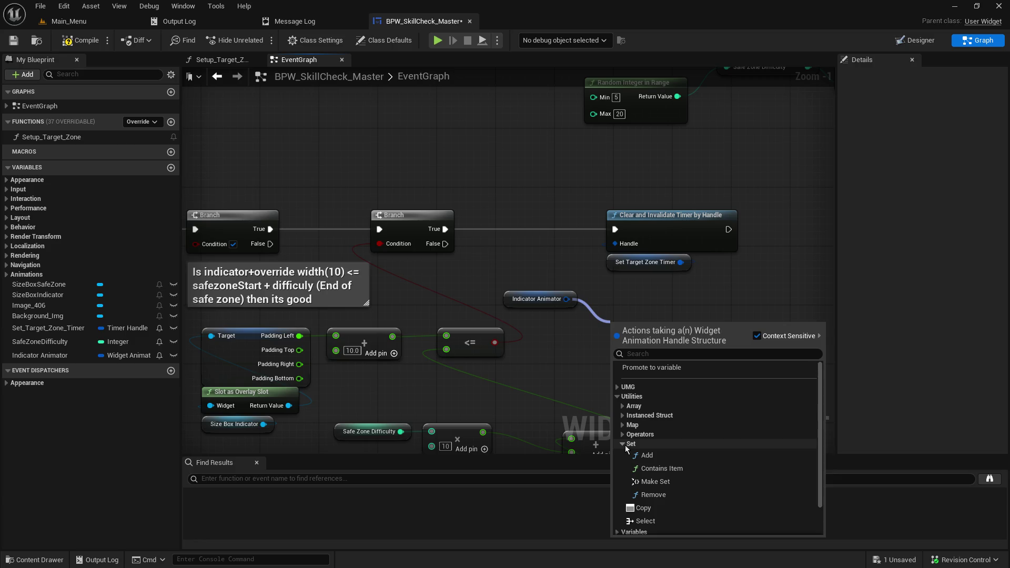
left_click(623, 445)
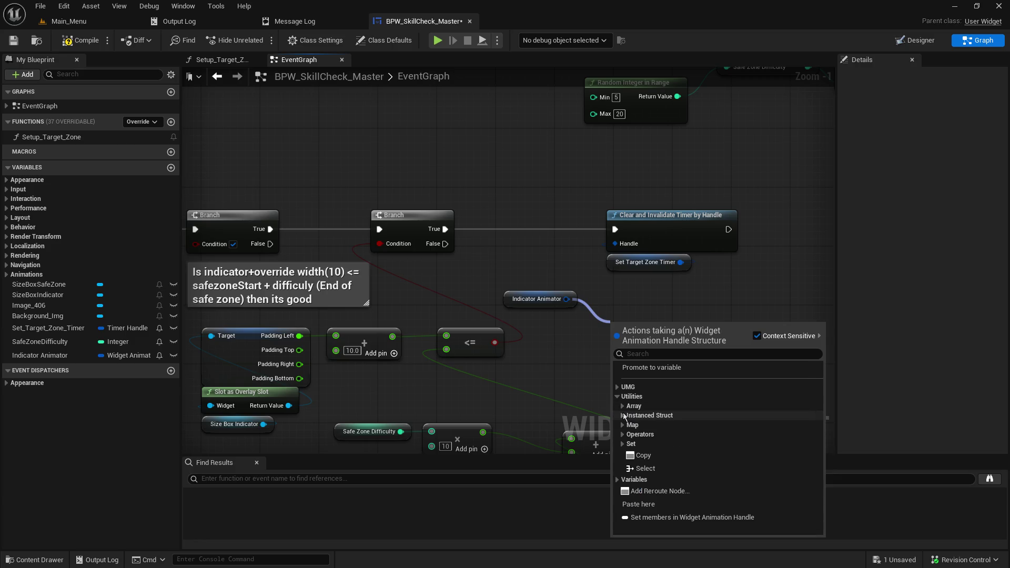
left_click(623, 416)
left_click(622, 416)
left_click(621, 424)
left_click(622, 425)
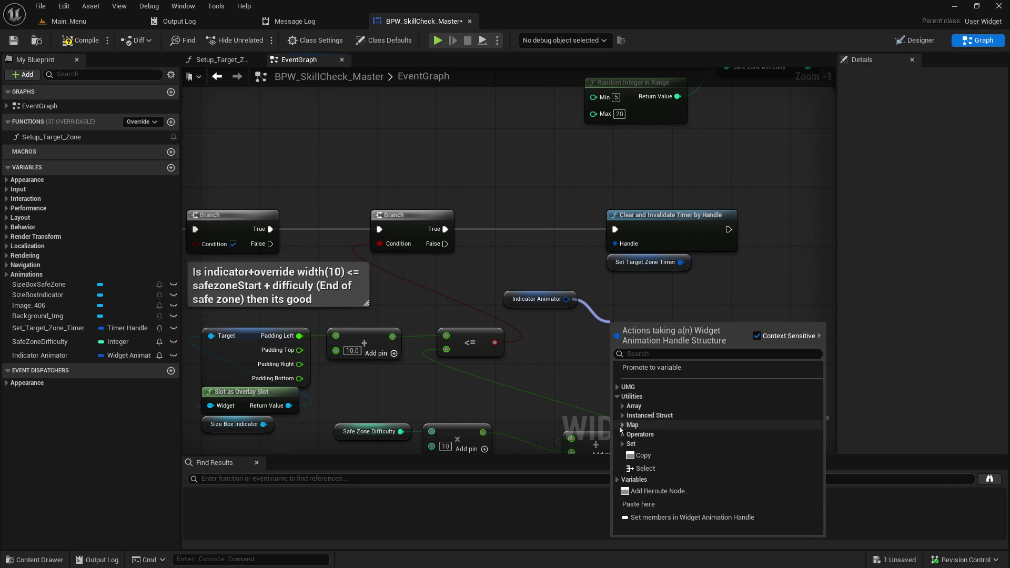
left_click(622, 434)
left_click(622, 435)
left_click(622, 434)
left_click(623, 435)
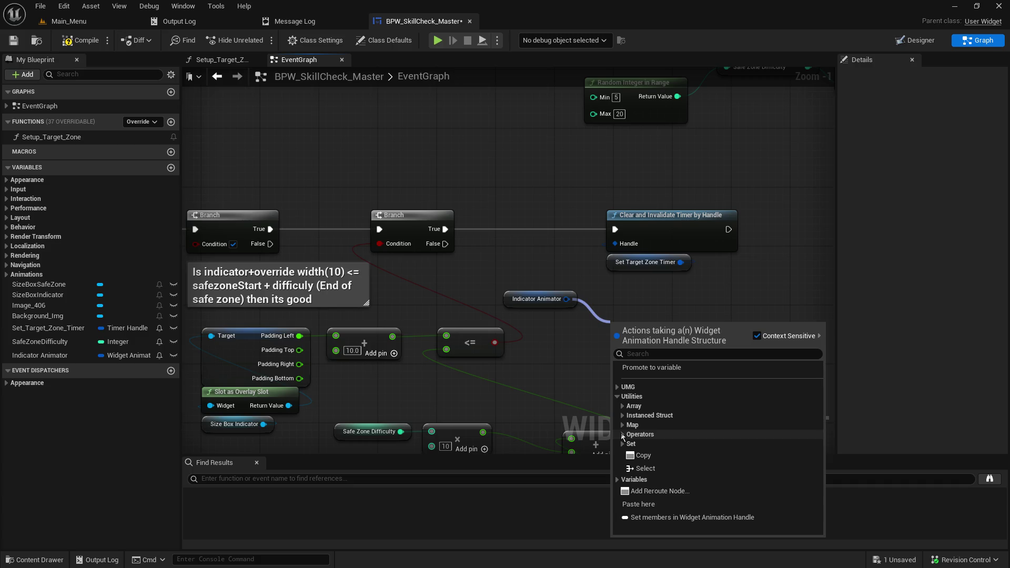
left_click(571, 364)
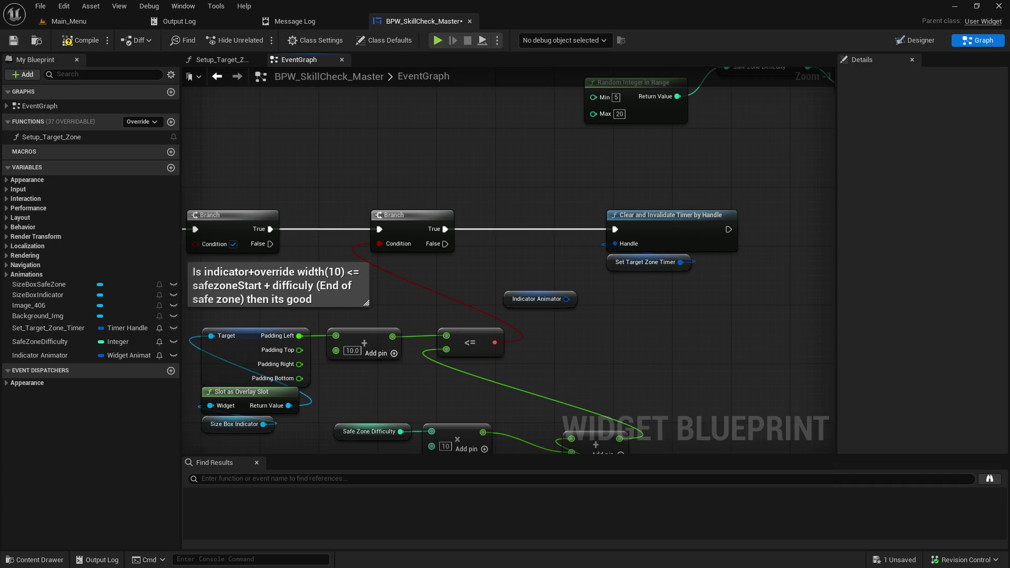
left_click_drag(582, 209, 846, 432)
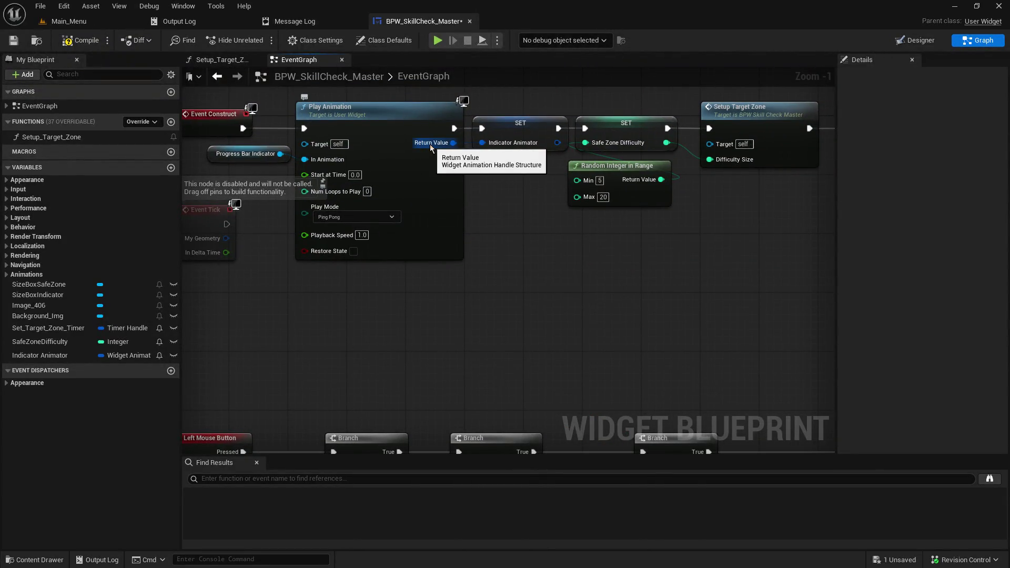
- Wire Play Animation's Return Value into SET Indicator Animator, then compile and save the widget blueprint
left_click_drag(430, 144, 482, 142)
left_click(88, 42)
left_click_drag(439, 240, 212, 174)
- Replace the old Indicator Animator getter near the timer-clearing node with a fresh getter
left_click_drag(323, 316, 381, 329)
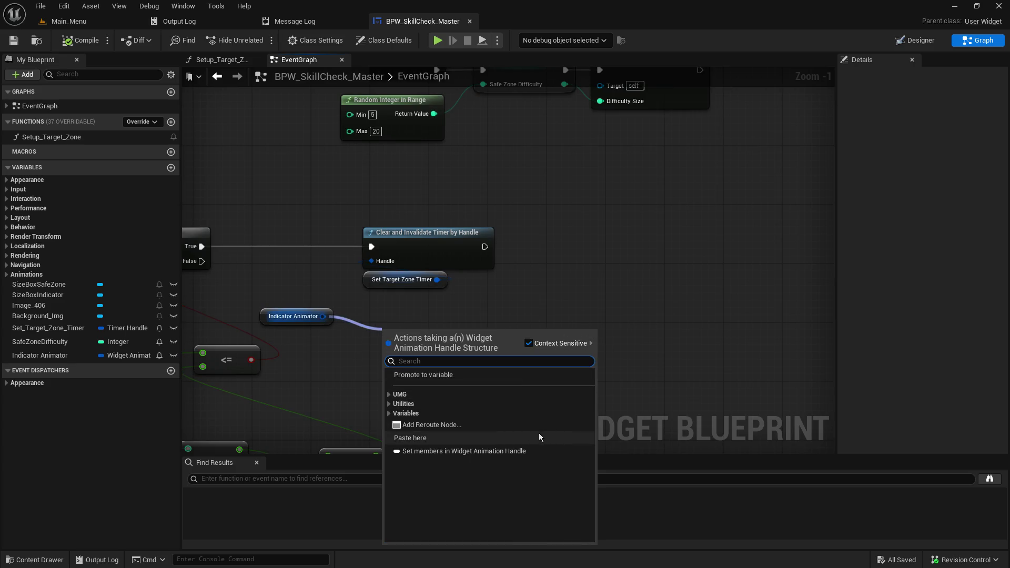
left_click(292, 316)
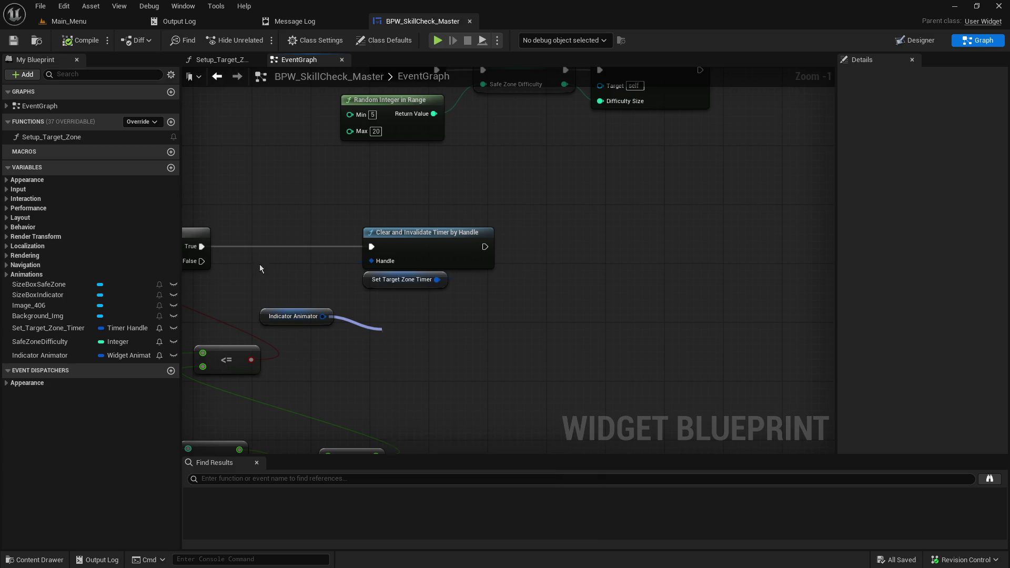
key("Delete")
mouse_move(79, 356)
left_mouse_down()
mouse_move(365, 354)
mouse_move(363, 341)
left_mouse_up()
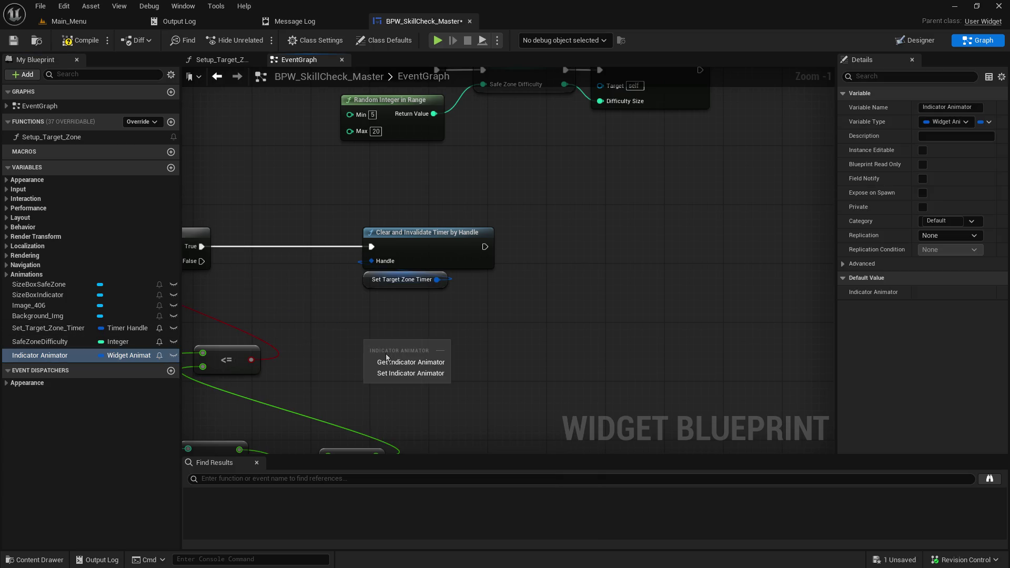
left_click(392, 351)
left_click_drag(426, 346, 500, 343)
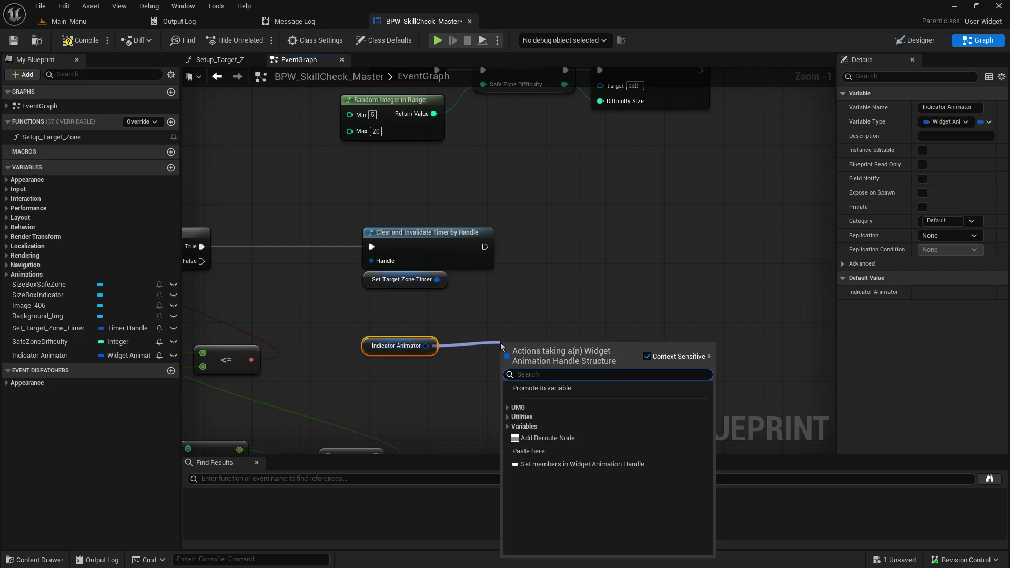
left_click(553, 294)
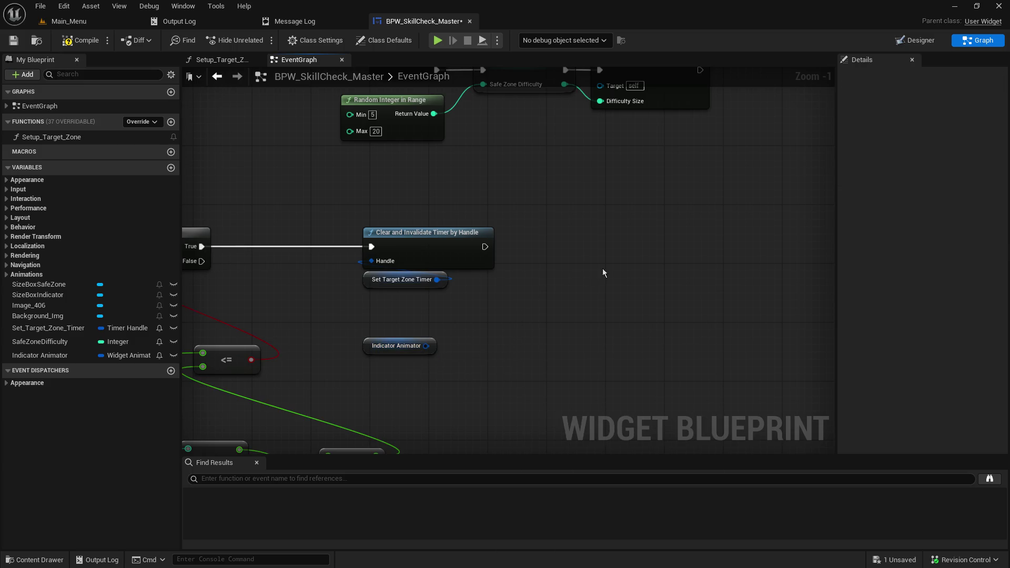
left_click(398, 347)
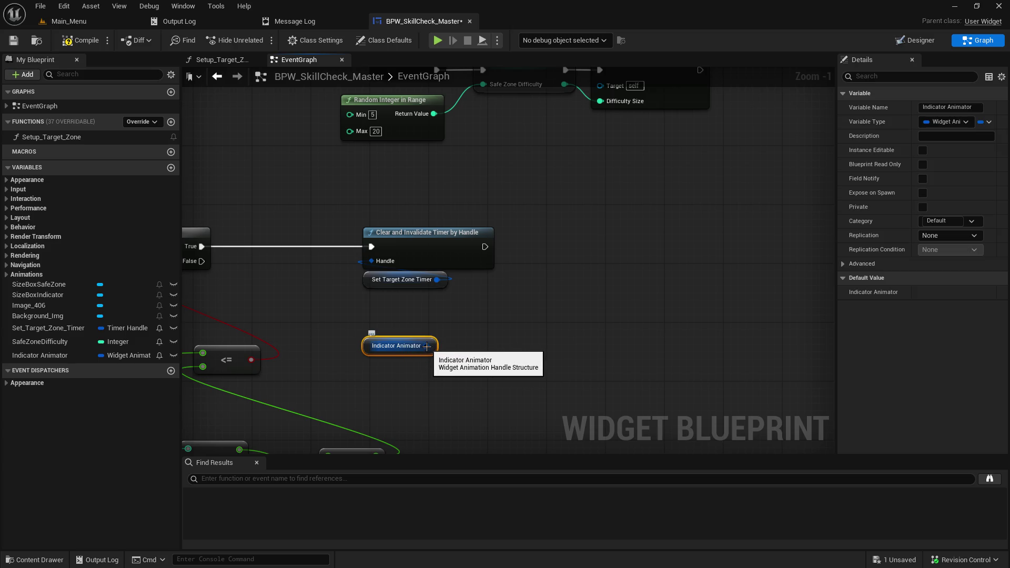
- Browse the UMG and utility actions for Play Animation's returned handle, closing the list without adding anything
mouse_move(426, 346)
left_mouse_down()
mouse_move(481, 402)
mouse_move(368, 273)
mouse_move(423, 239)
mouse_move(444, 241)
left_mouse_up()
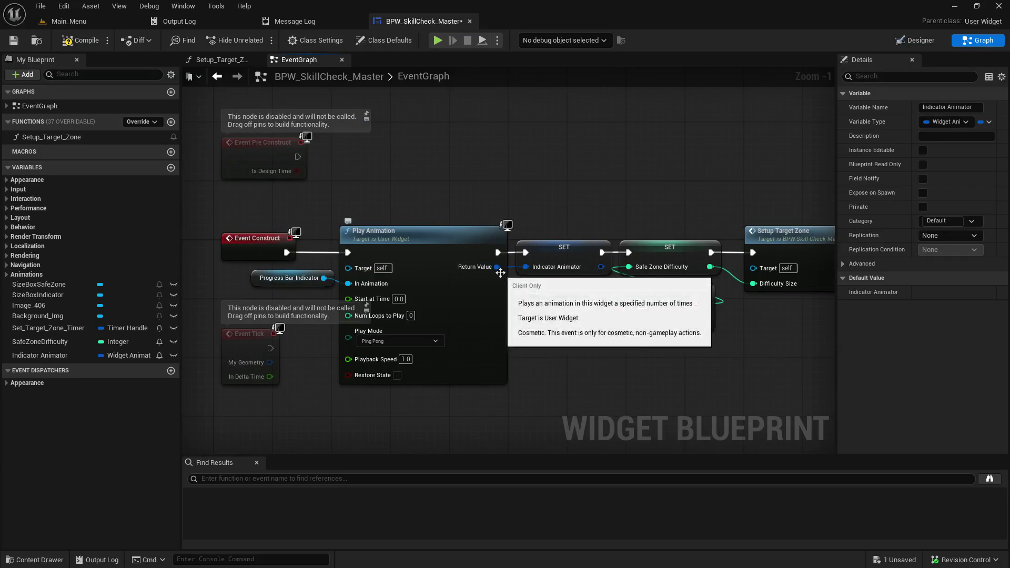
left_click_drag(497, 267, 550, 384)
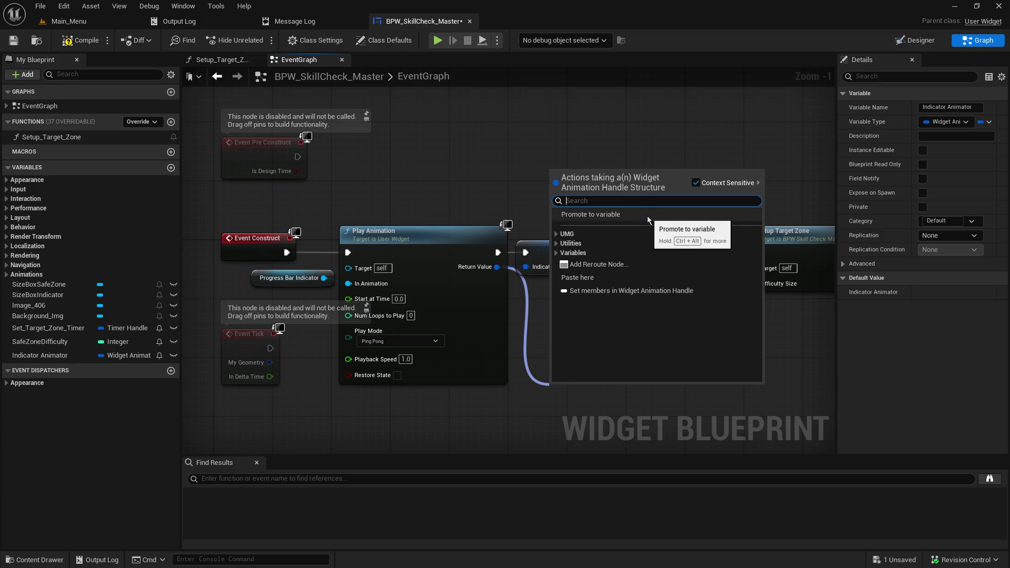
left_click(558, 233)
left_click(558, 234)
left_click(557, 244)
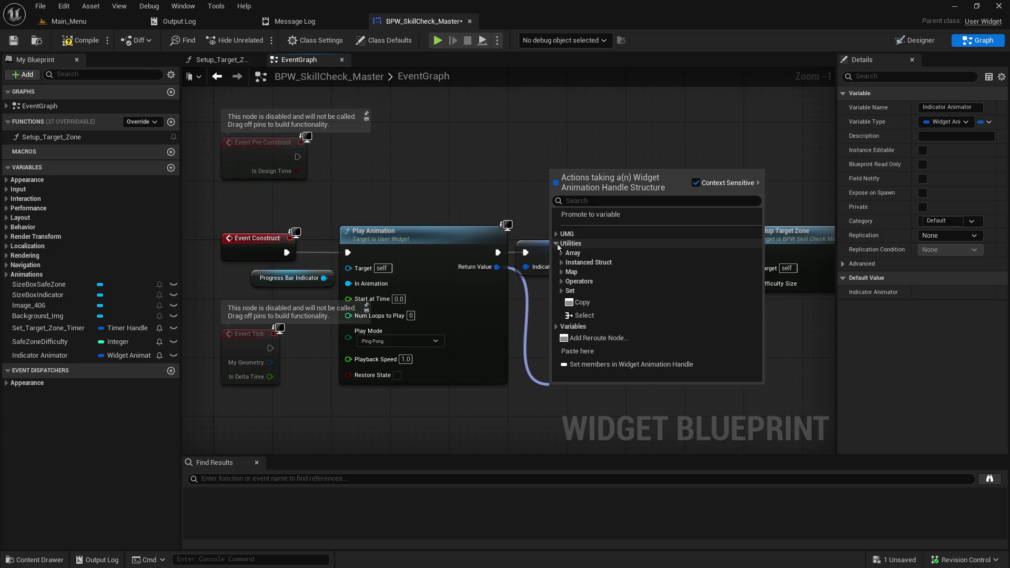
left_click(557, 244)
left_click(549, 392)
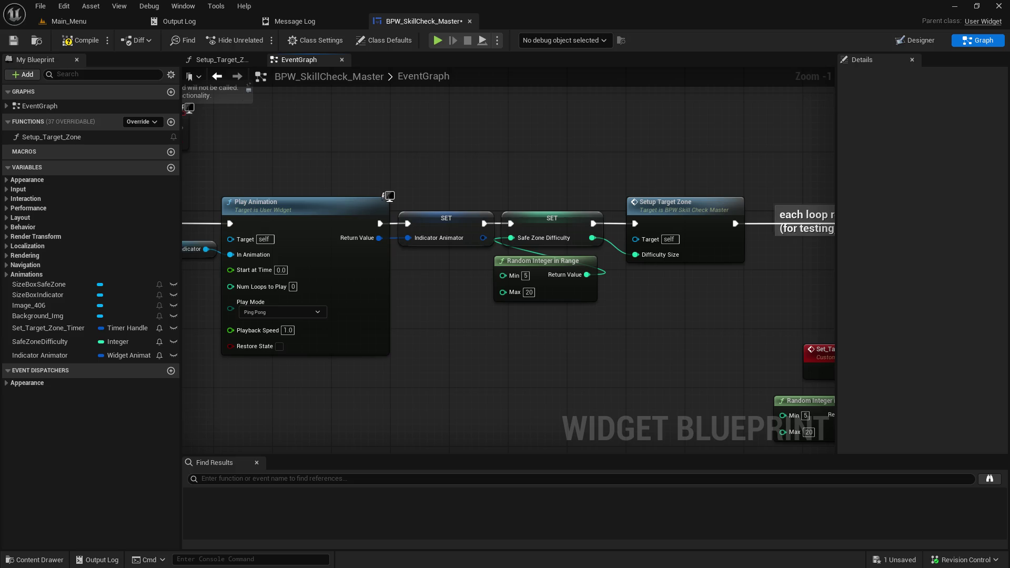
mouse_move(632, 321)
left_mouse_down()
mouse_move(309, 275)
mouse_move(507, 173)
mouse_move(550, 188)
mouse_move(471, 10)
left_mouse_up()
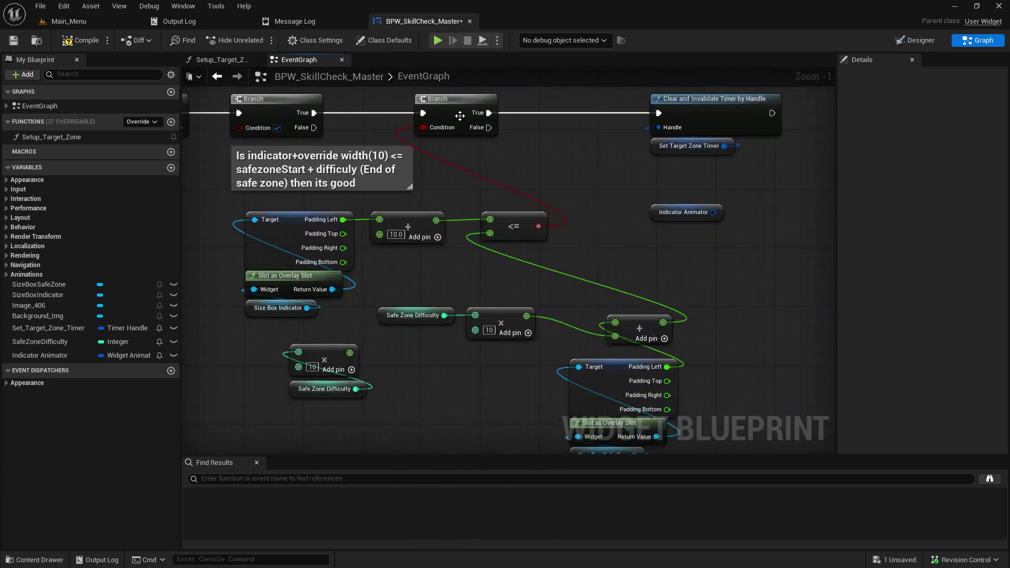
- Add a Stop Animation node targeting self, placed ahead of Clear and Invalidate Timer by Handle
left_click_drag(525, 191, 357, 230)
right_click(665, 317)
type("stop anim")
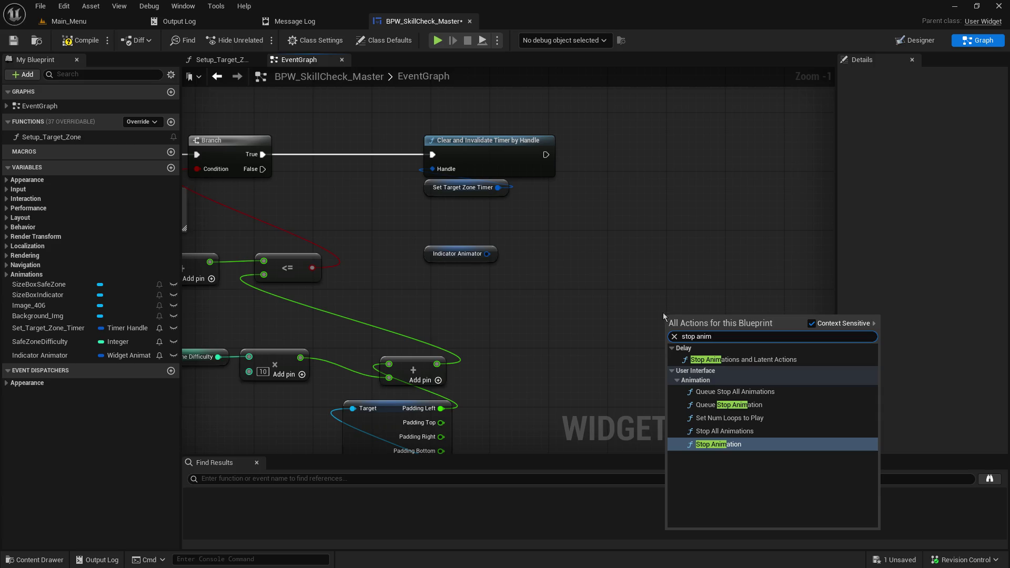
left_click(745, 447)
mouse_move(710, 329)
left_mouse_down()
mouse_move(608, 196)
mouse_move(563, 205)
mouse_move(366, 138)
left_mouse_up()
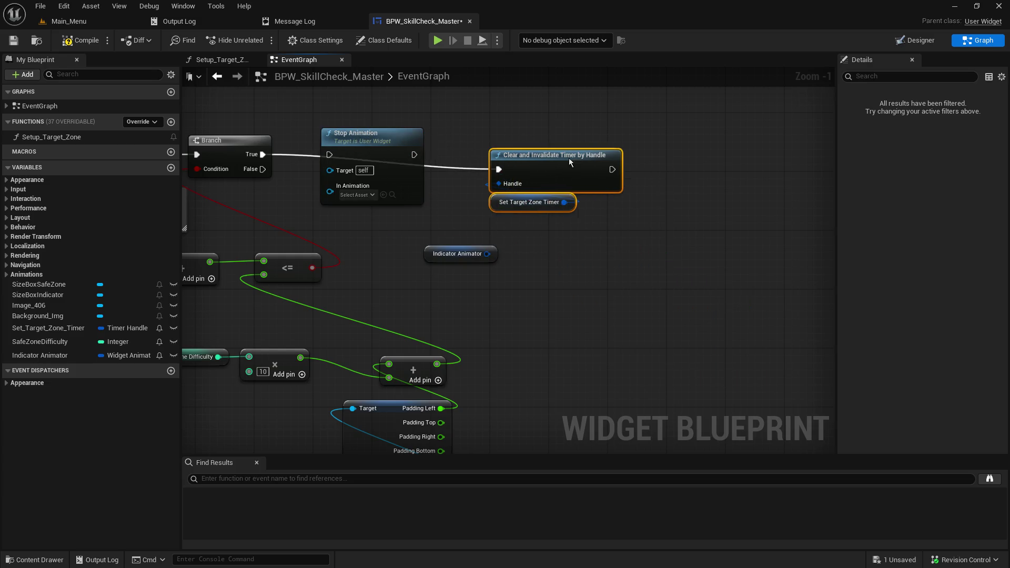